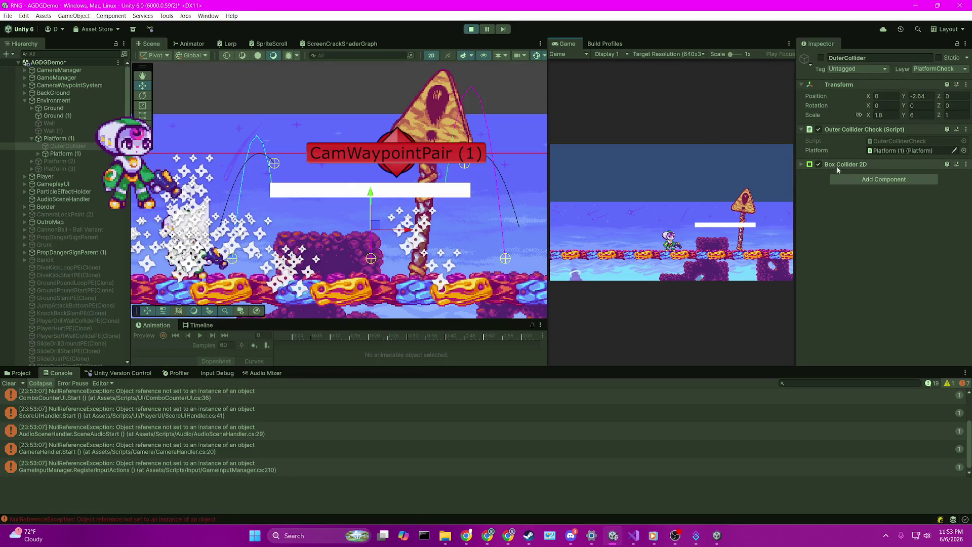
Select the child Platform (1) and switch its Platform script off and back on
{"action": "double_click", "coordinate": [908, 150]}
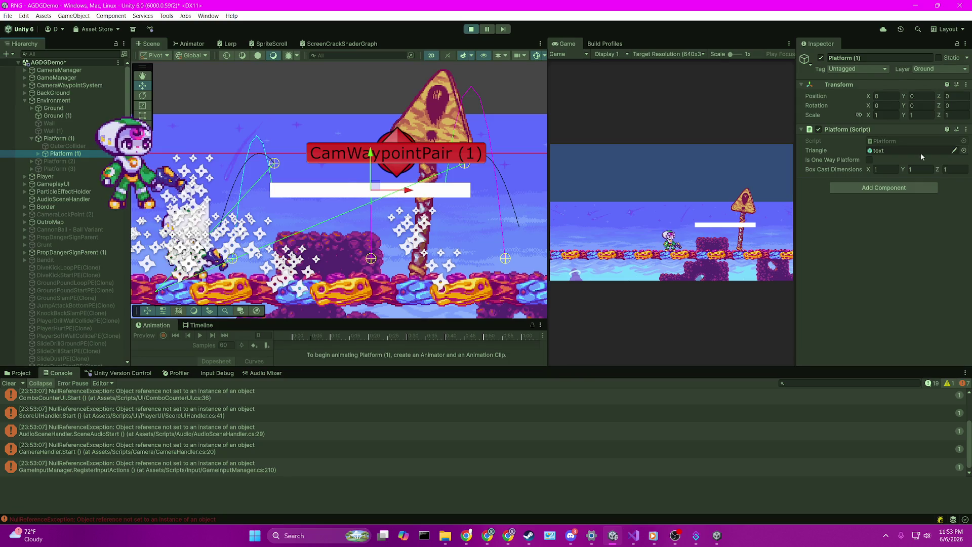
{"action": "left_click", "coordinate": [818, 129]}
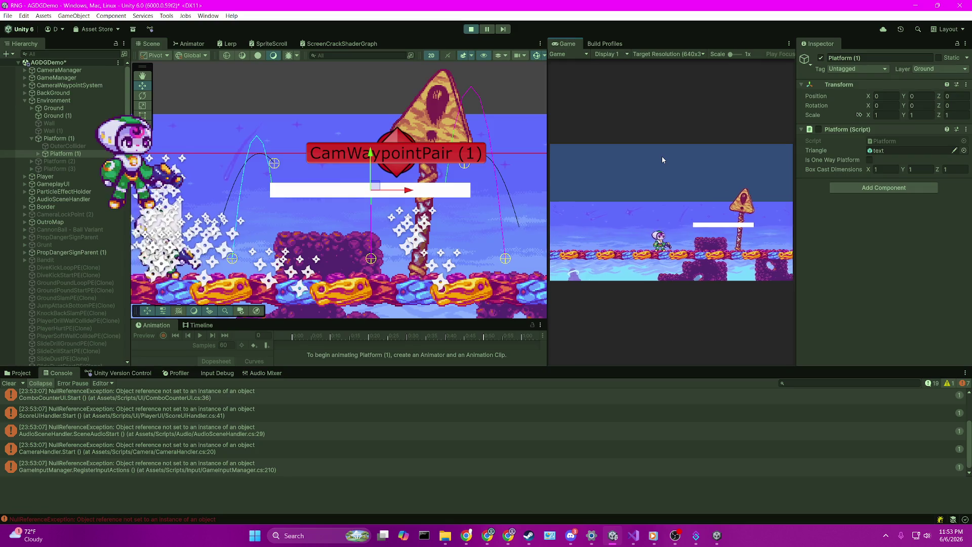
{"action": "left_click", "coordinate": [818, 129]}
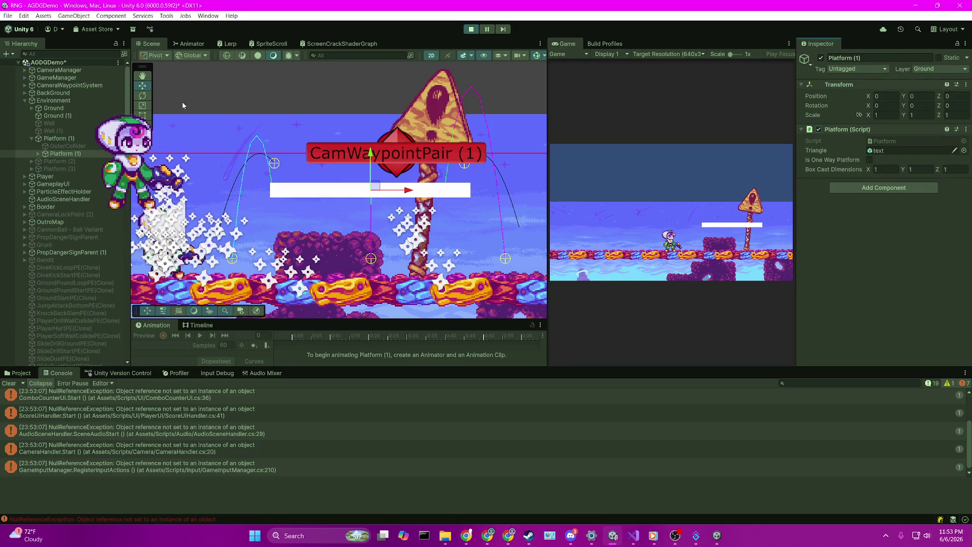
Compare with the parent Platform (1), then confirm the child's layer is Ground
{"action": "left_click", "coordinate": [66, 141]}
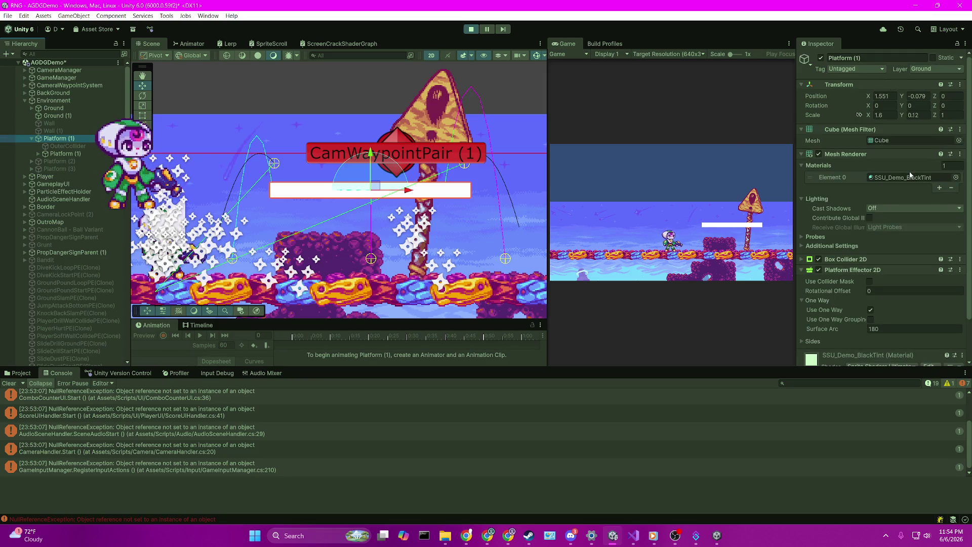
{"action": "scroll", "coordinate": [910, 211], "scroll_direction": "down", "scroll_amount": 2}
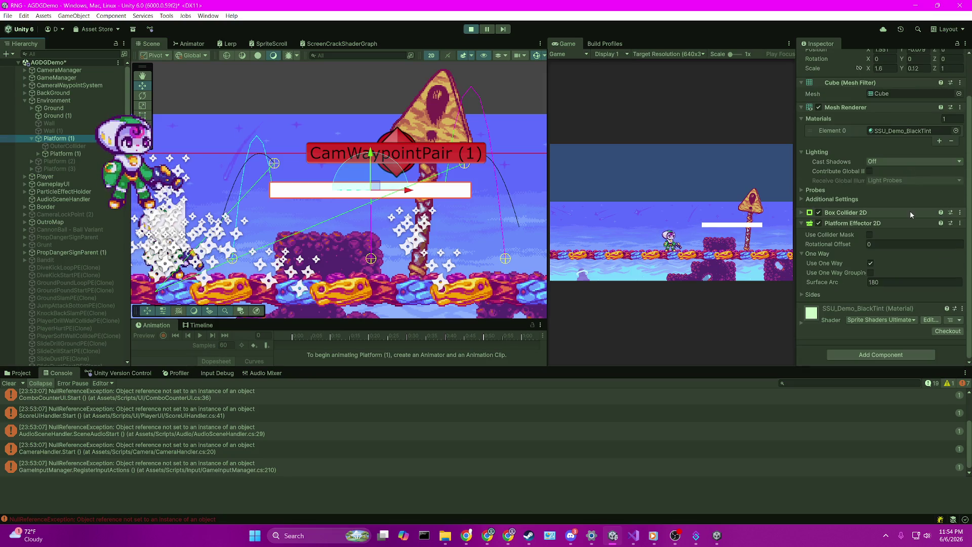
{"action": "left_click", "coordinate": [60, 153]}
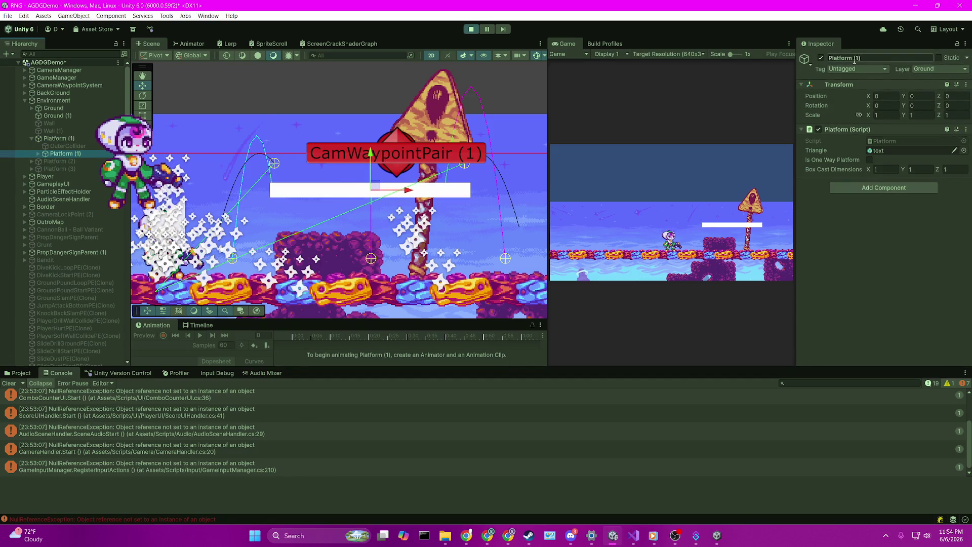
{"action": "left_click", "coordinate": [923, 69]}
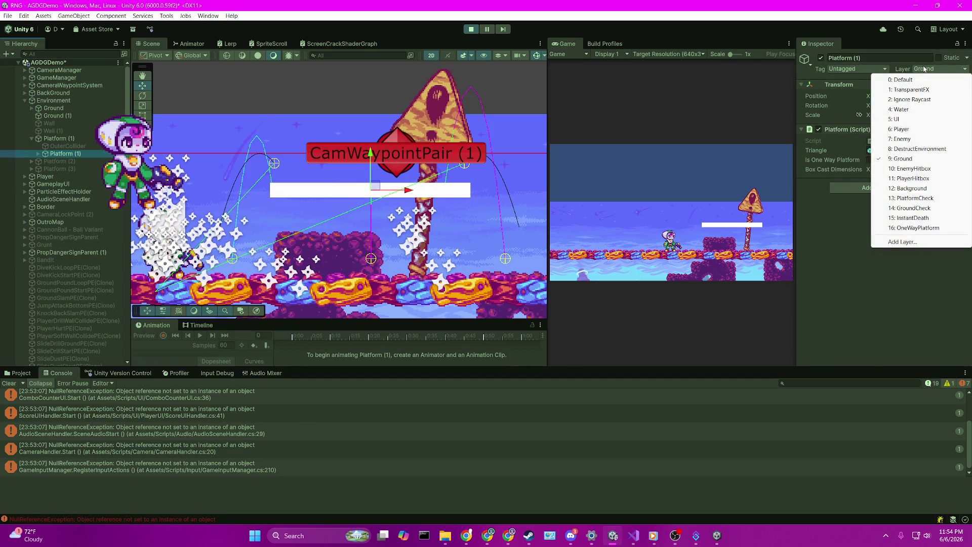
Deactivate the child Platform (1) and make the player jump in the running game
{"action": "left_click", "coordinate": [820, 57]}
{"action": "left_click", "coordinate": [573, 109]}
{"action": "key", "text": "space"}
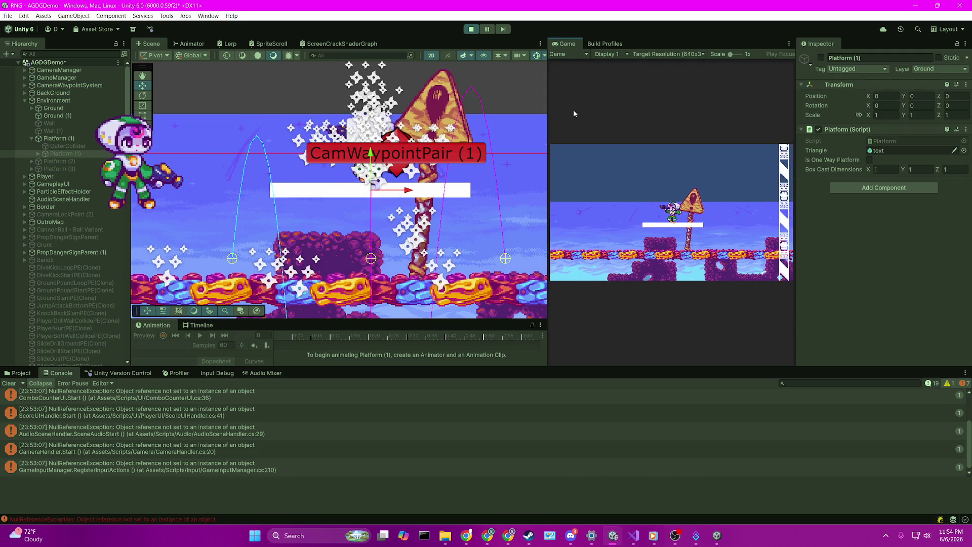
Select the parent Platform (1), then jump the player up and drop down through the platform
{"action": "left_click", "coordinate": [65, 139]}
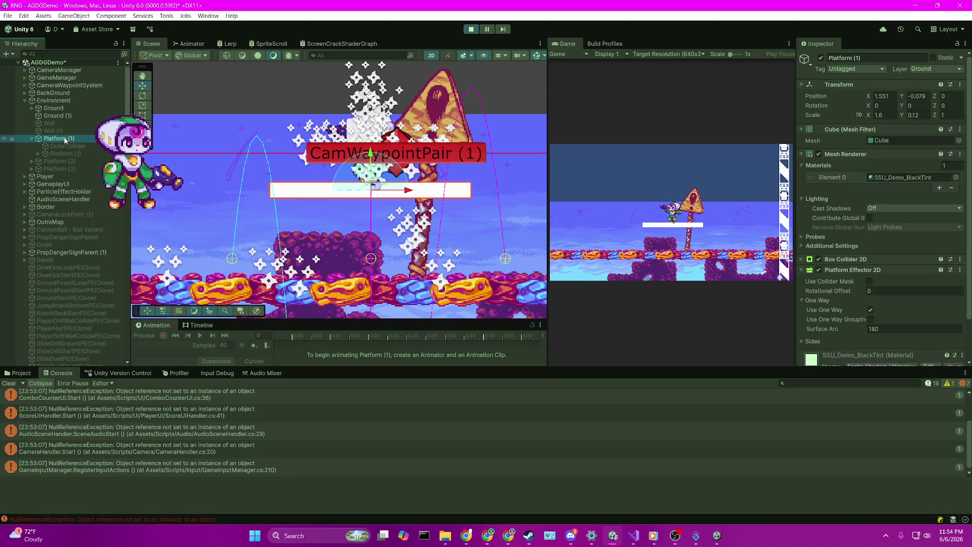
{"action": "left_click", "coordinate": [825, 57]}
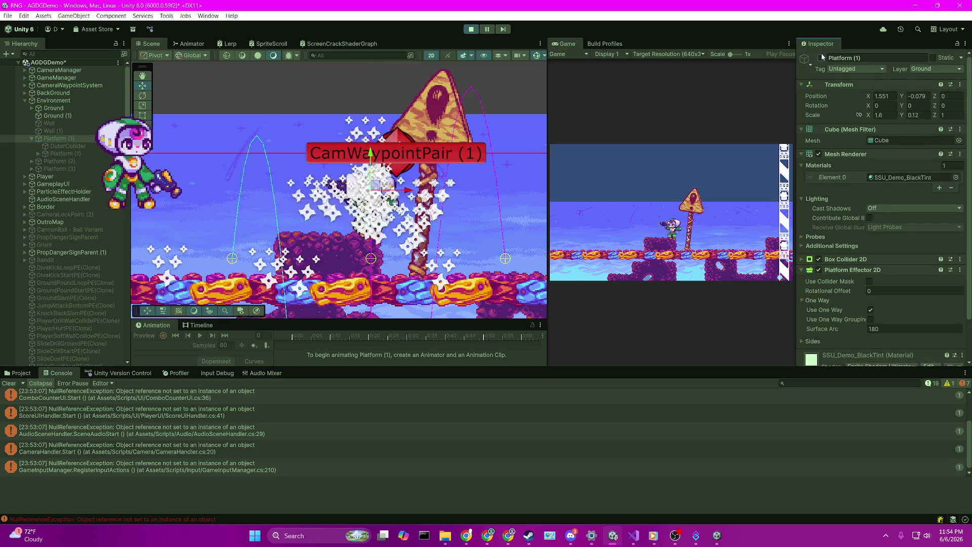
{"action": "key", "text": "space"}
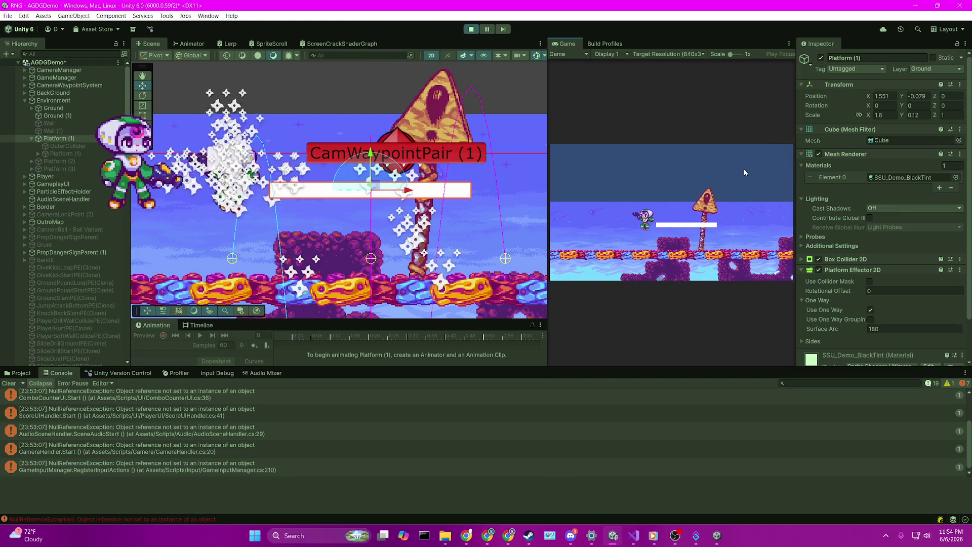
{"action": "key", "text": "d"}
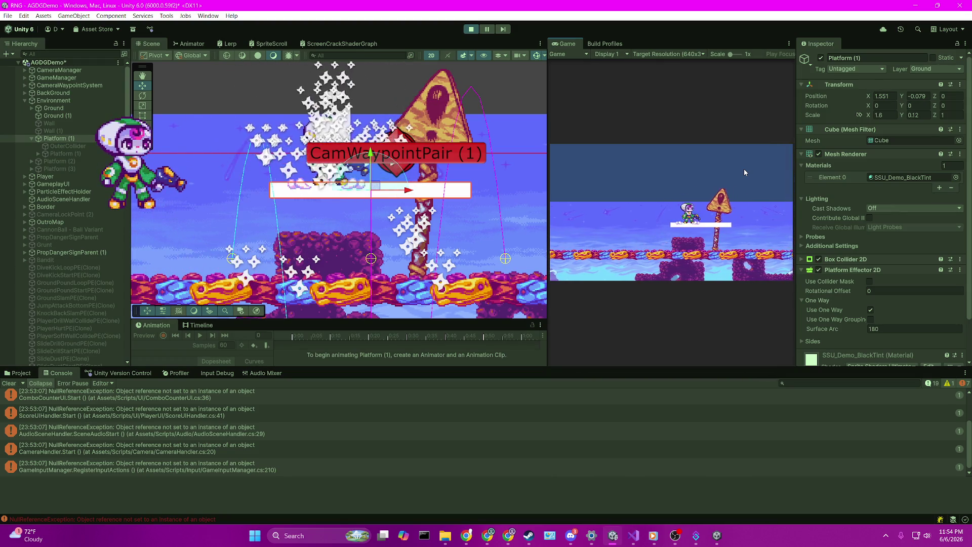
{"action": "key", "text": "s"}
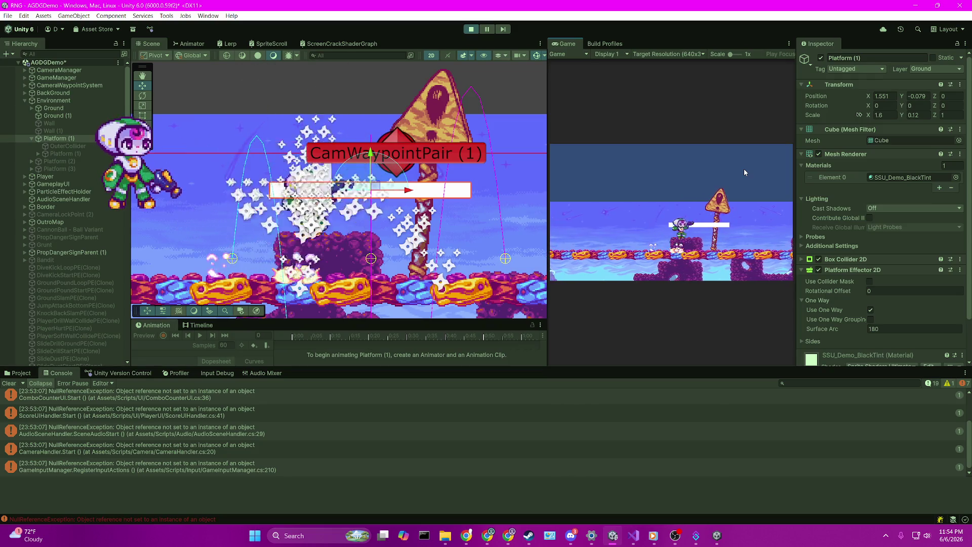
{"action": "key", "text": "space"}
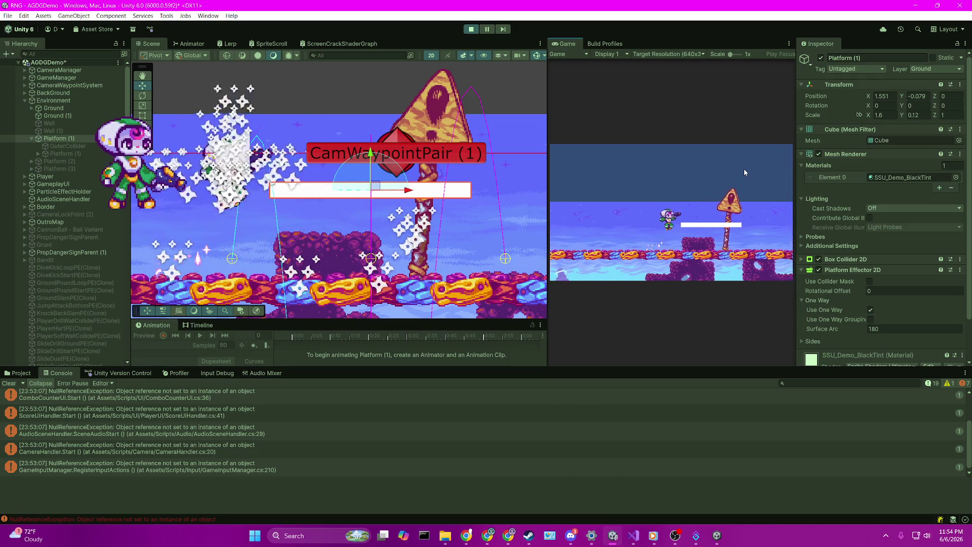
Walk the player left and right off the platform and jump back onto the white platform
{"action": "key", "text": "a"}
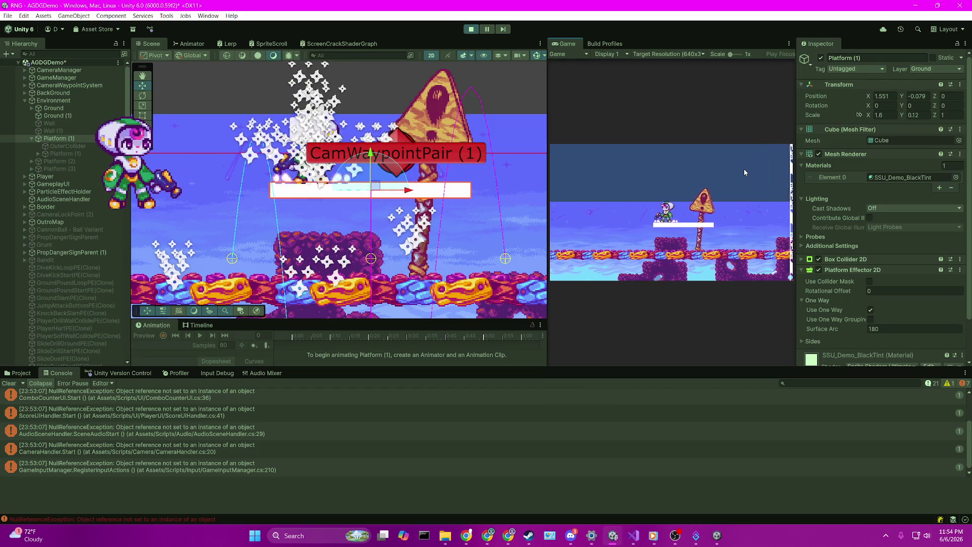
{"action": "key", "text": "d"}
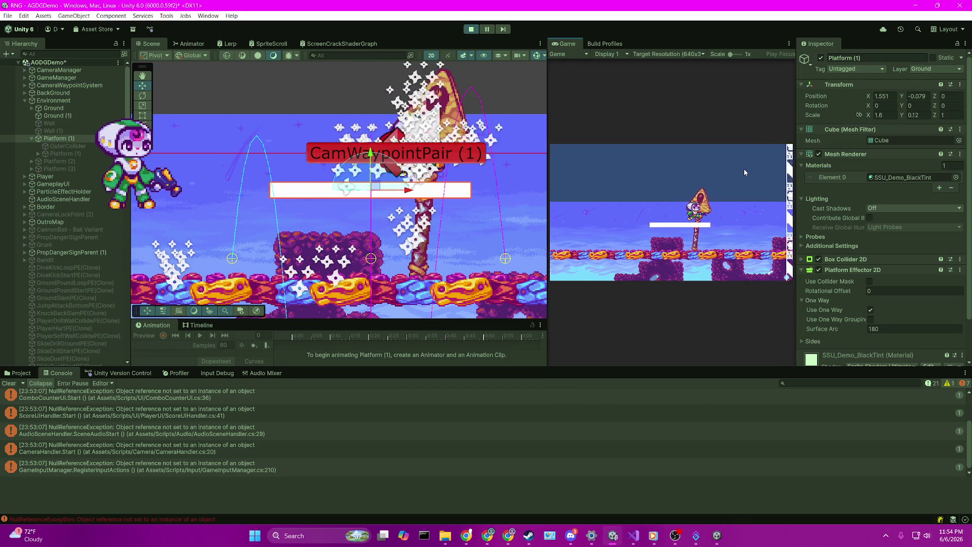
{"action": "key", "text": "a"}
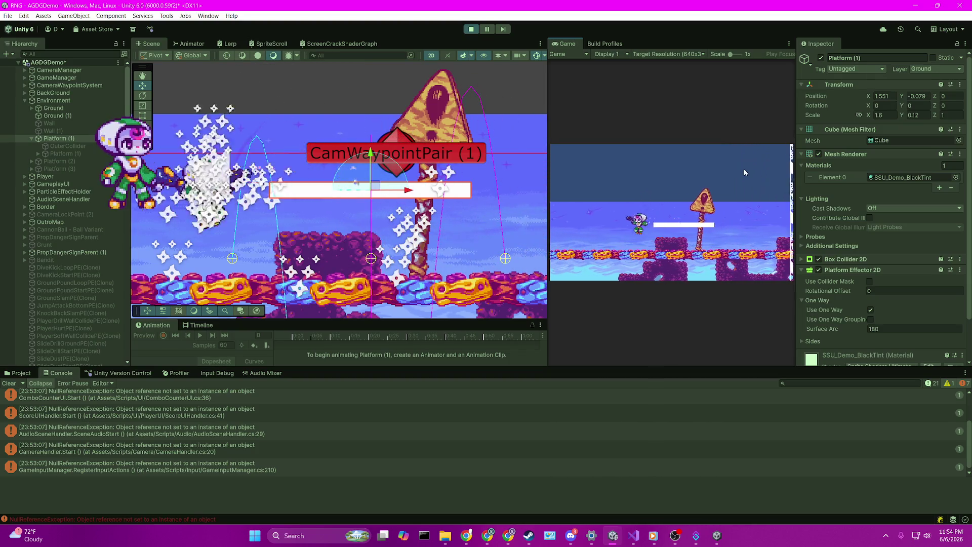
{"action": "key", "text": "space"}
{"action": "key", "text": "d"}
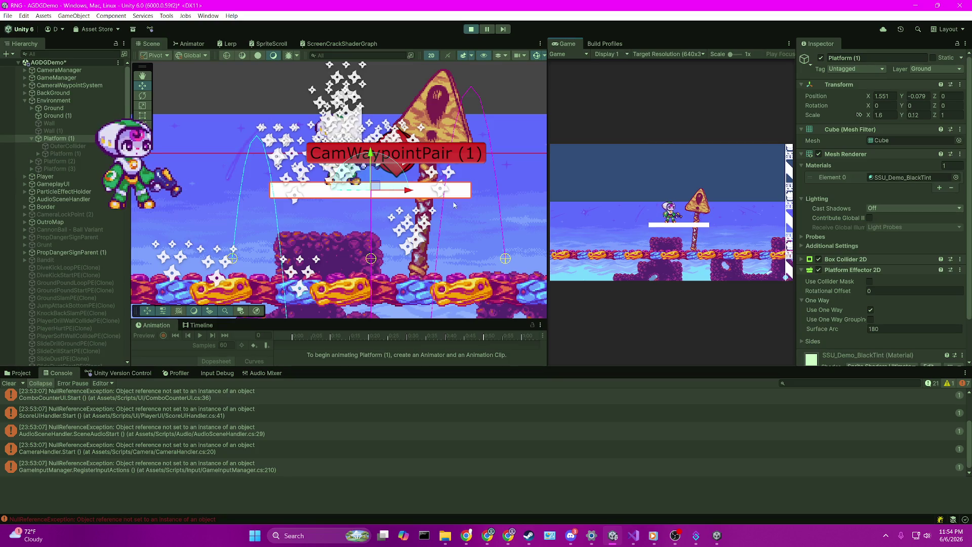
Inspect the OuterCollider trigger while walking the player off and back onto the platform
{"action": "left_click", "coordinate": [66, 145]}
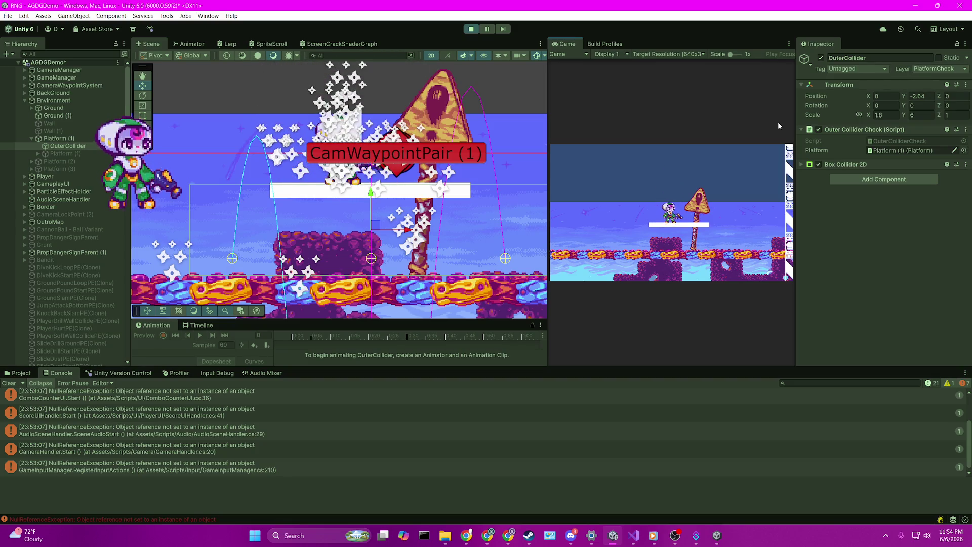
{"action": "key", "text": "a"}
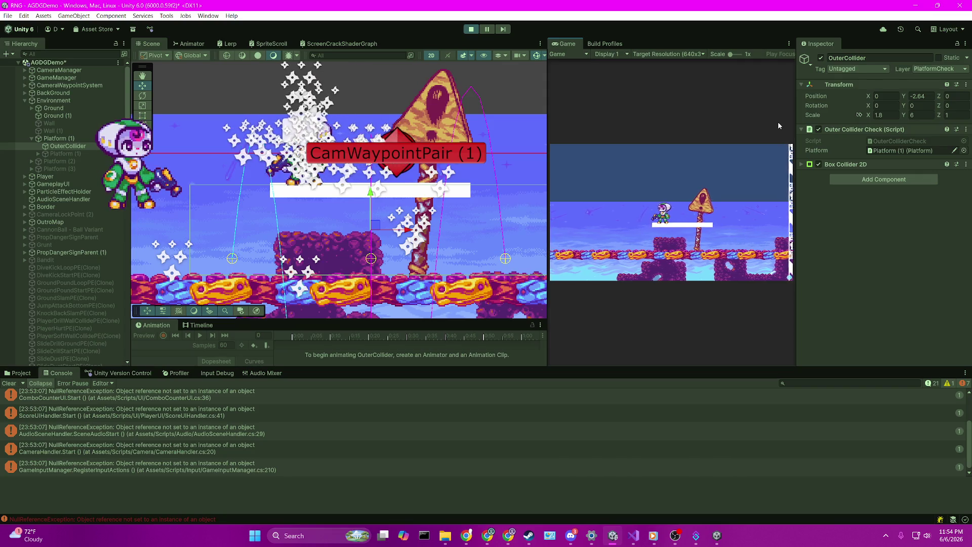
{"action": "key", "text": "d"}
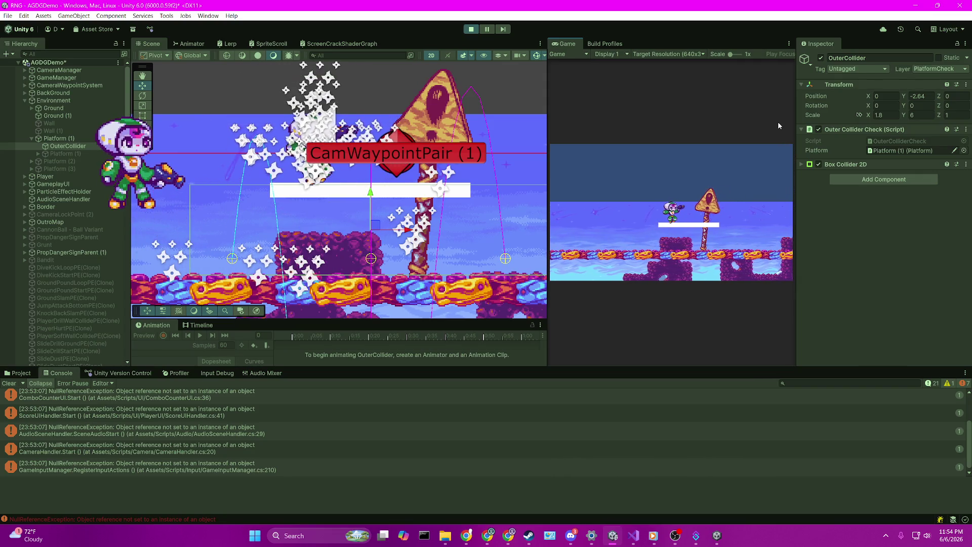
{"action": "key", "text": "d"}
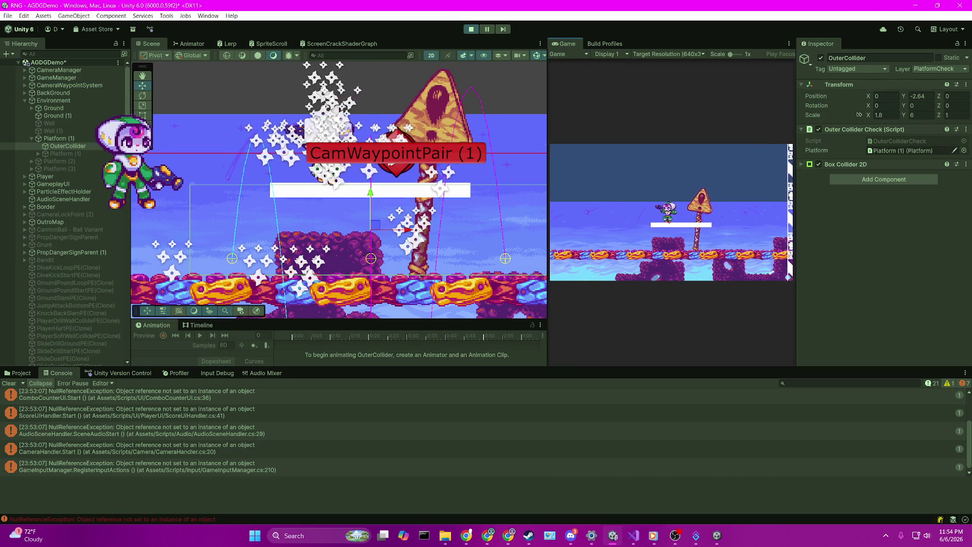
{"action": "left_click", "coordinate": [633, 535]}
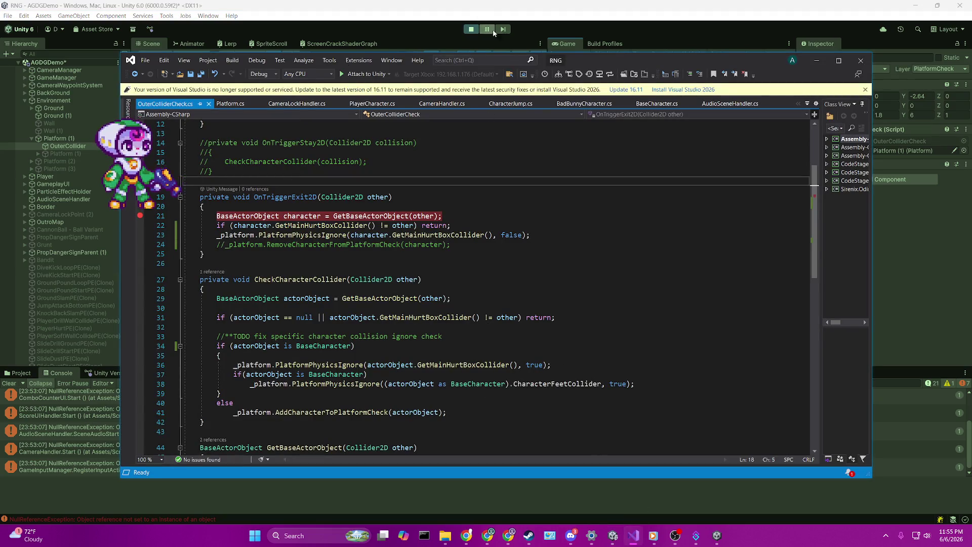
Attach the debugger to Unity, continue past the OnTriggerExit2D break, and step into GetMainHurtBoxCollider
{"action": "left_click", "coordinate": [375, 77]}
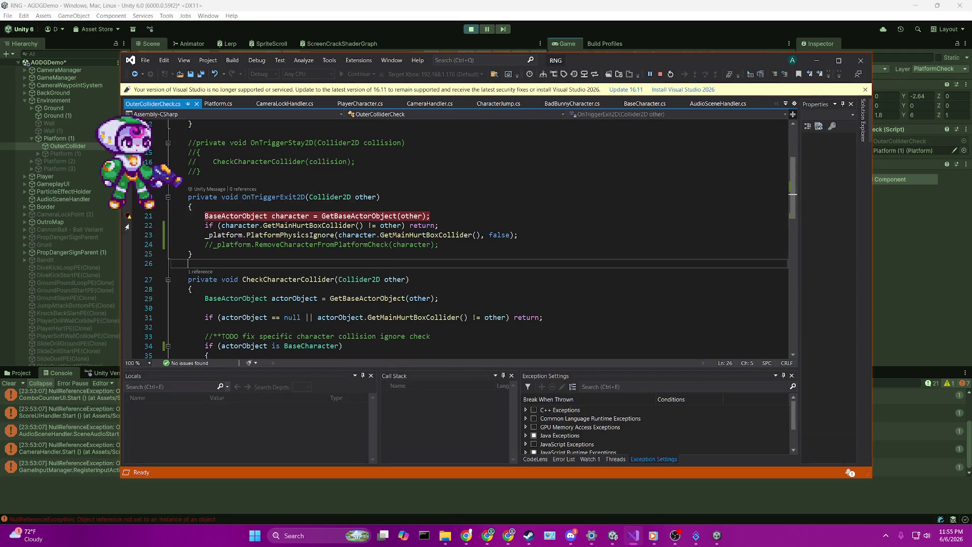
{"action": "left_click", "coordinate": [514, 4]}
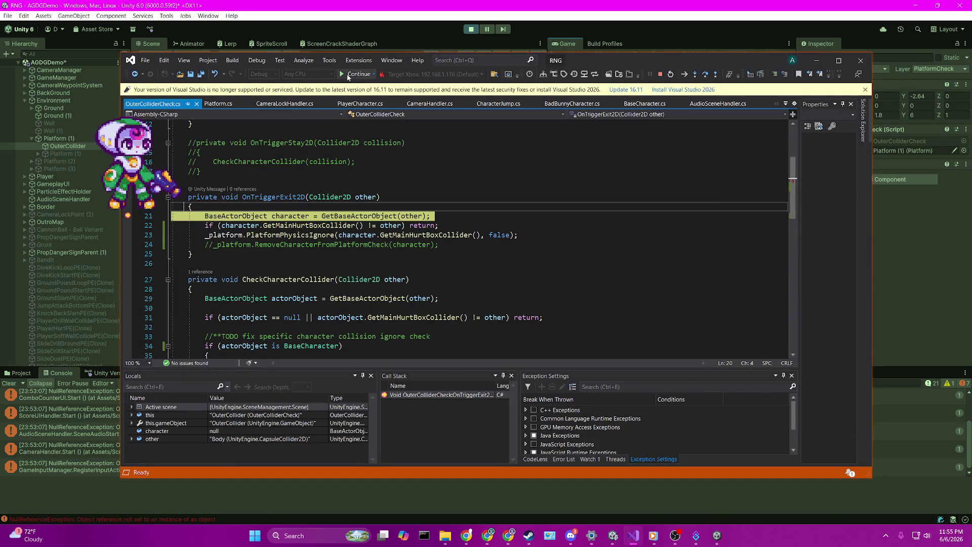
{"action": "left_click", "coordinate": [347, 75]}
{"action": "left_click", "coordinate": [454, 3]}
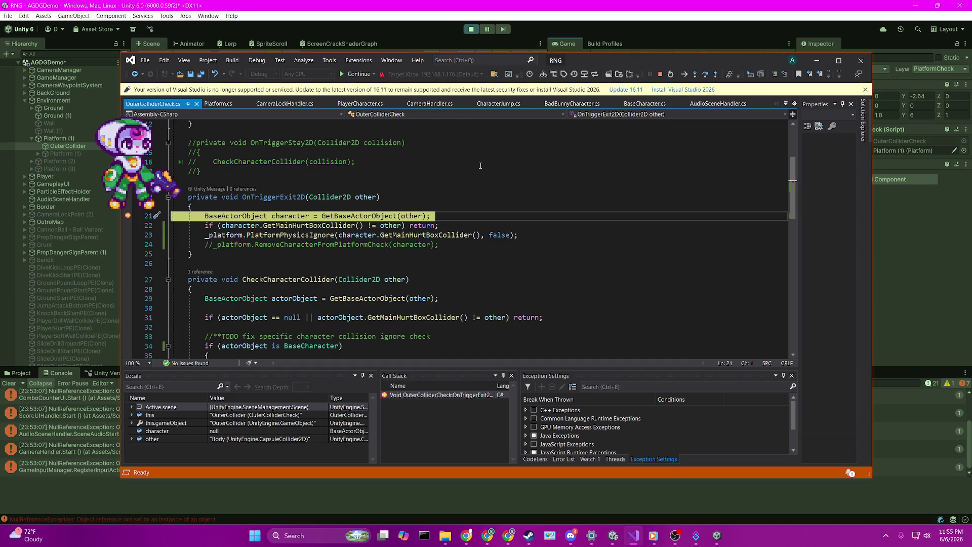
{"action": "key", "text": "F10"}
{"action": "key", "text": "F10"}
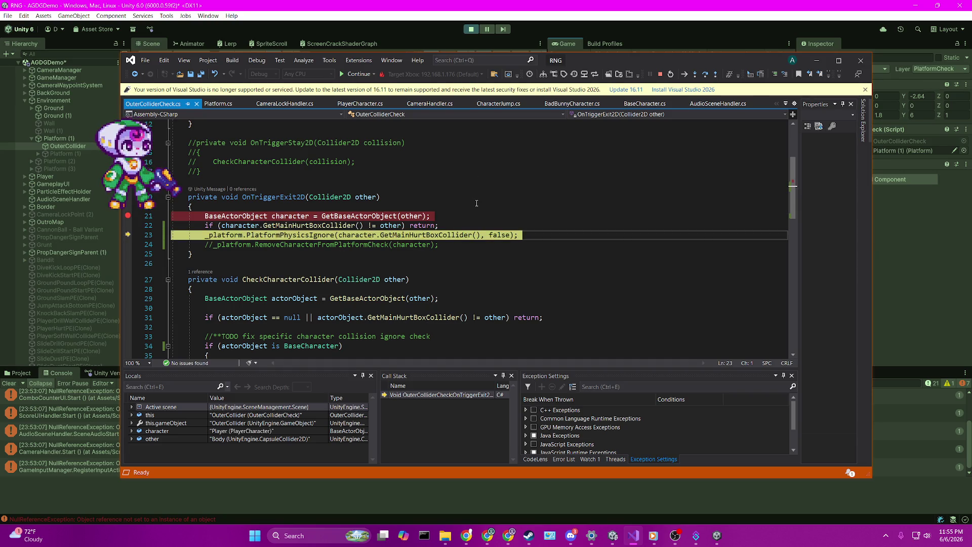
{"action": "key", "text": "F11"}
{"action": "key", "text": "F11"}
{"action": "key", "text": "F11"}
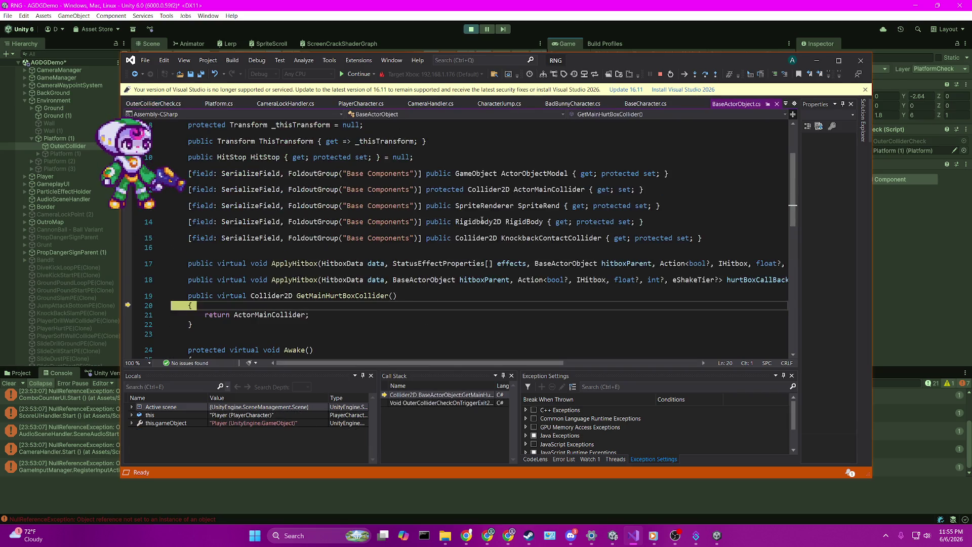
Step to IgnoreCollision, check it pairs the Body capsule with Platform (1)'s box collider, then continue
{"action": "key", "text": "F11"}
{"action": "key", "text": "F11"}
{"action": "key", "text": "F11"}
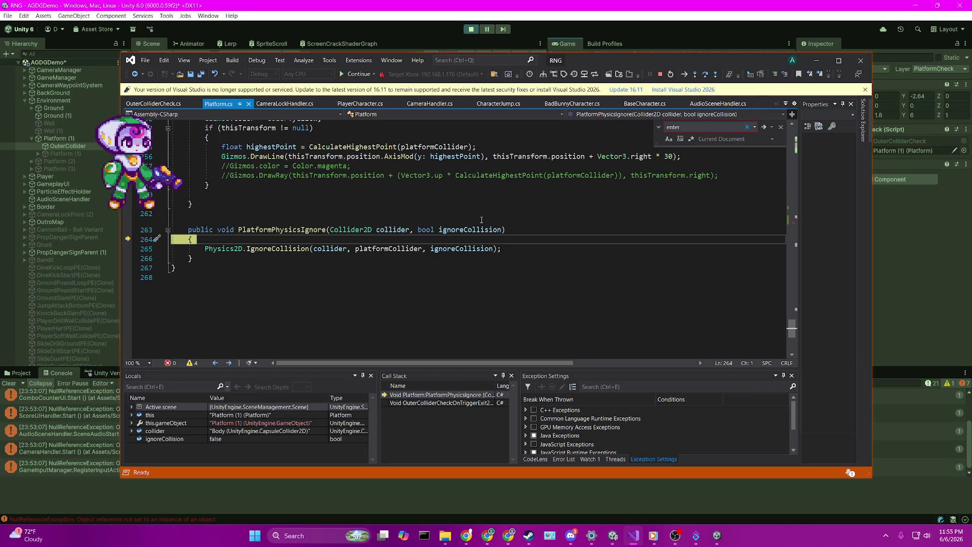
{"action": "key", "text": "F11"}
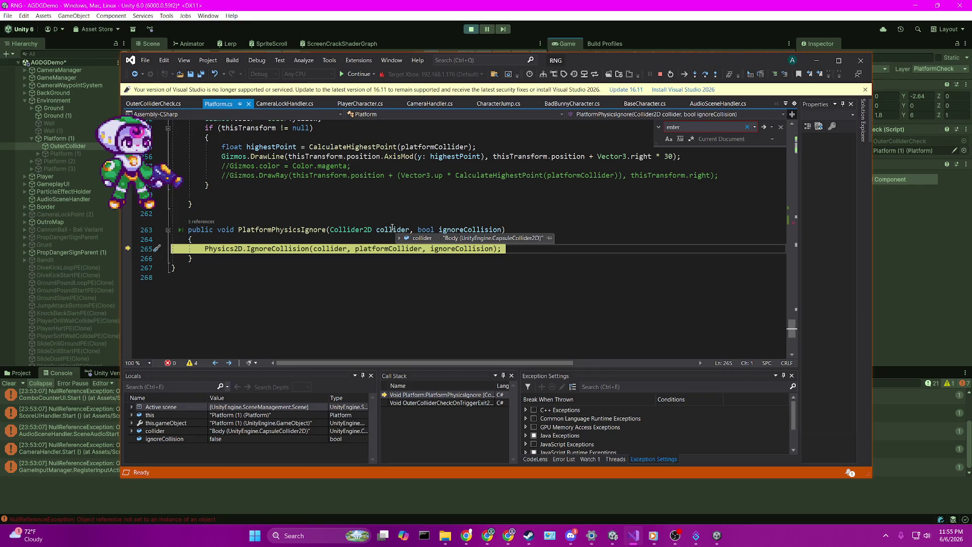
{"action": "left_click", "coordinate": [406, 269]}
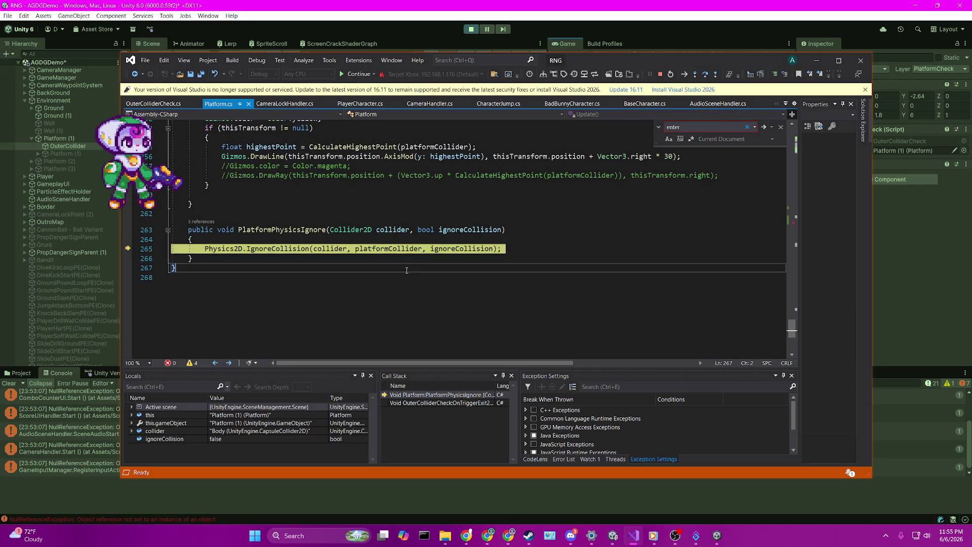
{"action": "mouse_move", "coordinate": [399, 248]}
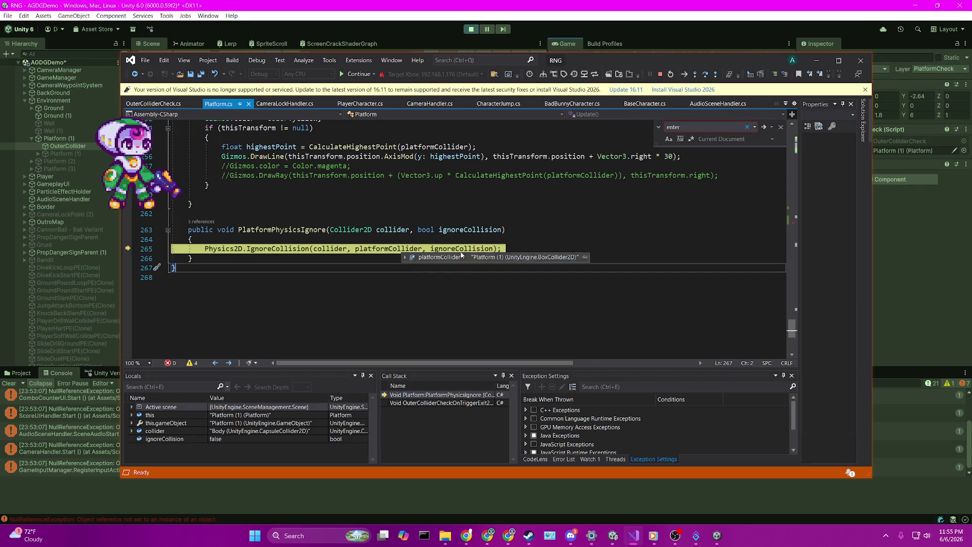
{"action": "key", "text": "Up"}
{"action": "key", "text": "Up"}
{"action": "key", "text": "Up"}
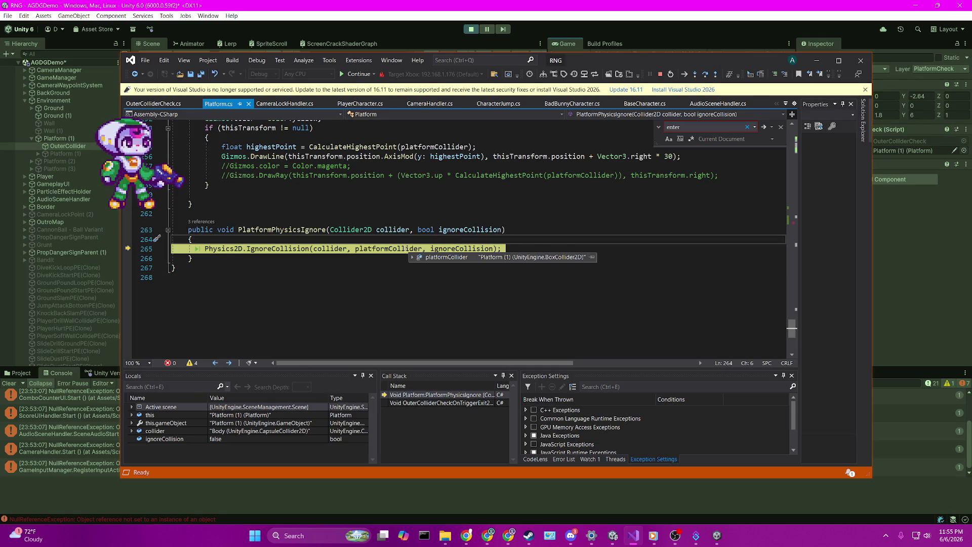
{"action": "mouse_move", "coordinate": [329, 249]}
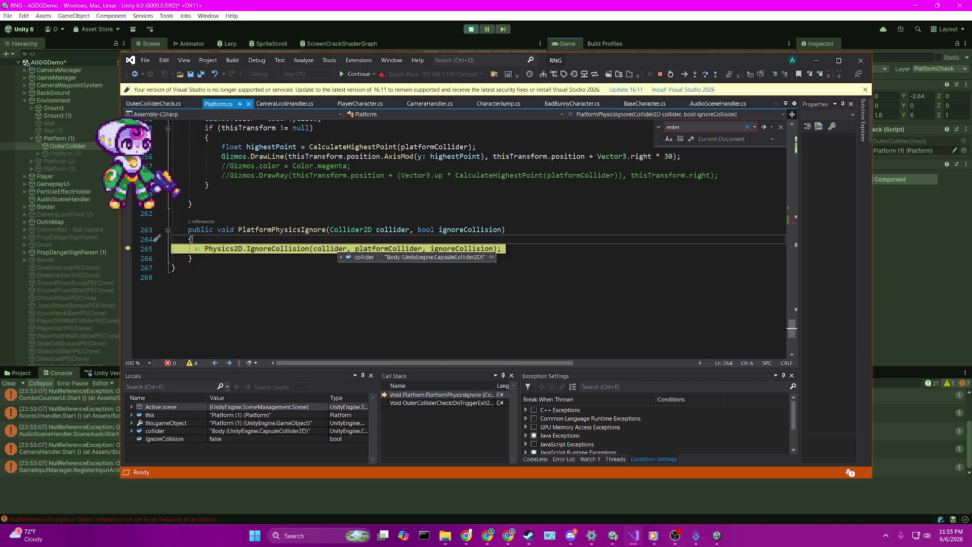
{"action": "key", "text": "Up"}
{"action": "key", "text": "Up"}
{"action": "key", "text": "Up"}
{"action": "left_click", "coordinate": [348, 75]}
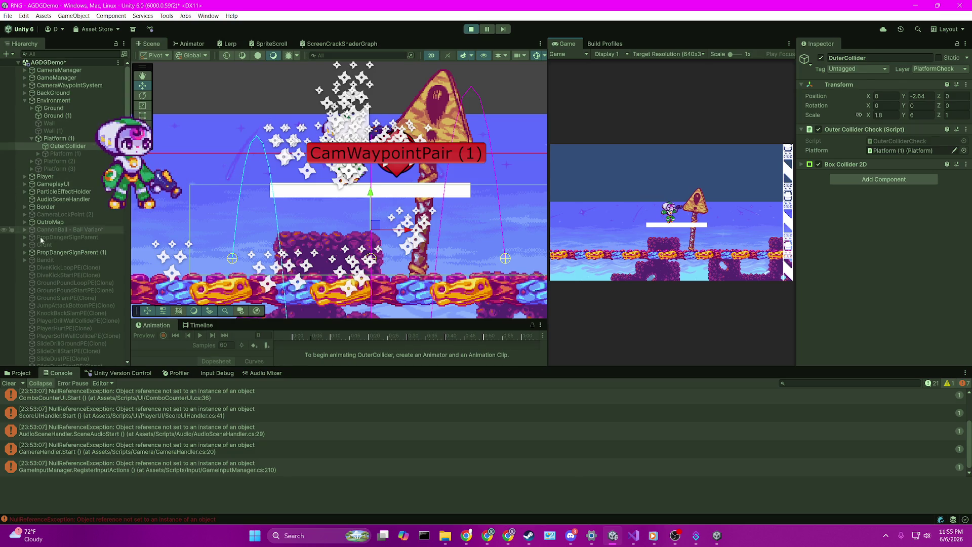
Expand Player, collapse ContactHitbox and PlayerParticleEffects, and select PlayerModel
{"action": "left_click", "coordinate": [36, 177]}
{"action": "left_click", "coordinate": [24, 177]}
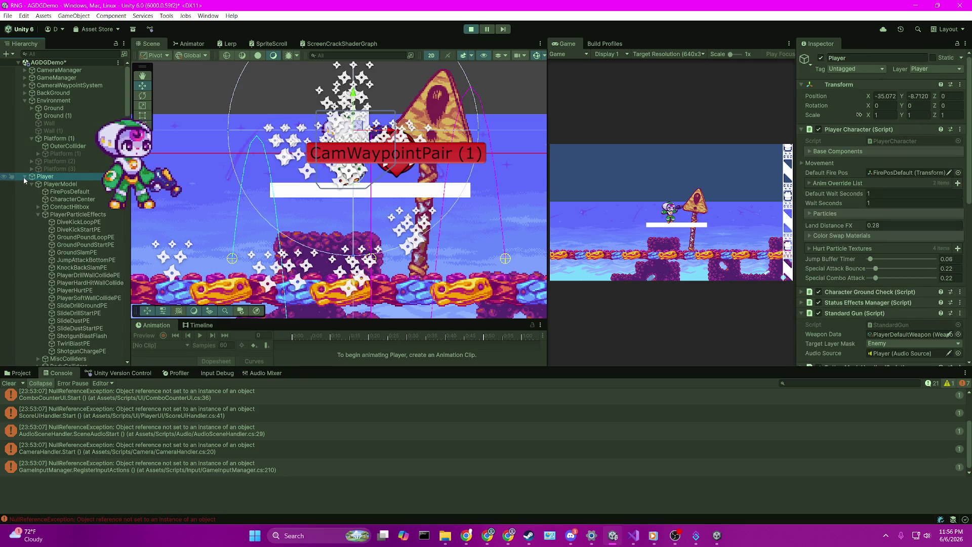
{"action": "left_click", "coordinate": [38, 211]}
{"action": "left_click", "coordinate": [38, 212]}
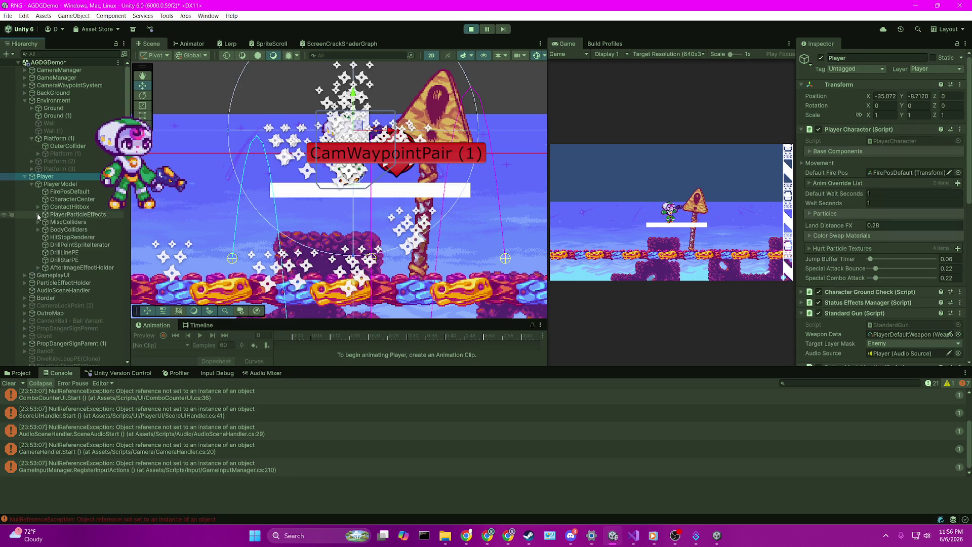
{"action": "left_click", "coordinate": [43, 184]}
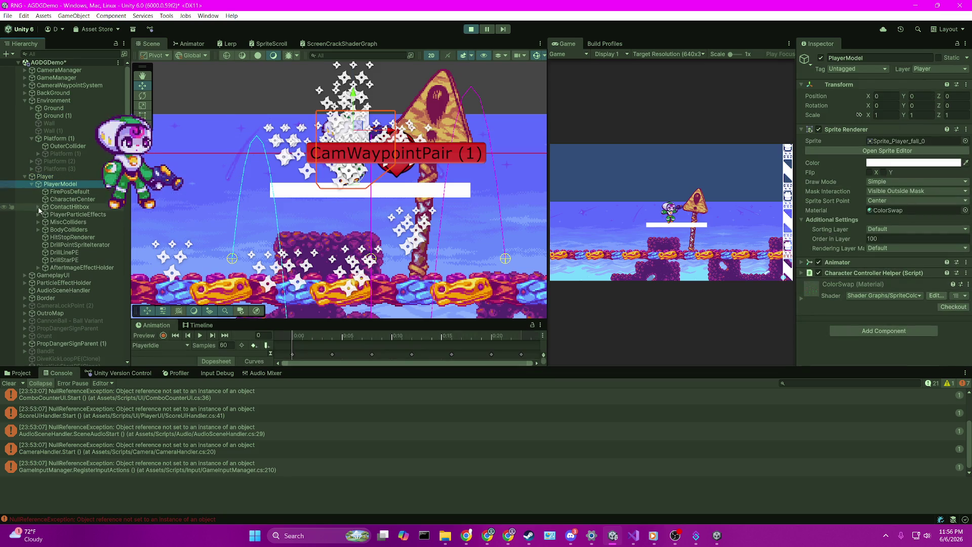
Select Feet then Body under BodyColliders, expanding their Box and Capsule Collider 2D settings
{"action": "left_click", "coordinate": [38, 229]}
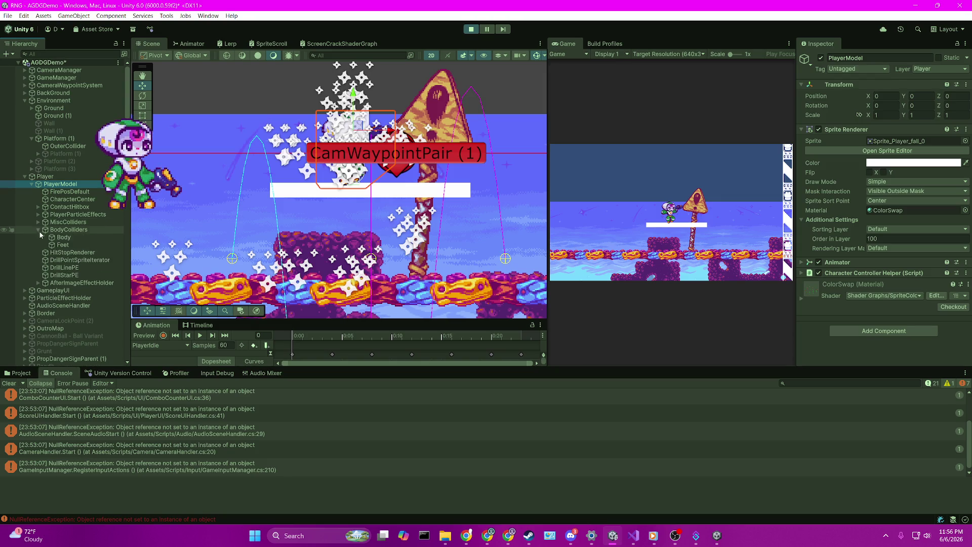
{"action": "left_click", "coordinate": [64, 245]}
{"action": "left_click", "coordinate": [851, 130]}
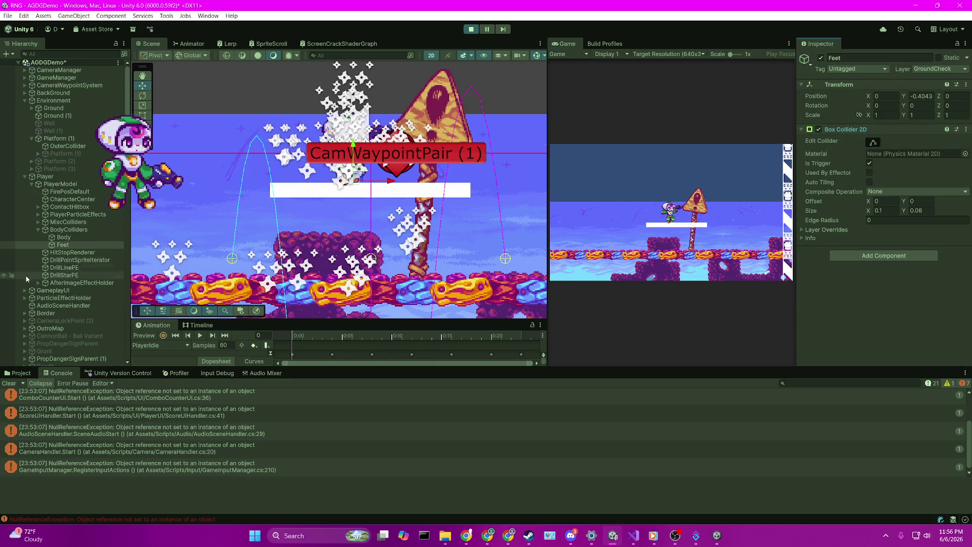
{"action": "left_click", "coordinate": [72, 229]}
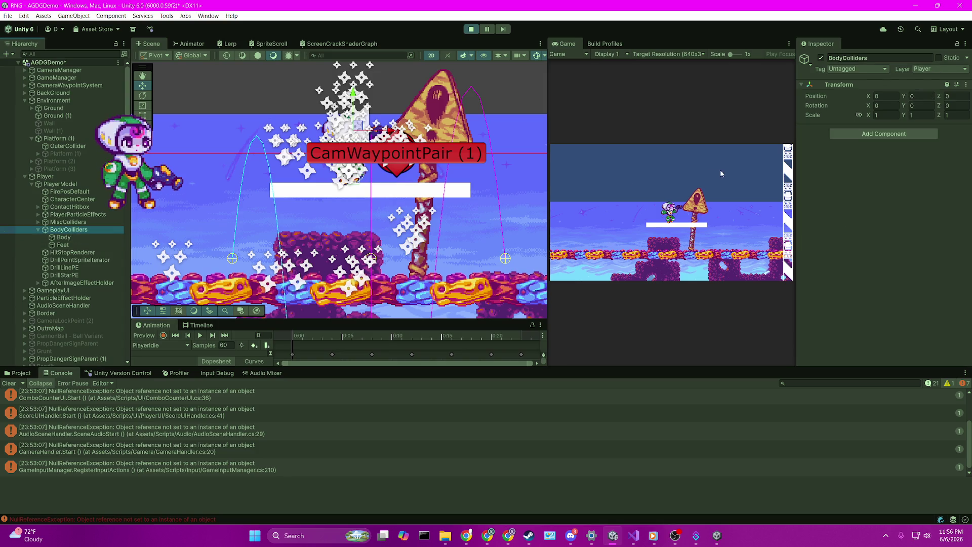
{"action": "left_click", "coordinate": [71, 237]}
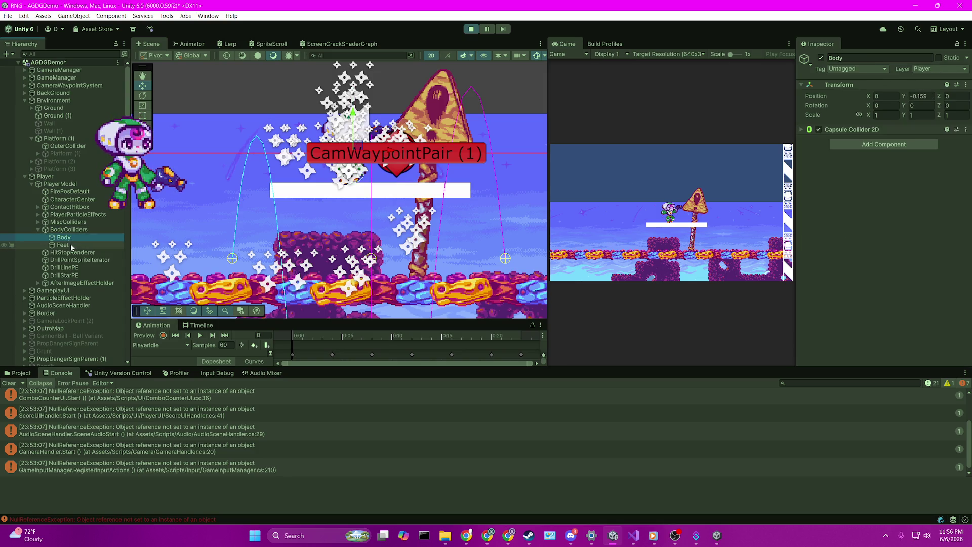
{"action": "left_click", "coordinate": [879, 130]}
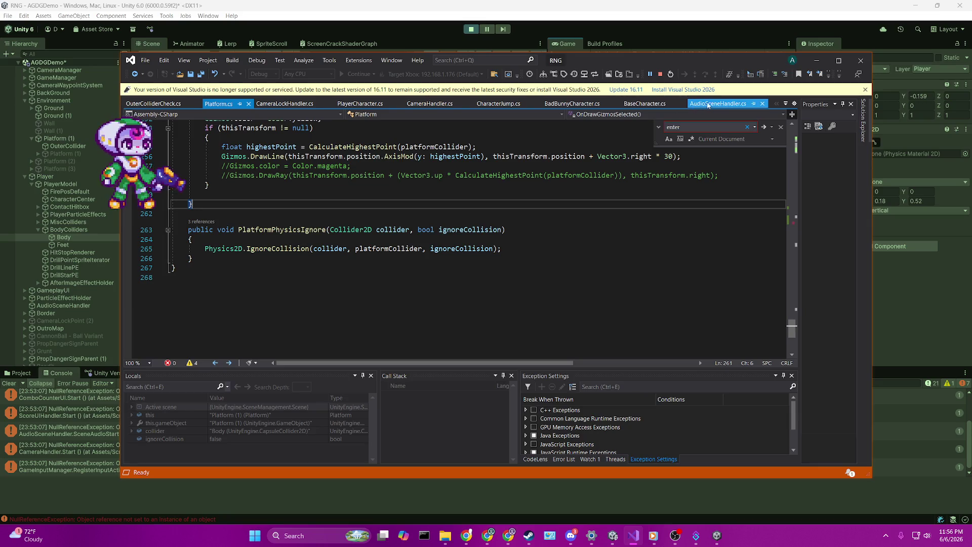
Close the AudioSceneHandler.cs, IceBreakState.cs and FreezeMechanic.cs tabs, then Alt+Tab to Unity
{"action": "left_click", "coordinate": [765, 104]}
{"action": "left_click", "coordinate": [753, 105]}
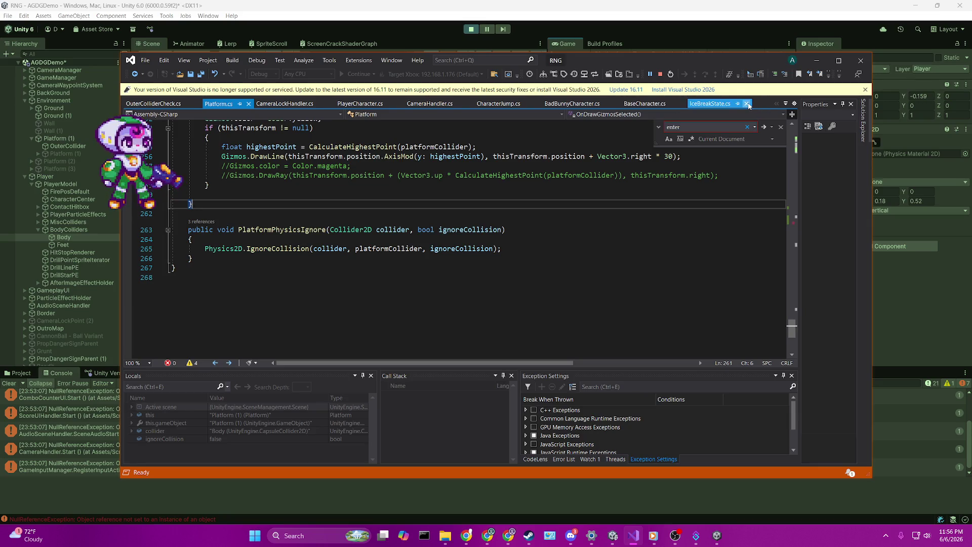
{"action": "left_click", "coordinate": [754, 105]}
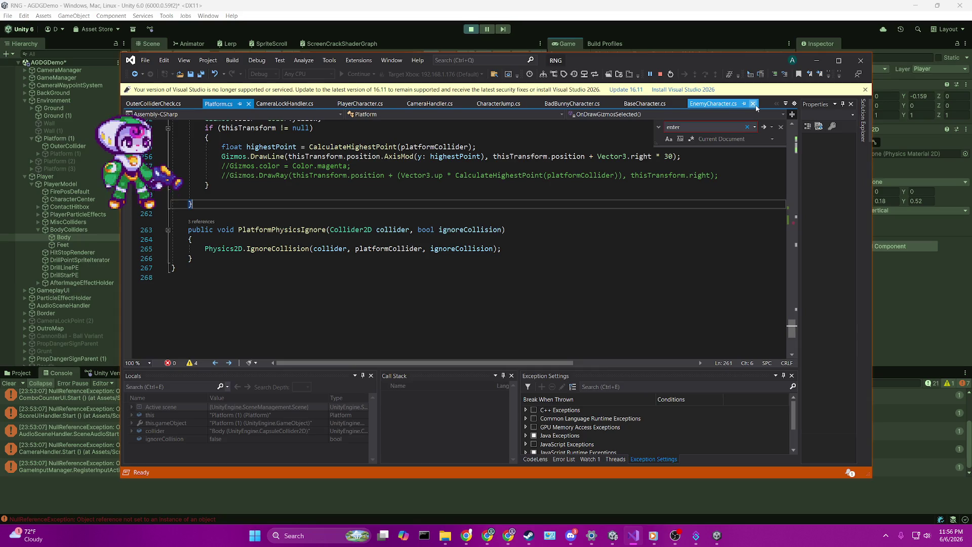
{"action": "key", "text": "alt+Tab"}
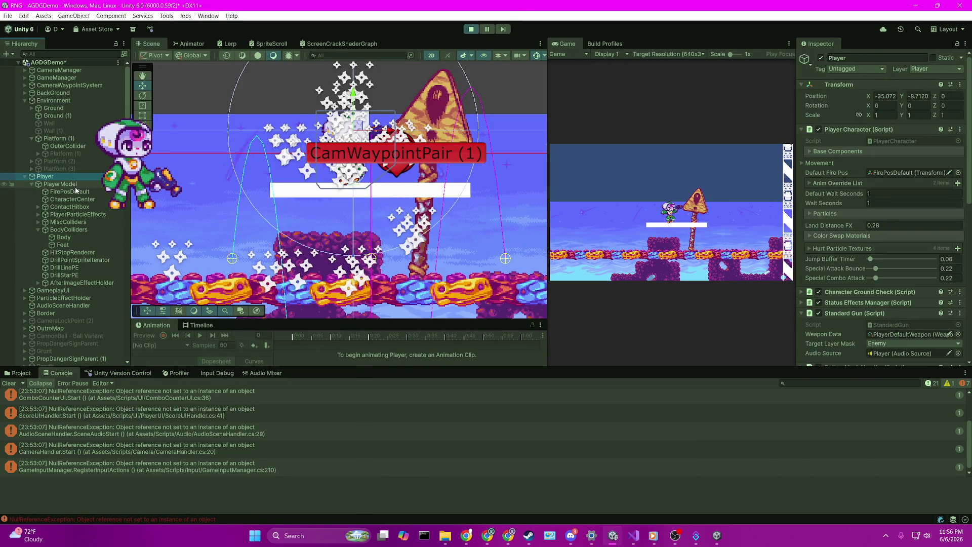
Select Player and expand its base component references to find the Feet ground check object
{"action": "left_click", "coordinate": [59, 184]}
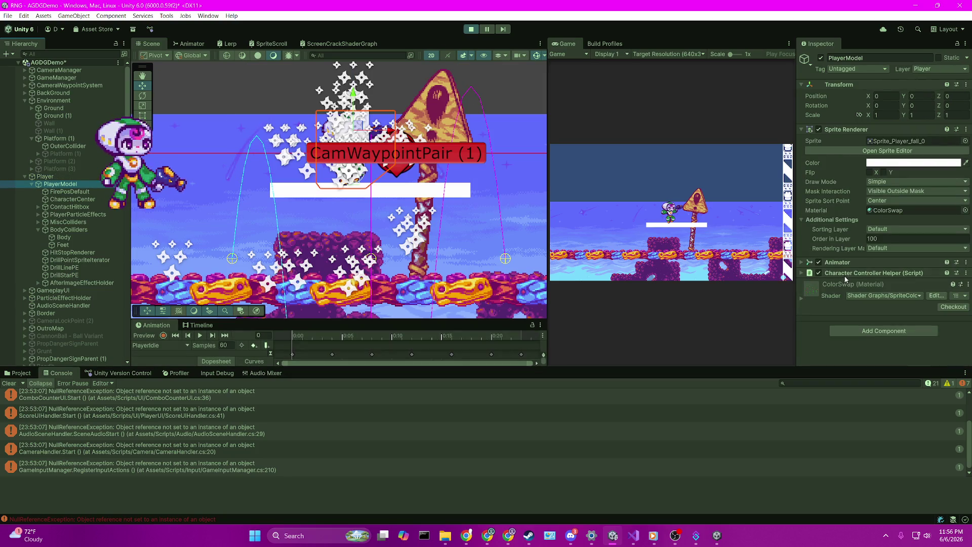
{"action": "left_click", "coordinate": [843, 131]}
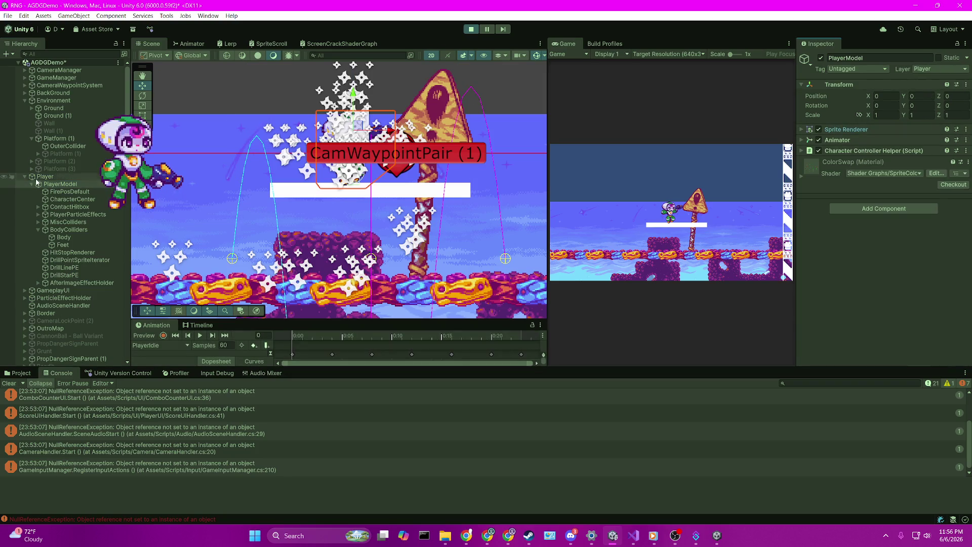
{"action": "left_click", "coordinate": [82, 178]}
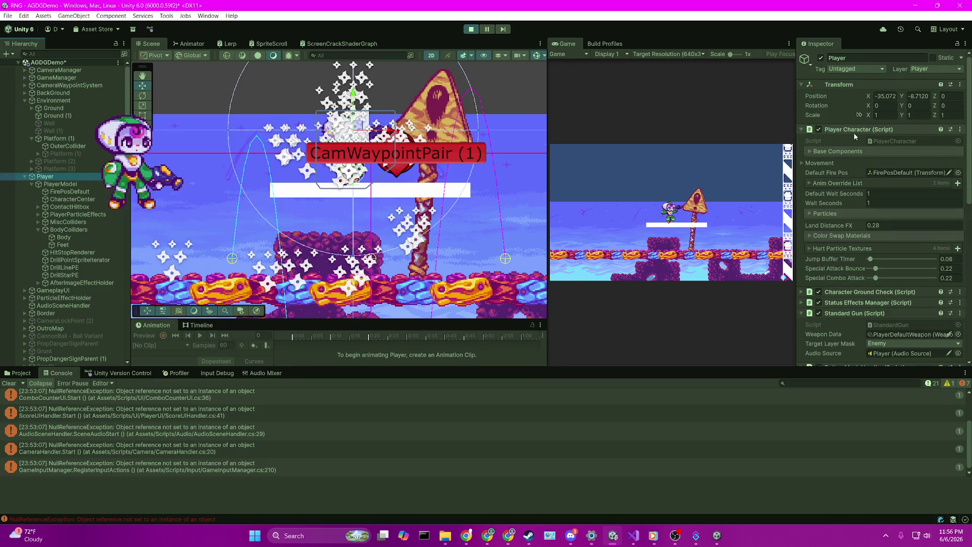
{"action": "left_click", "coordinate": [844, 154]}
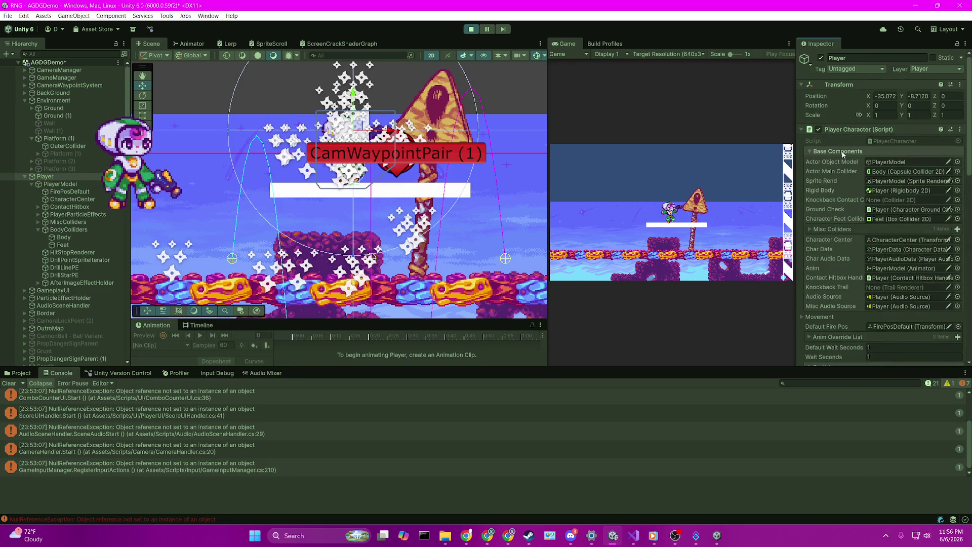
{"action": "left_click", "coordinate": [892, 211]}
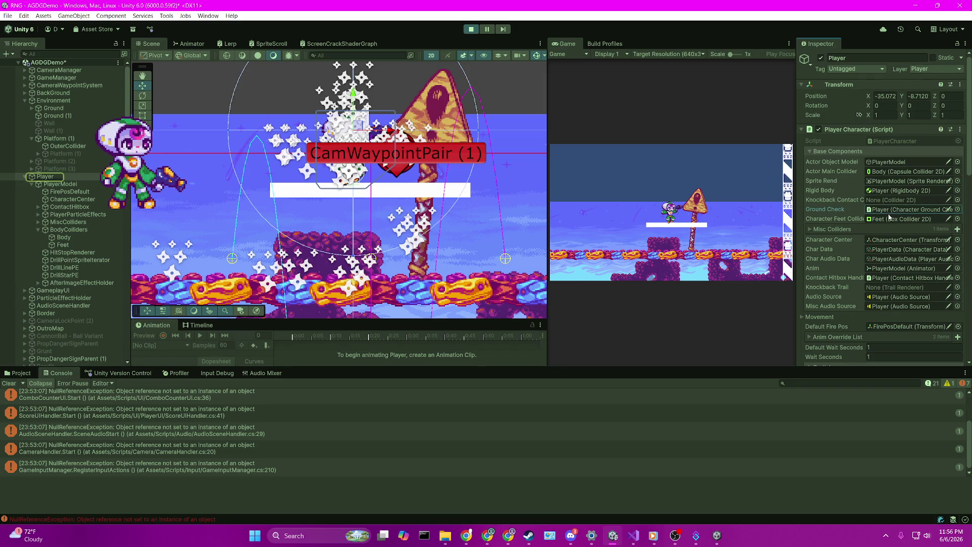
Expand Character Ground Check and open its CharacterGroundCheck script in Visual Studio
{"action": "scroll", "coordinate": [879, 210], "scroll_direction": "down", "scroll_amount": 1}
{"action": "scroll", "coordinate": [879, 209], "scroll_direction": "down", "scroll_amount": 15}
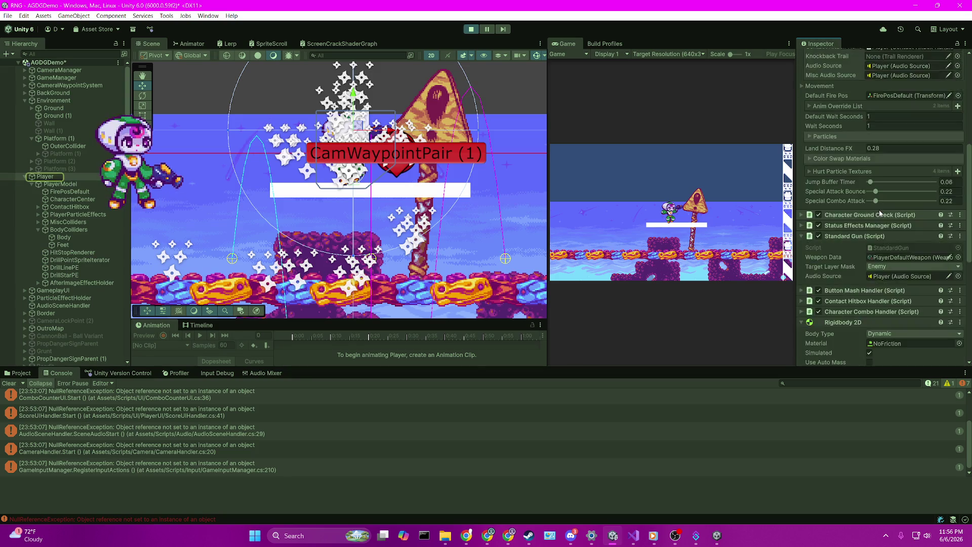
{"action": "scroll", "coordinate": [879, 213], "scroll_direction": "up", "scroll_amount": 7}
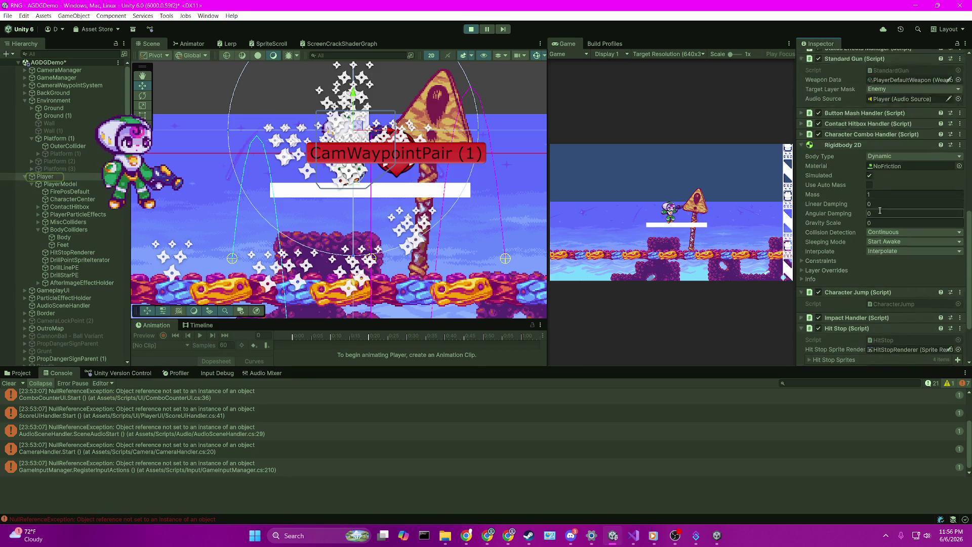
{"action": "scroll", "coordinate": [878, 210], "scroll_direction": "up", "scroll_amount": 3}
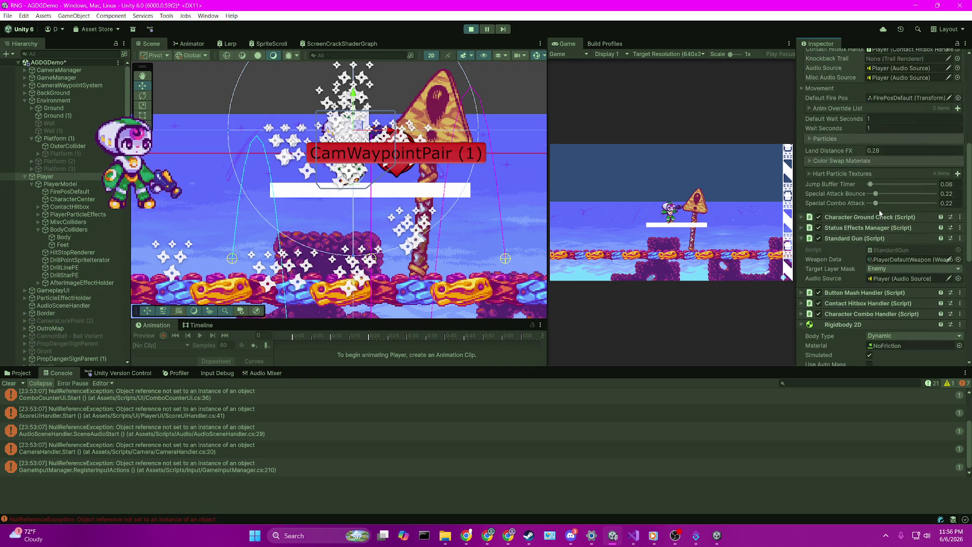
{"action": "left_click", "coordinate": [879, 216]}
{"action": "double_click", "coordinate": [879, 228]}
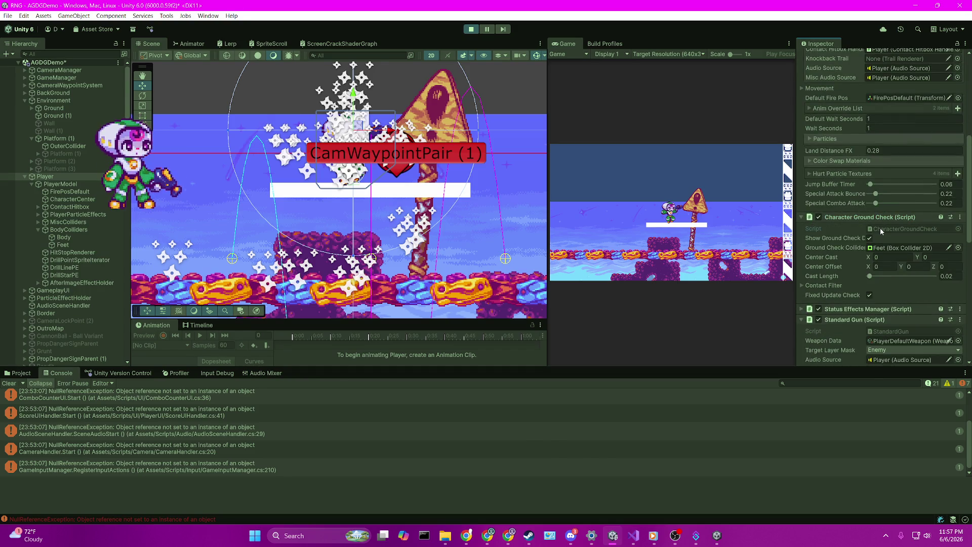
{"action": "scroll", "coordinate": [477, 153], "scroll_direction": "down", "scroll_amount": 20}
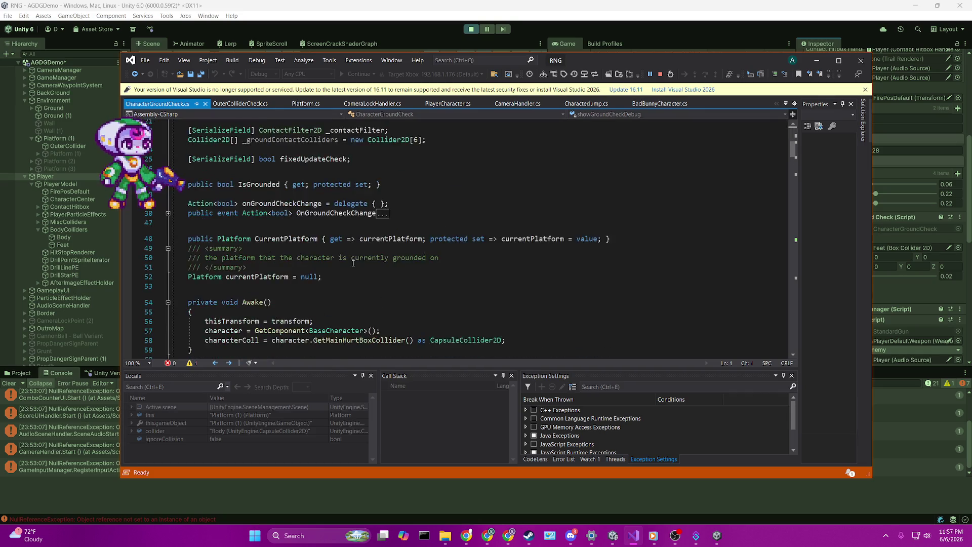
Toggle a breakpoint on and off at the line 129 GroundCheck call
{"action": "scroll", "coordinate": [353, 263], "scroll_direction": "down", "scroll_amount": 7}
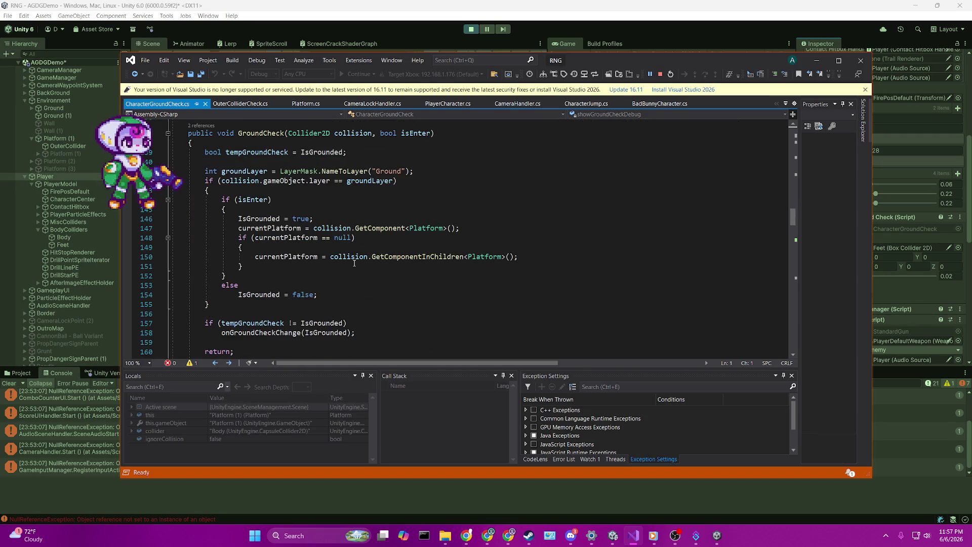
{"action": "scroll", "coordinate": [354, 262], "scroll_direction": "up", "scroll_amount": 6}
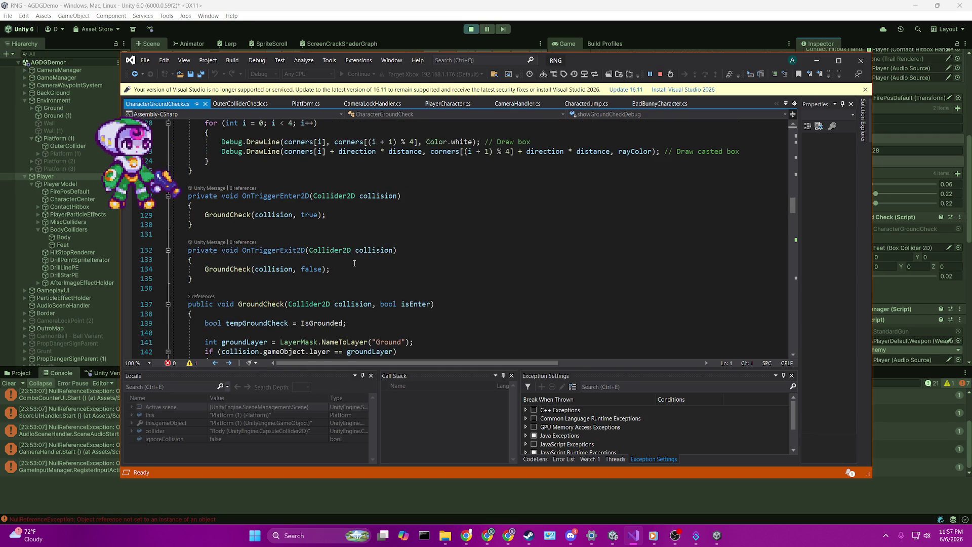
{"action": "left_click", "coordinate": [129, 217]}
{"action": "left_click", "coordinate": [129, 217]}
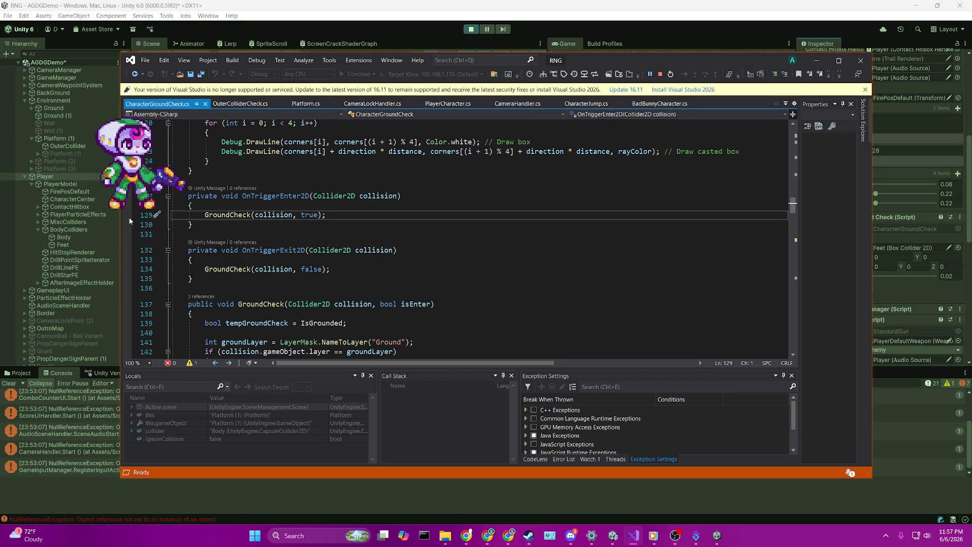
{"action": "scroll", "coordinate": [310, 218], "scroll_direction": "down", "scroll_amount": 2}
Jump via GroundCheck's references to the line 129 call in OnTriggerEnter2D and set a breakpoint there
{"action": "left_click", "coordinate": [189, 247]}
{"action": "left_click", "coordinate": [193, 239]}
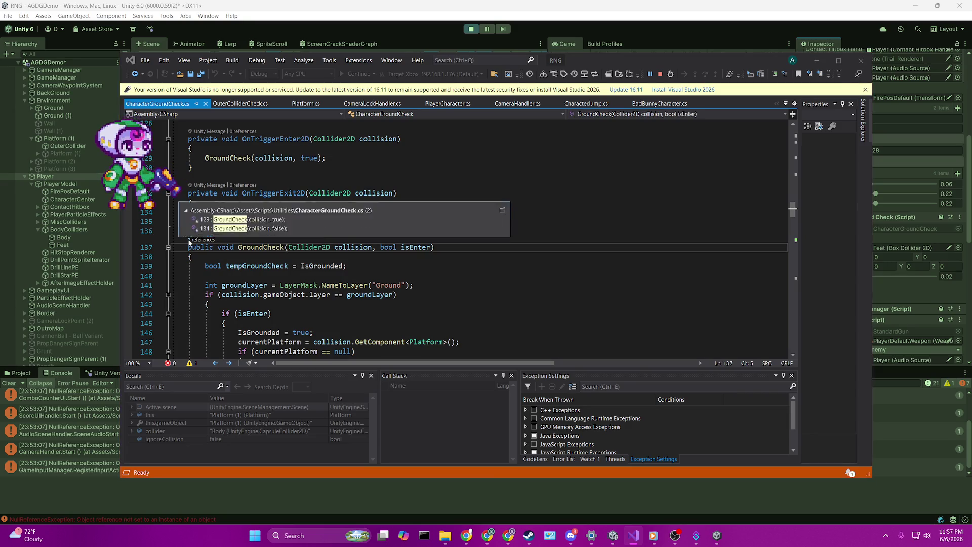
{"action": "left_click", "coordinate": [271, 205]}
{"action": "double_click", "coordinate": [271, 204]}
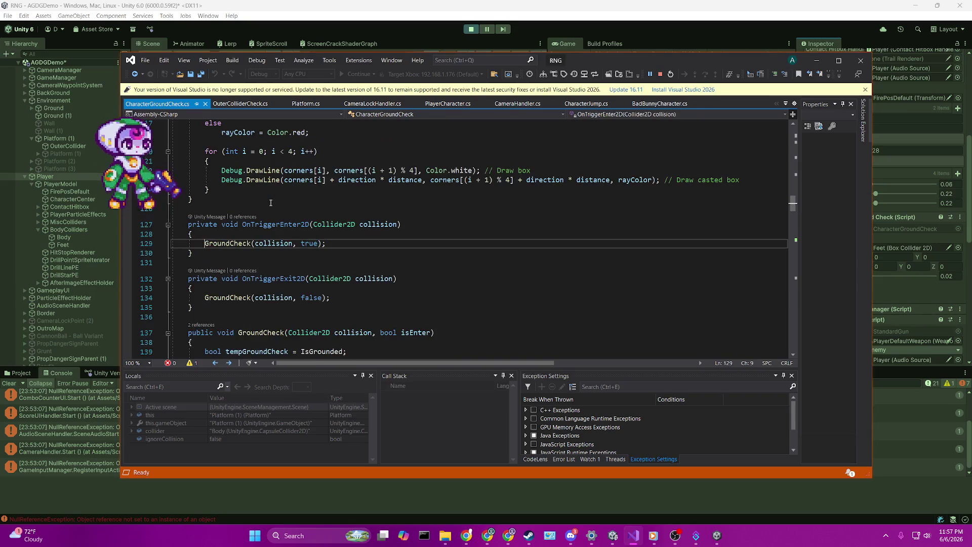
{"action": "scroll", "coordinate": [268, 295], "scroll_direction": "down", "scroll_amount": 6}
{"action": "scroll", "coordinate": [268, 295], "scroll_direction": "down", "scroll_amount": 20}
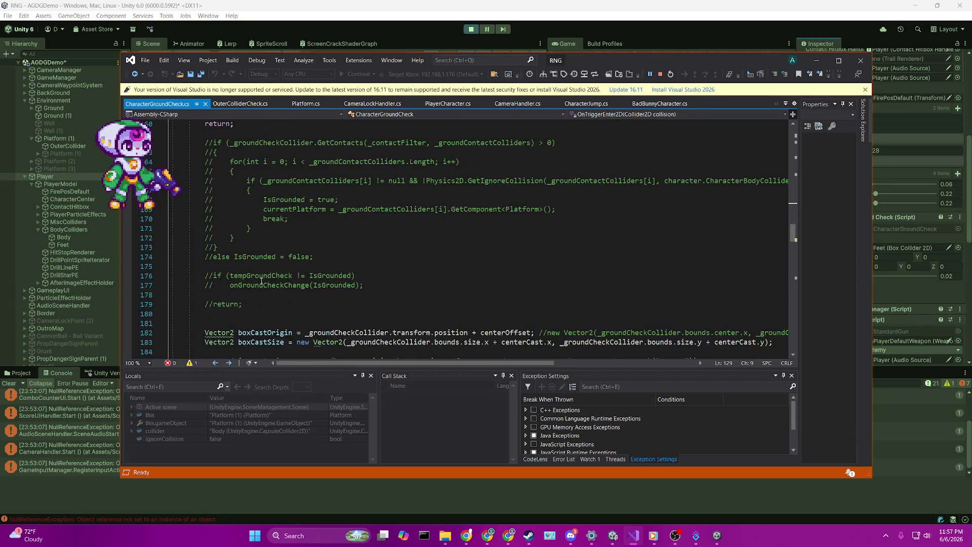
{"action": "scroll", "coordinate": [261, 281], "scroll_direction": "down", "scroll_amount": 12}
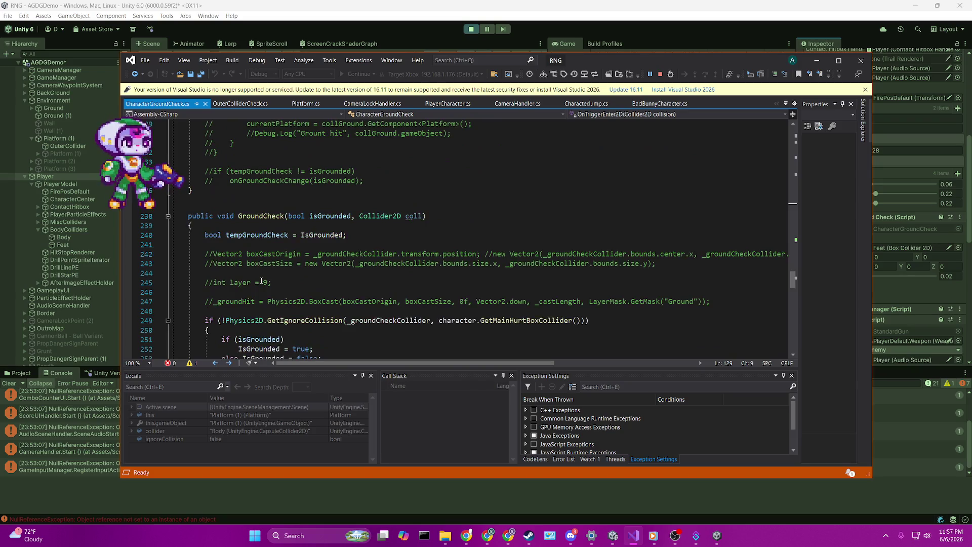
{"action": "scroll", "coordinate": [262, 280], "scroll_direction": "down", "scroll_amount": 5}
{"action": "scroll", "coordinate": [261, 280], "scroll_direction": "up", "scroll_amount": 20}
{"action": "scroll", "coordinate": [261, 280], "scroll_direction": "up", "scroll_amount": 13}
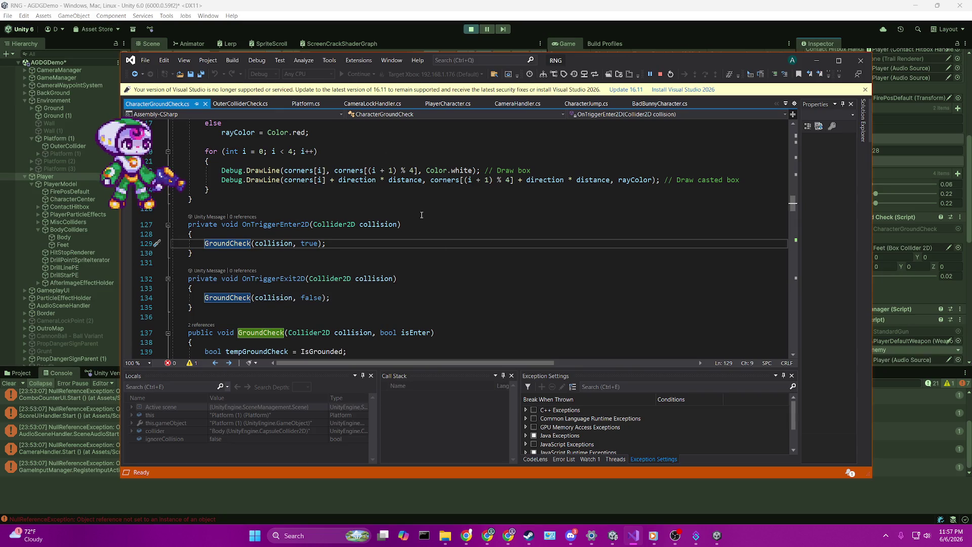
{"action": "left_click", "coordinate": [126, 244]}
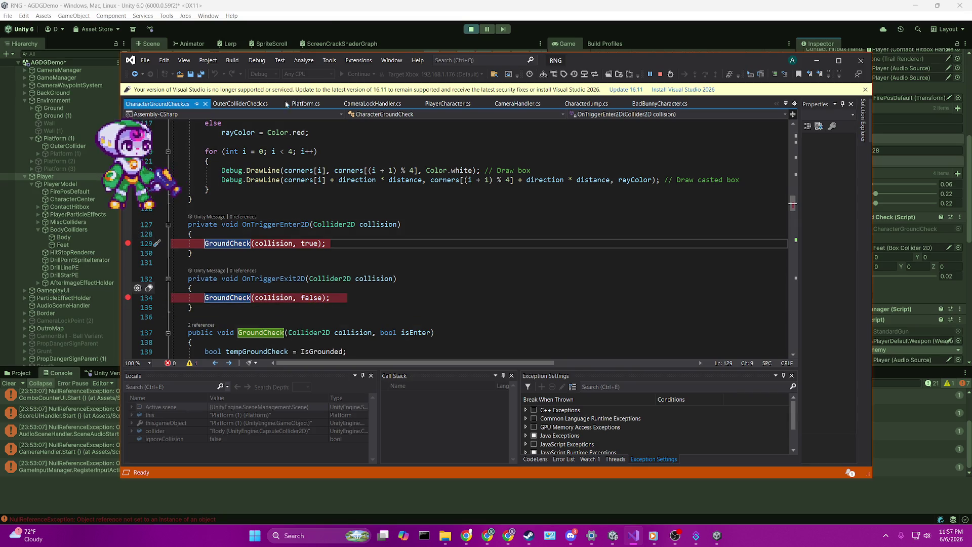
Switch to the game and continue past the line 129 and OuterColliderCheck line 21 breaks
{"action": "left_click", "coordinate": [461, 42]}
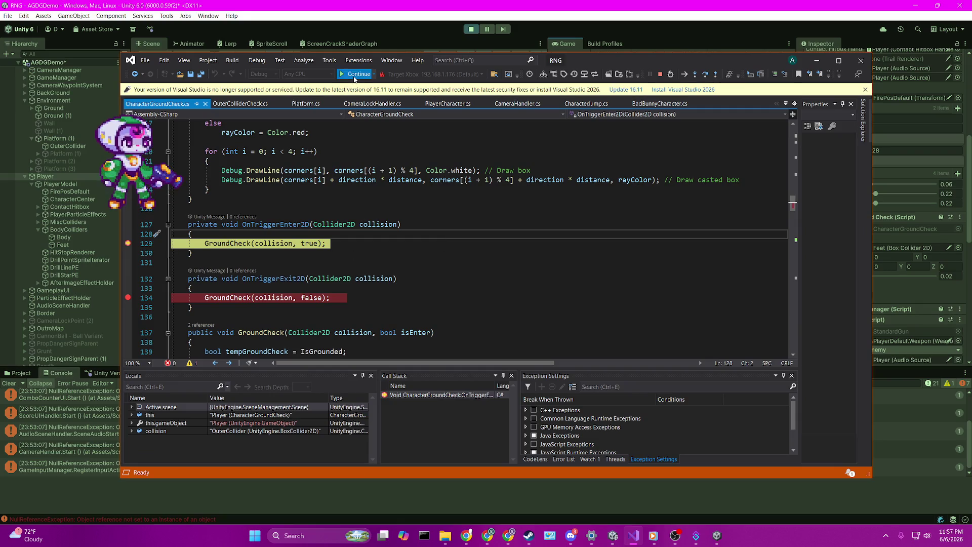
{"action": "left_click", "coordinate": [356, 73]}
{"action": "left_click", "coordinate": [355, 75]}
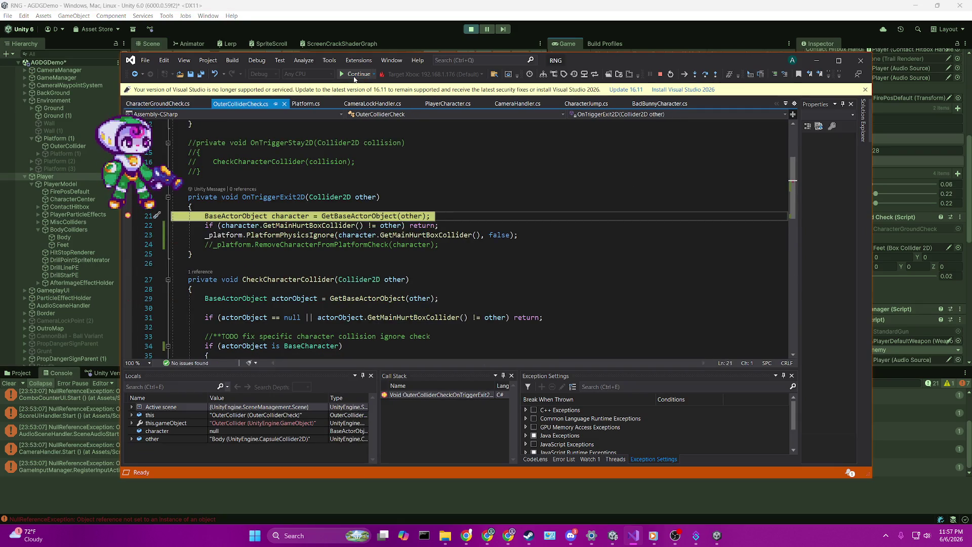
{"action": "left_click", "coordinate": [354, 75]}
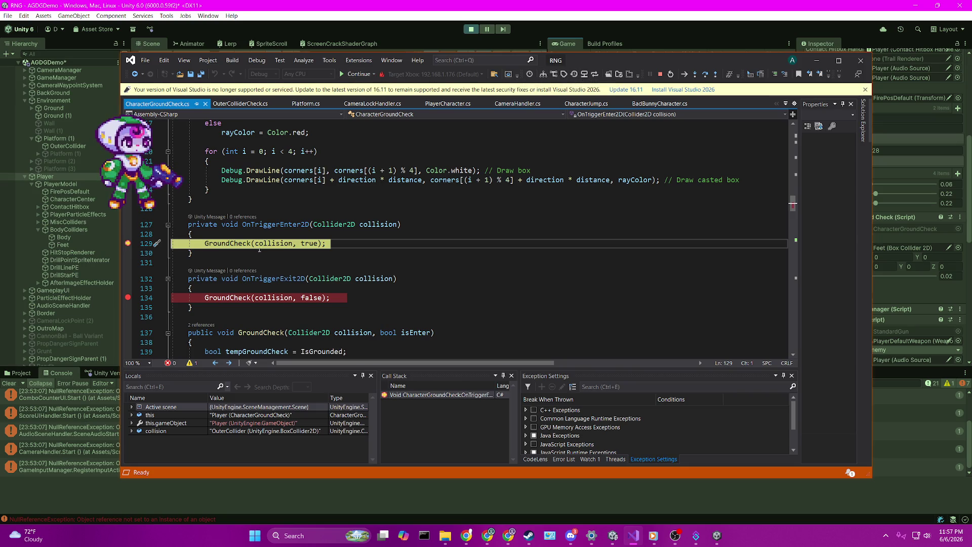
Remove the line 134 breakpoint and add one at GroundCheck's isEnter check on line 144
{"action": "mouse_move", "coordinate": [261, 246]}
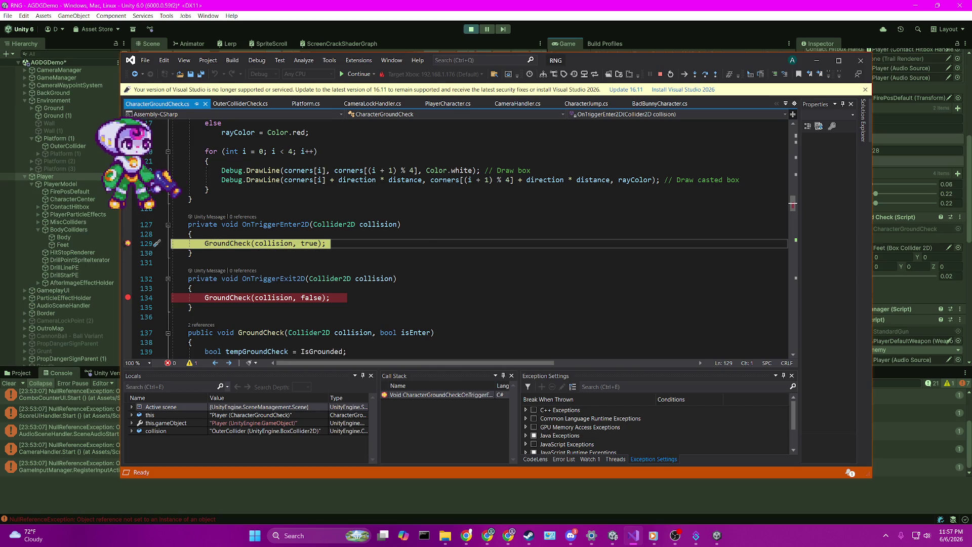
{"action": "left_click", "coordinate": [143, 293]}
{"action": "key", "text": "F9"}
{"action": "left_click", "coordinate": [227, 297], "text": "ctrl"}
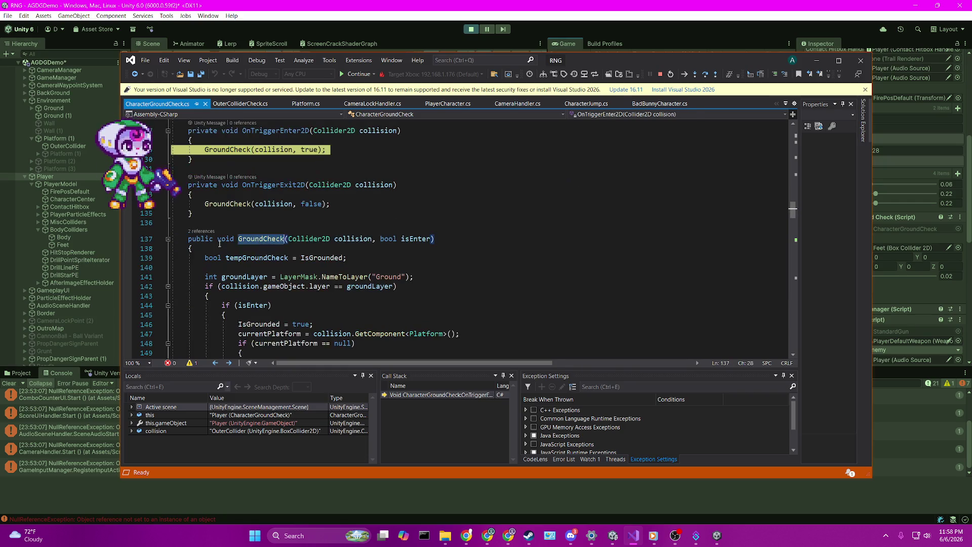
{"action": "scroll", "coordinate": [300, 229], "scroll_direction": "down", "scroll_amount": 2}
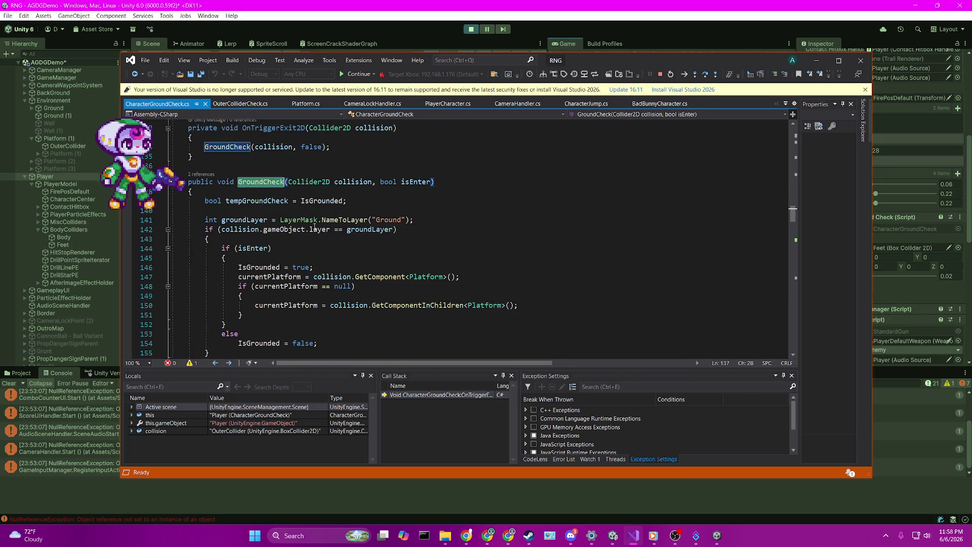
{"action": "left_click", "coordinate": [127, 248]}
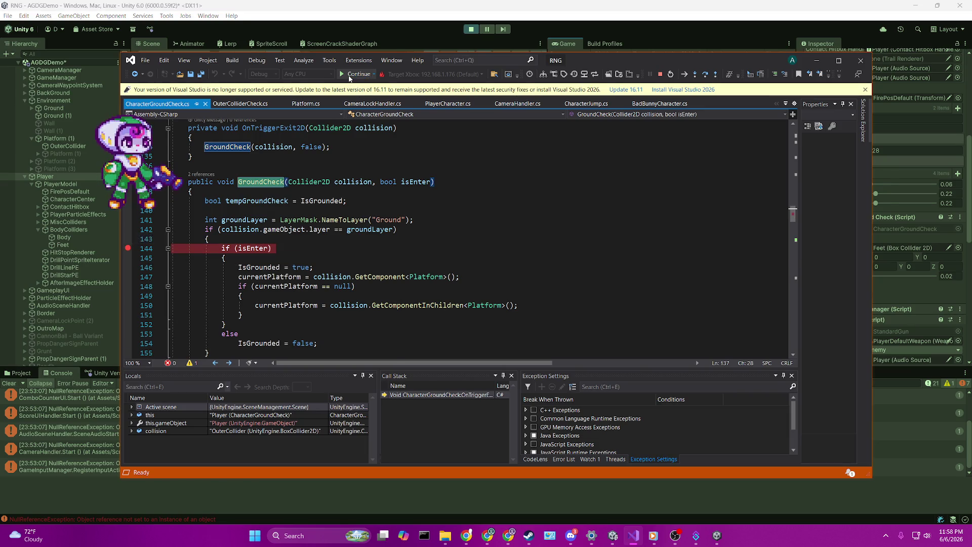
Continue until line 144 breaks on landing, undo a stray indent, and move Visual Studio aside
{"action": "left_click", "coordinate": [349, 76]}
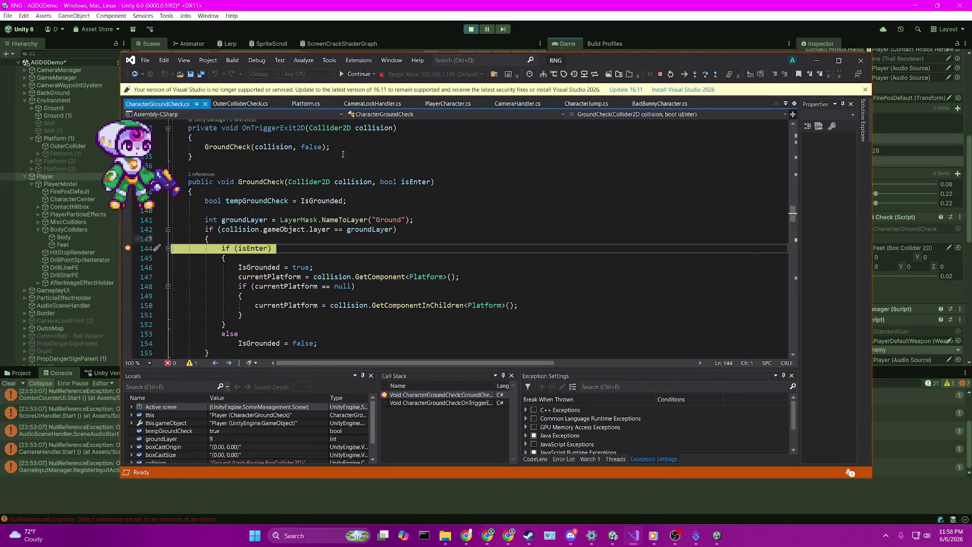
{"action": "mouse_move", "coordinate": [416, 181]}
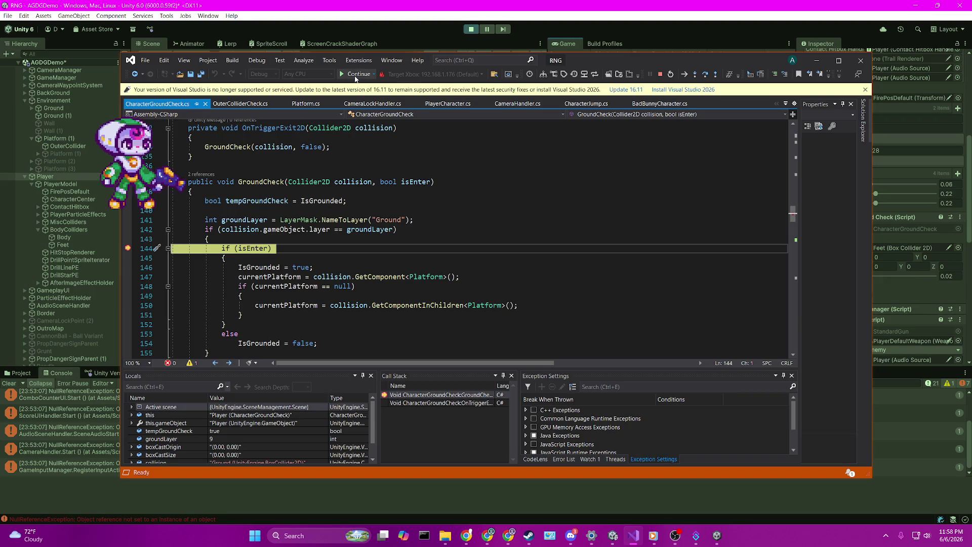
{"action": "left_click", "coordinate": [356, 75]}
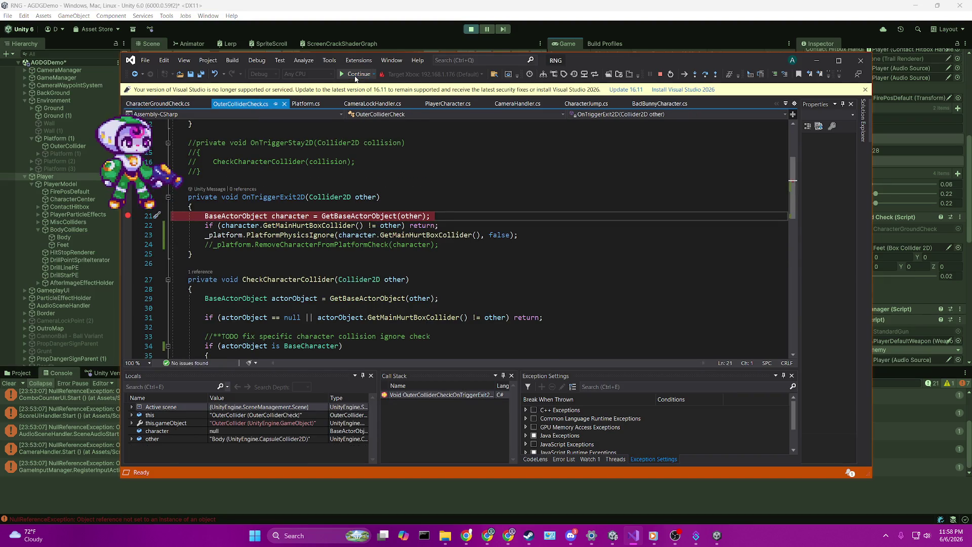
{"action": "left_click", "coordinate": [355, 75]}
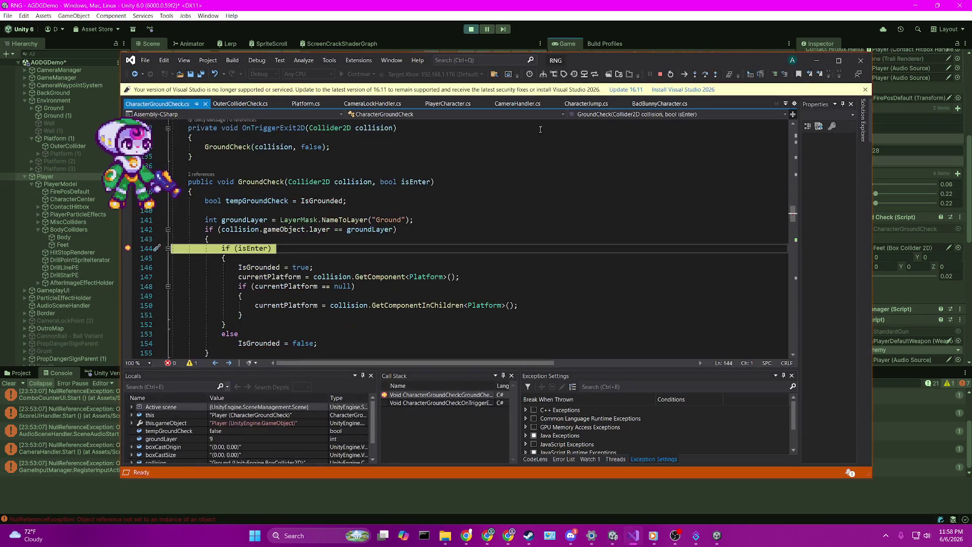
{"action": "left_click", "coordinate": [339, 71]}
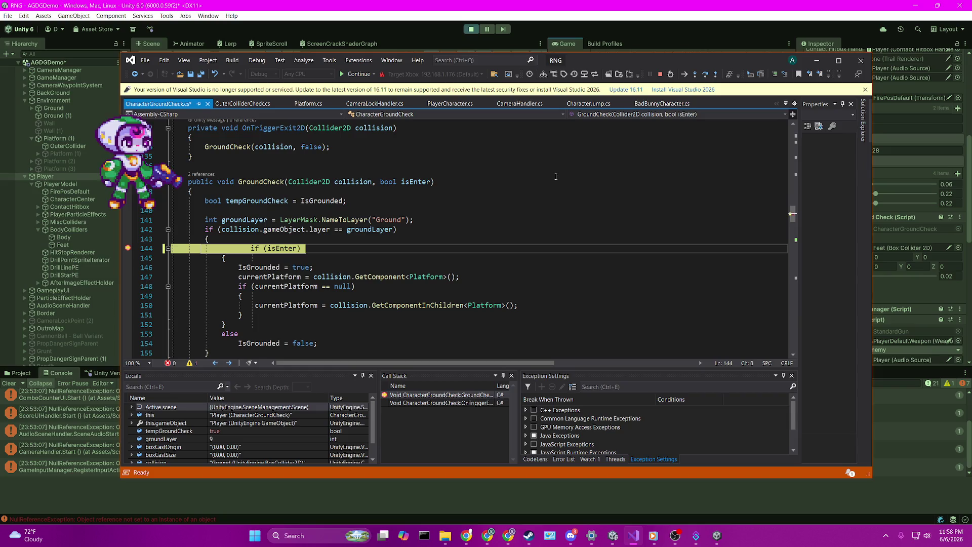
{"action": "key", "text": "ctrl+z"}
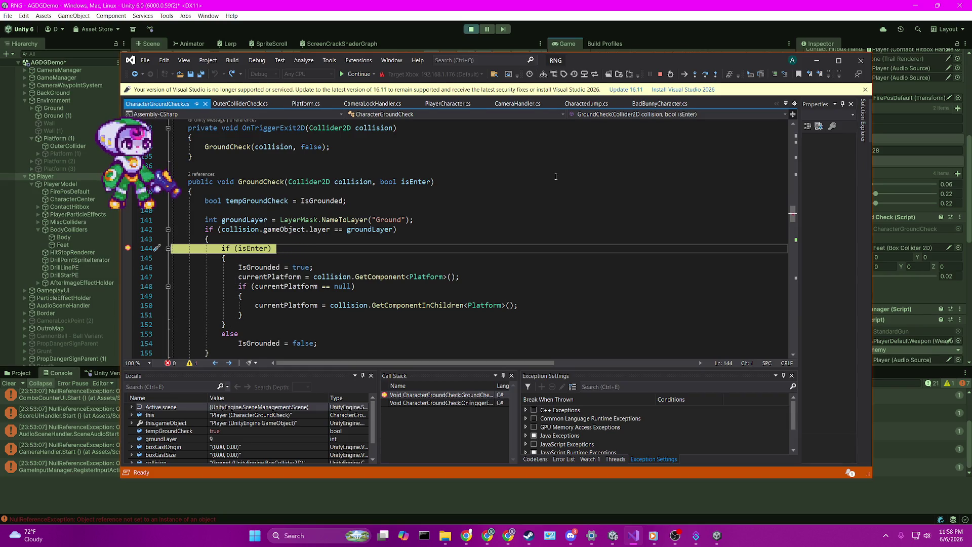
{"action": "mouse_move", "coordinate": [582, 63]}
{"action": "left_mouse_down"}
{"action": "mouse_move", "coordinate": [679, 76]}
{"action": "mouse_move", "coordinate": [971, 71]}
{"action": "mouse_move", "coordinate": [971, 21]}
{"action": "left_mouse_up"}
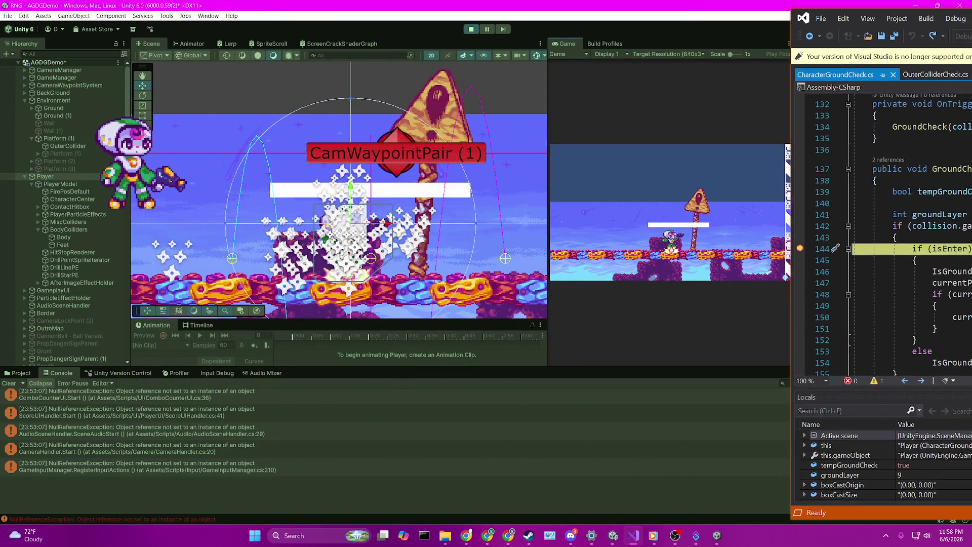
Alt+Tab back to the Unity editor with the player on the white platform
{"action": "key", "text": "alt+Tab"}
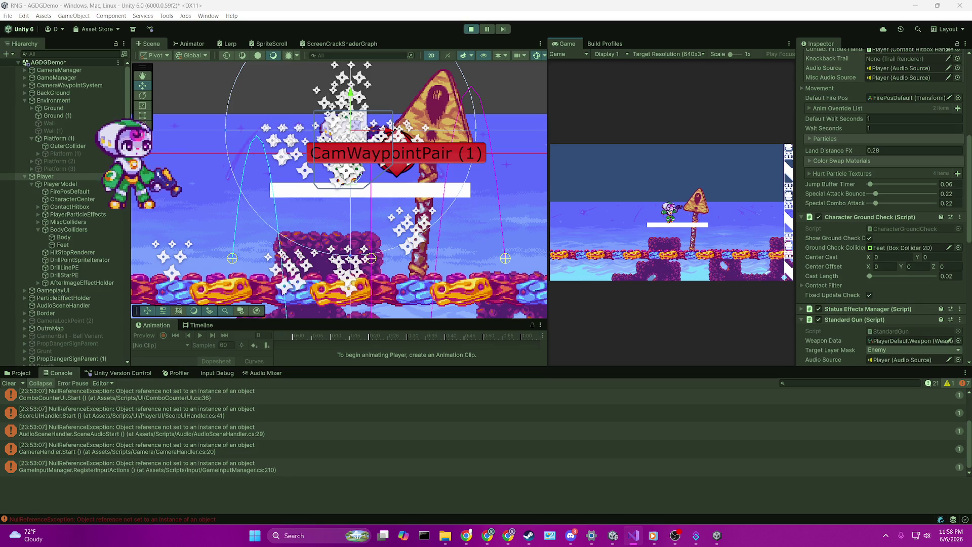
Resume the running game after checking Visual Studio's debugger
{"action": "left_click", "coordinate": [631, 221]}
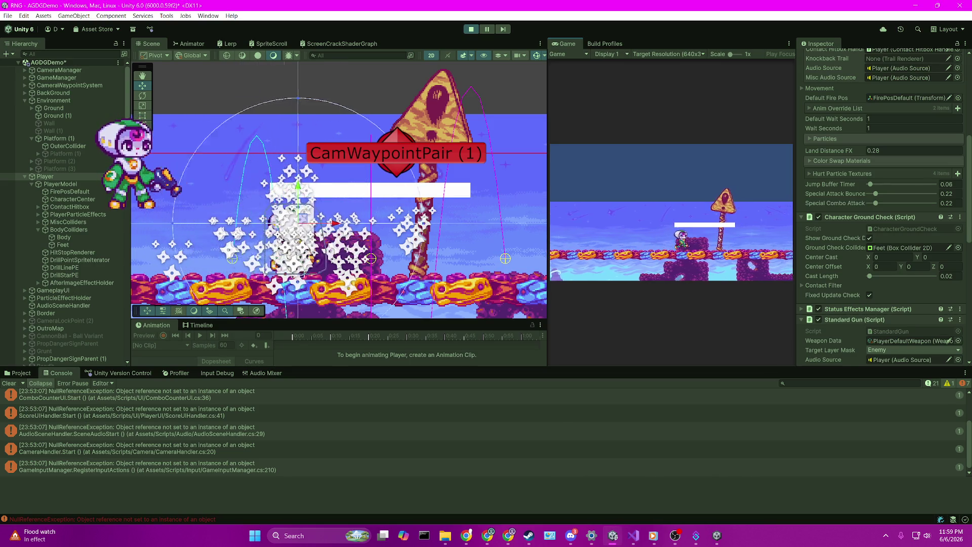
{"action": "key", "text": "alt+Tab"}
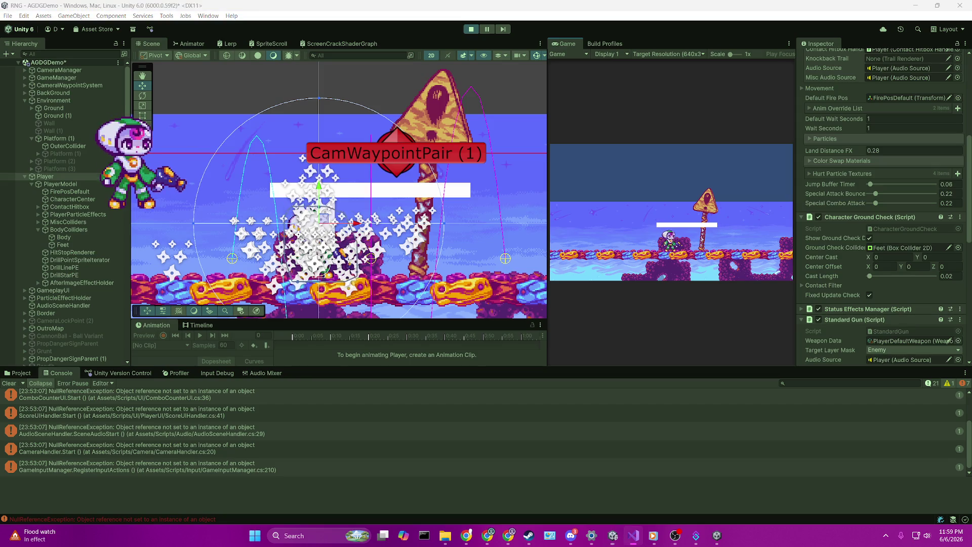
{"action": "key", "text": "alt+Tab"}
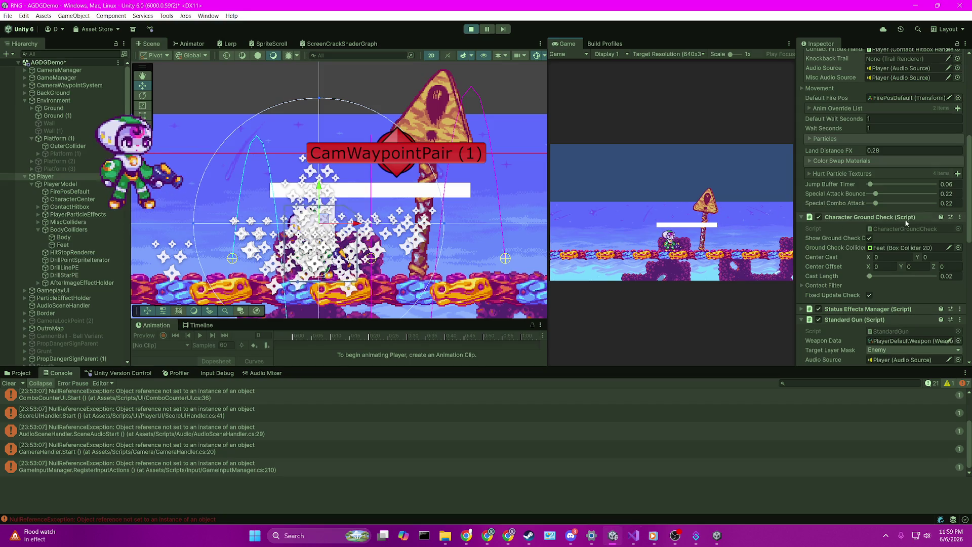
{"action": "key", "text": "alt+Tab"}
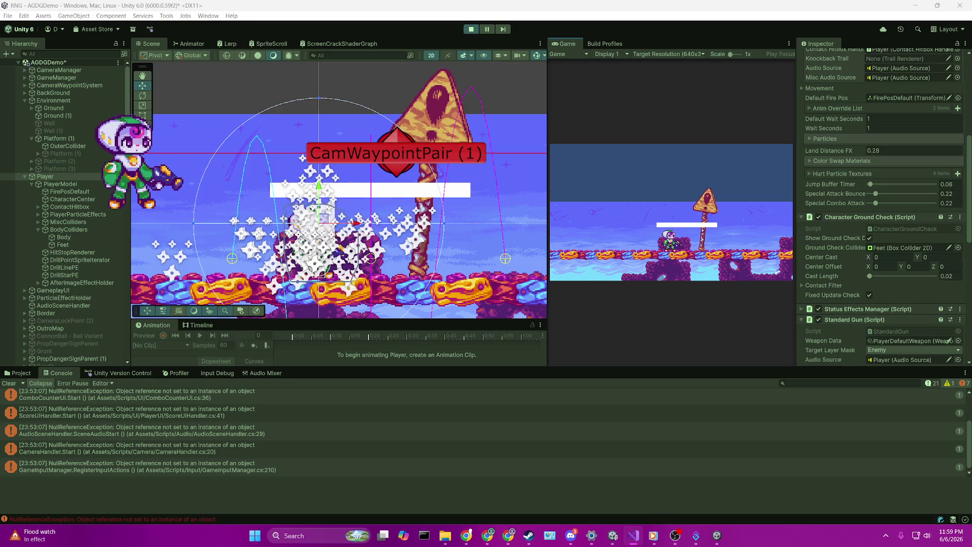
{"action": "left_click", "coordinate": [675, 226]}
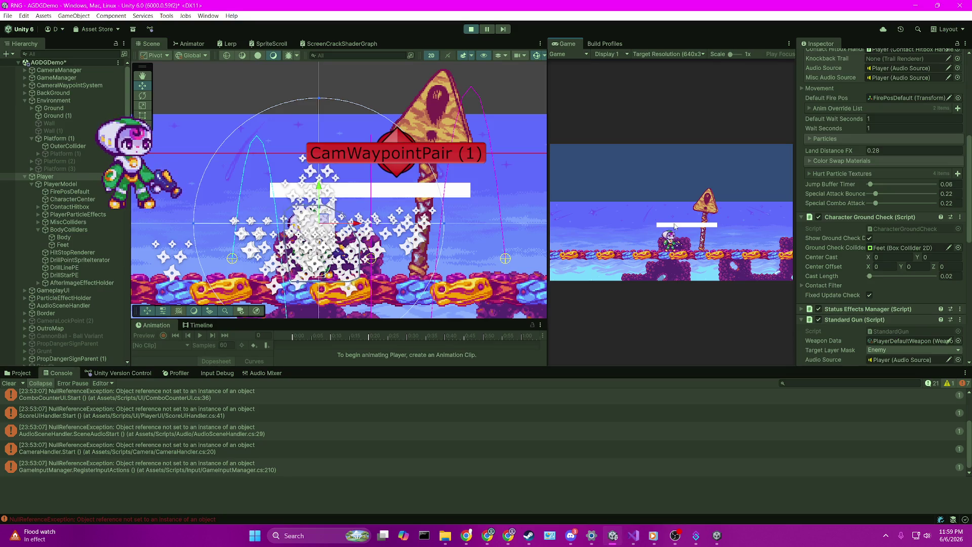
Jump the player onto the white platform, walk it off left and right, then check the debugger
{"action": "key", "text": "space"}
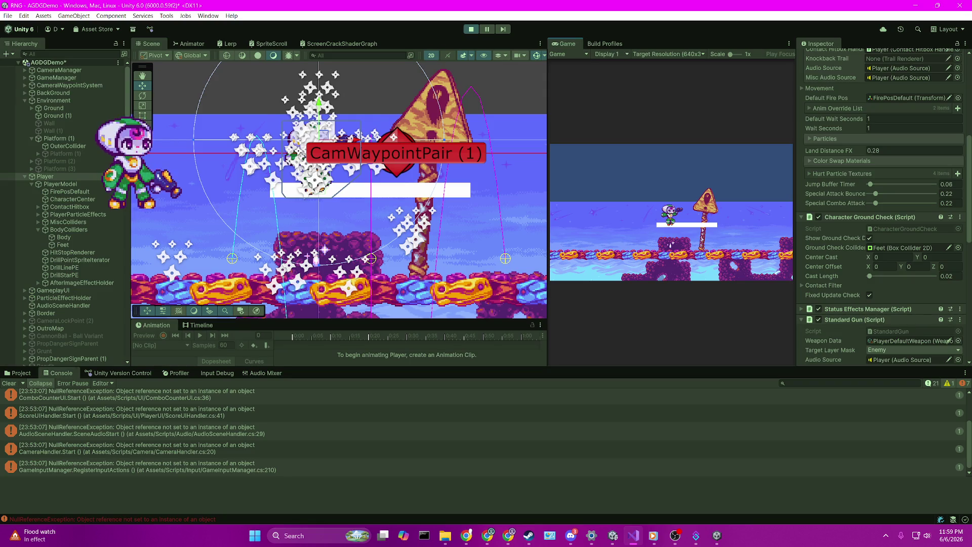
{"action": "key", "text": "space"}
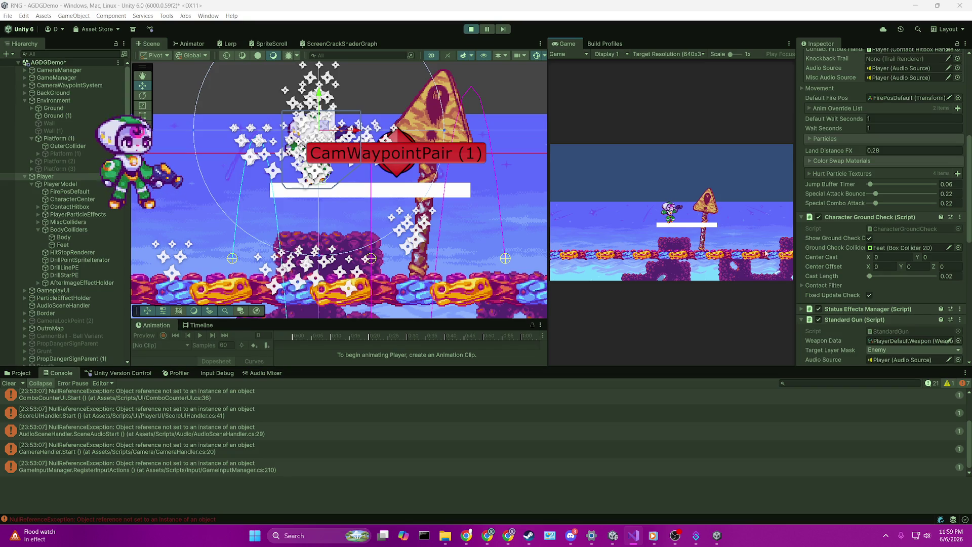
{"action": "left_click", "coordinate": [581, 105]}
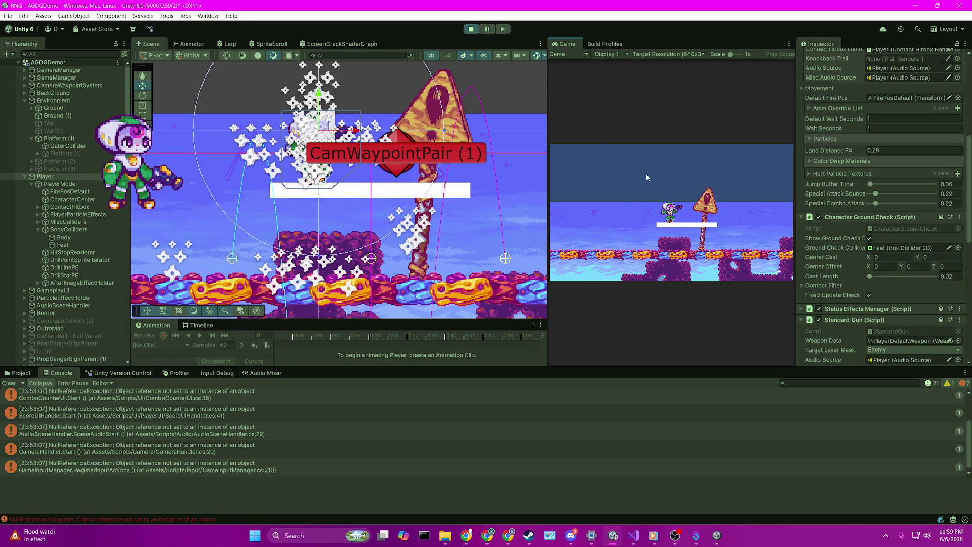
{"action": "key", "text": "Left"}
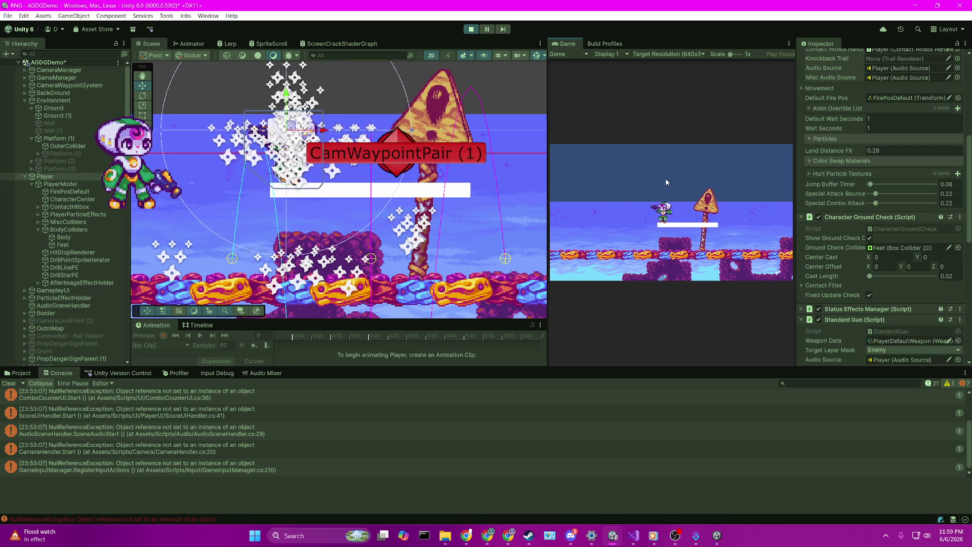
{"action": "key", "text": "Left"}
{"action": "key", "text": "Right"}
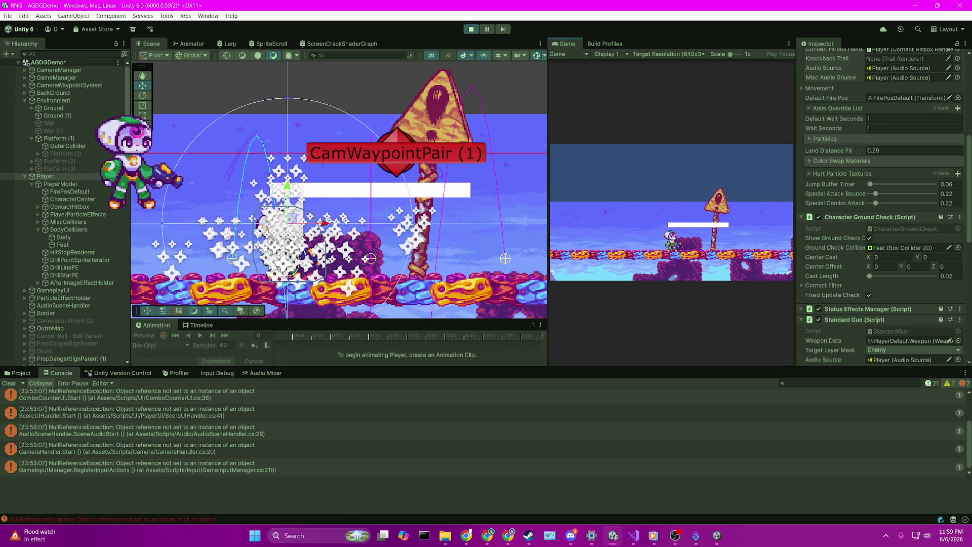
{"action": "key", "text": "alt+Tab"}
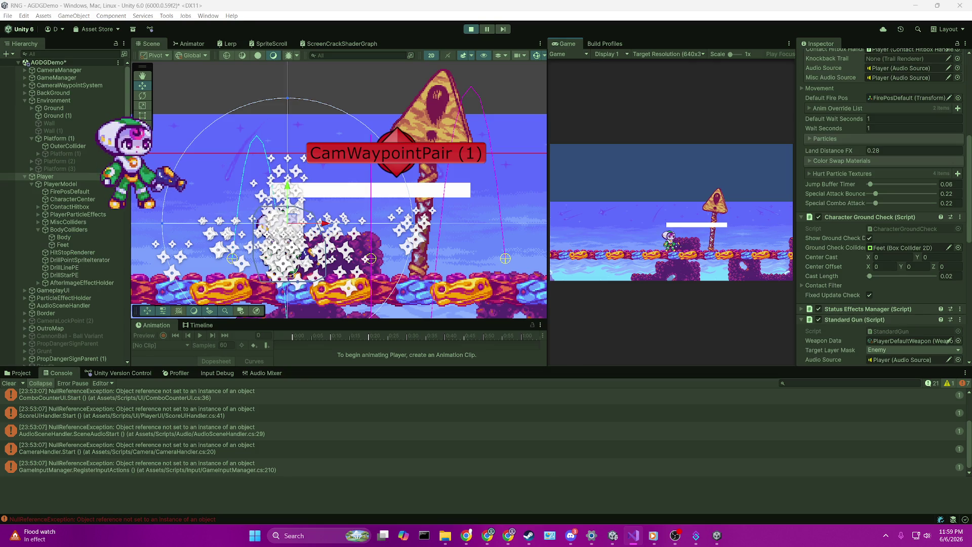
Jump and move the player left and right, checking breakpoints in the Visual Studio debugger after each try
{"action": "left_click", "coordinate": [709, 236]}
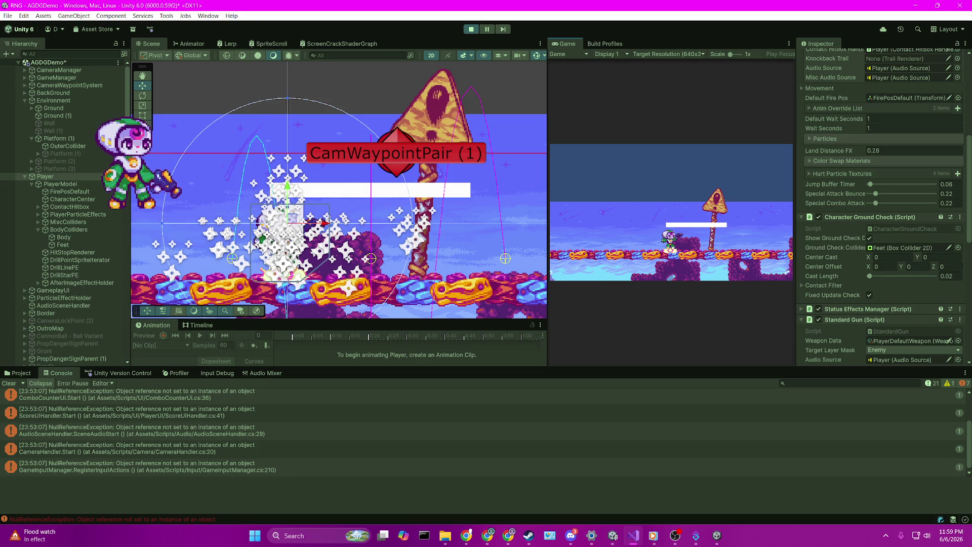
{"action": "key", "text": "space"}
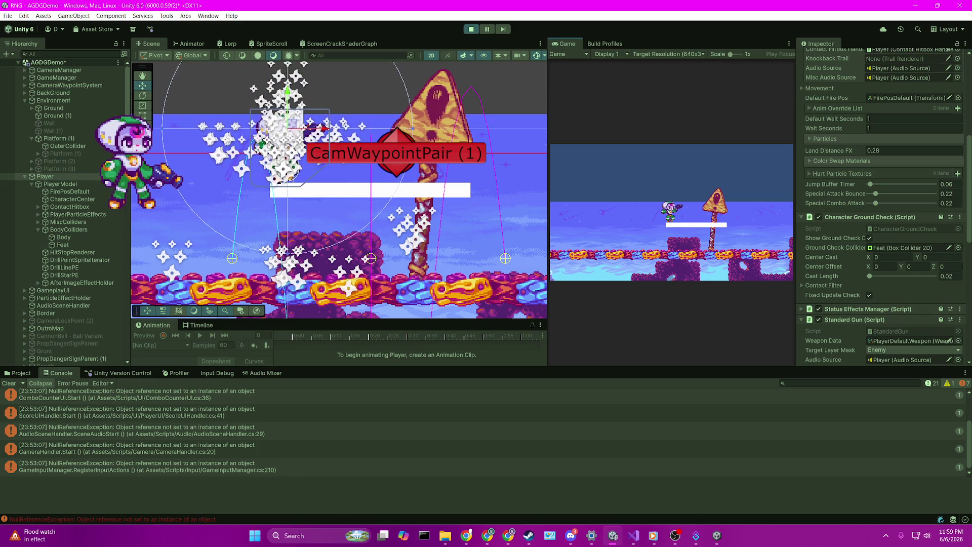
{"action": "key", "text": "a"}
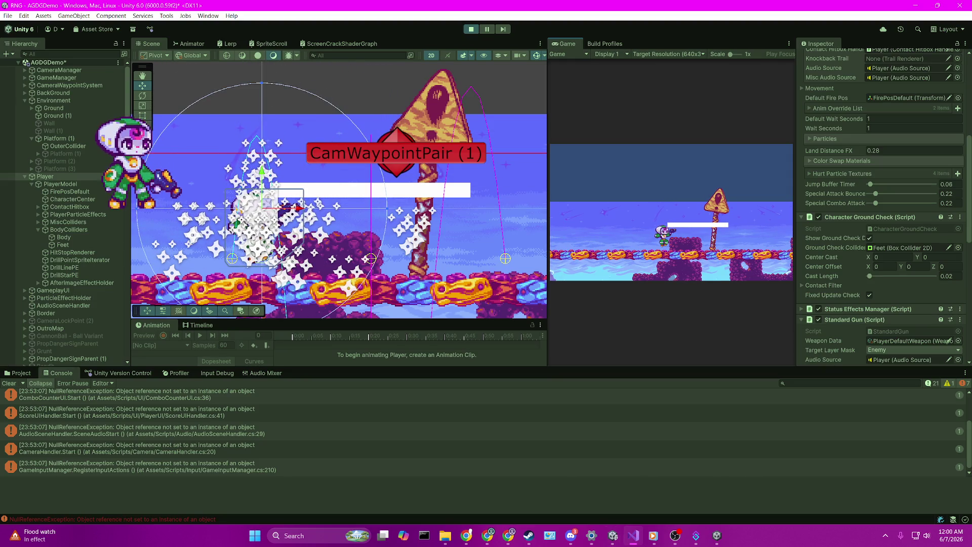
{"action": "key", "text": "d"}
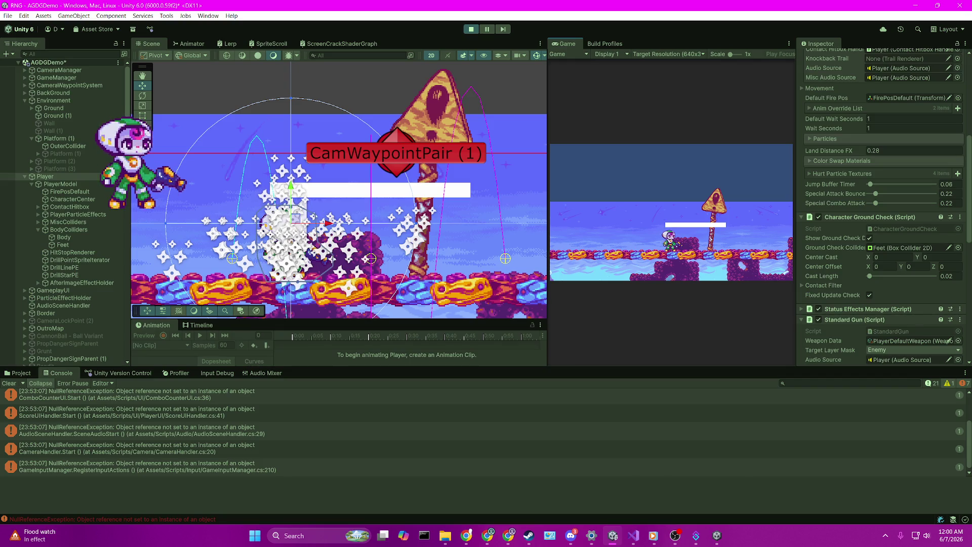
{"action": "key", "text": "alt+Tab"}
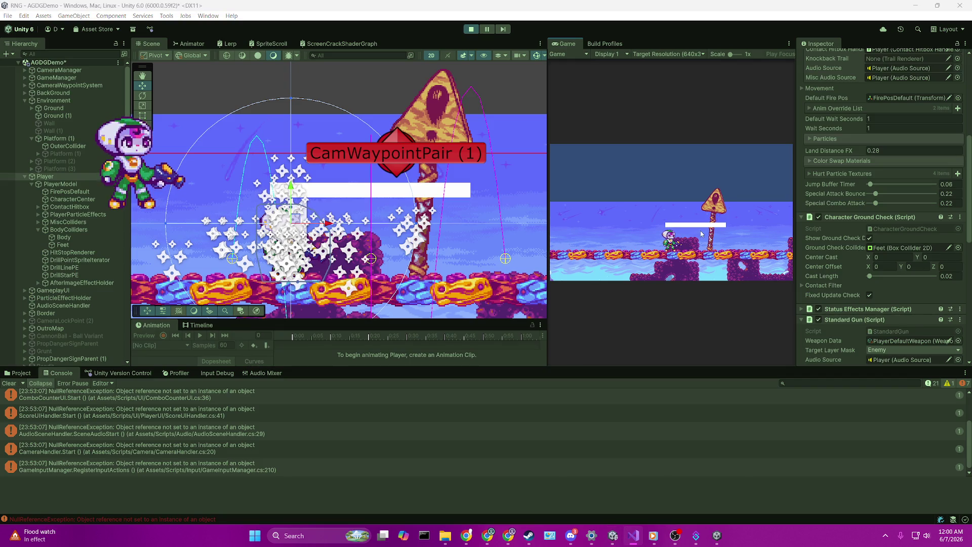
{"action": "left_click", "coordinate": [700, 229]}
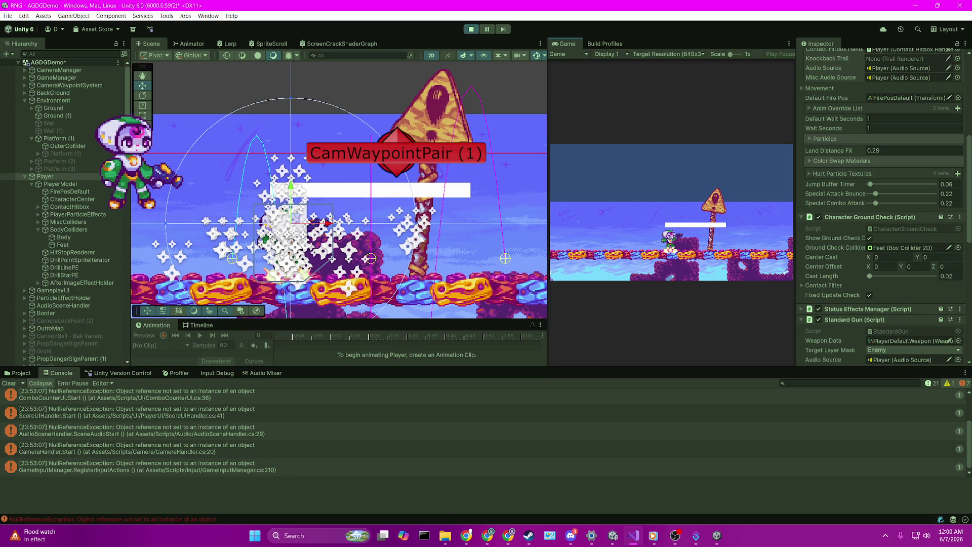
{"action": "key", "text": "space"}
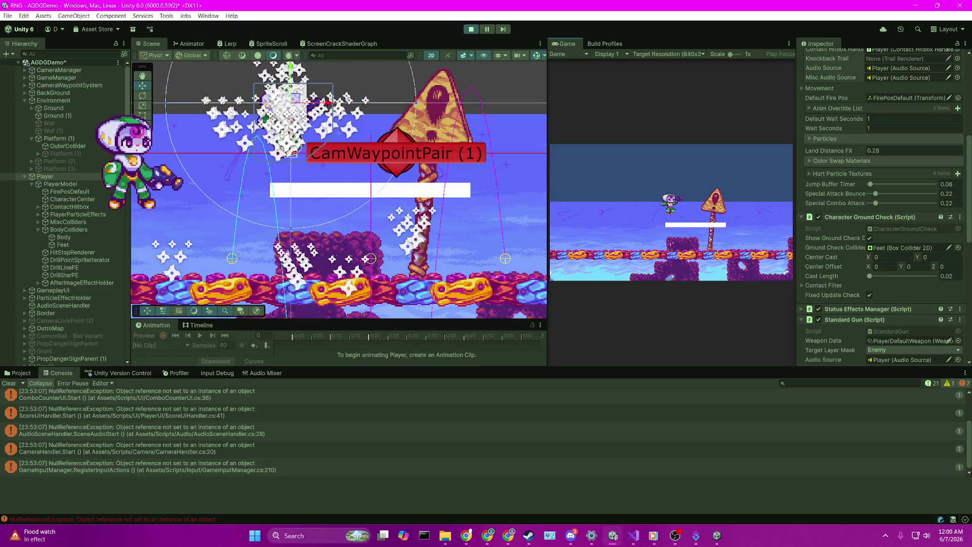
{"action": "key", "text": "alt+Tab"}
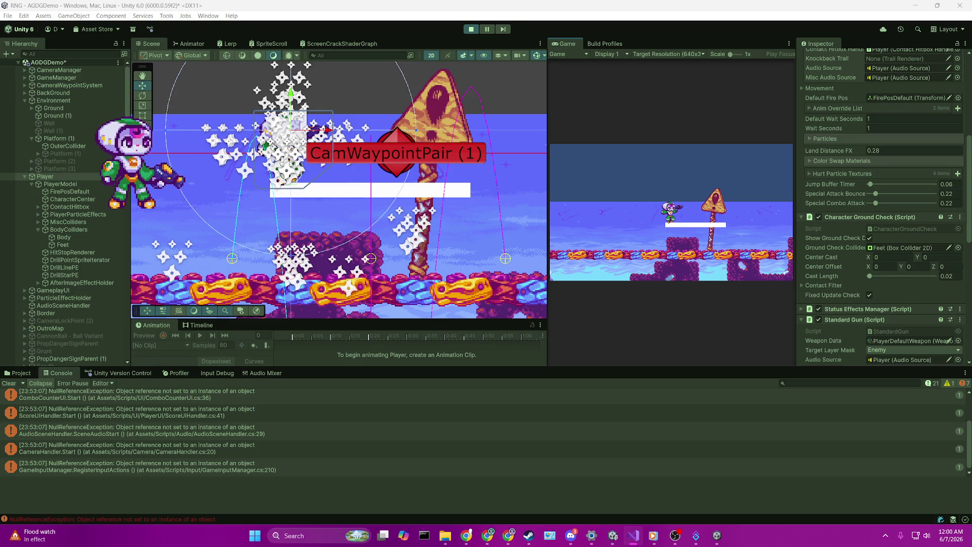
{"action": "scroll", "coordinate": [334, 191], "scroll_direction": "up", "scroll_amount": 2}
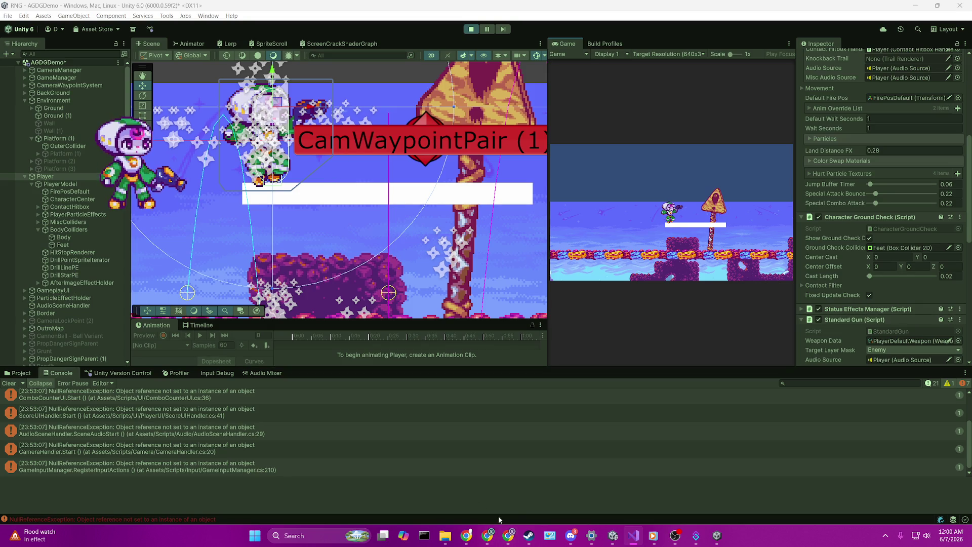
{"action": "left_click", "coordinate": [468, 542]}
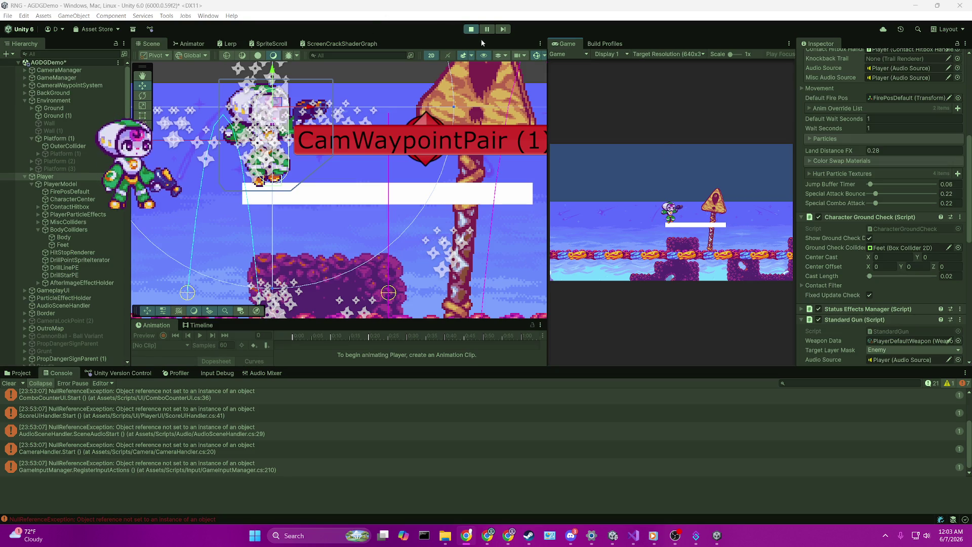
Stop the game, deactivate the inner Platform (1) child, and start Play mode again
{"action": "left_click", "coordinate": [471, 29]}
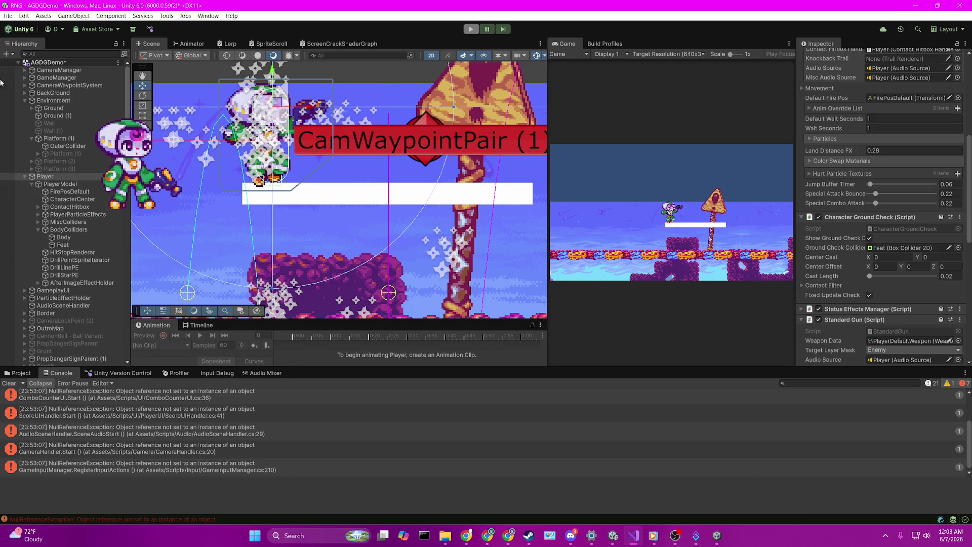
{"action": "key", "text": "ctrl+p"}
{"action": "left_click", "coordinate": [95, 155]}
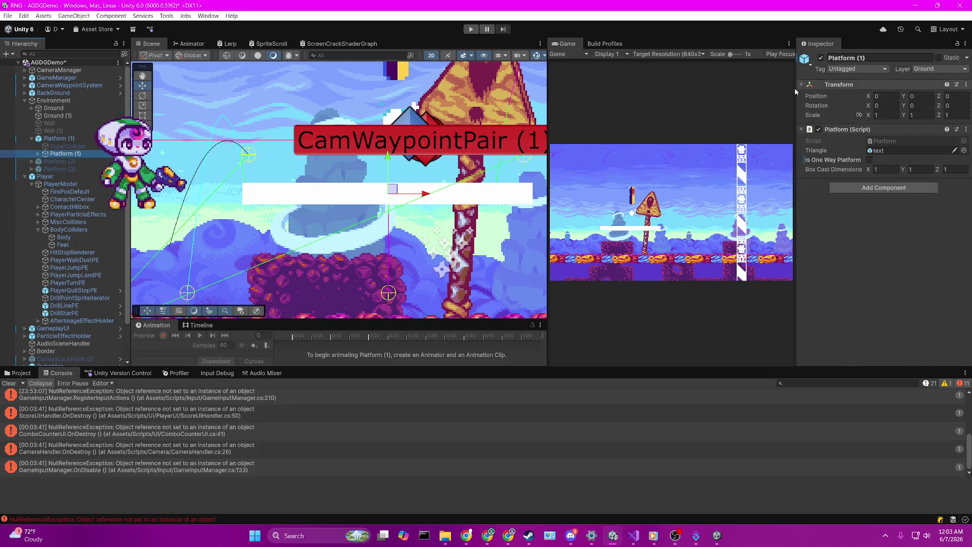
{"action": "left_click", "coordinate": [820, 57]}
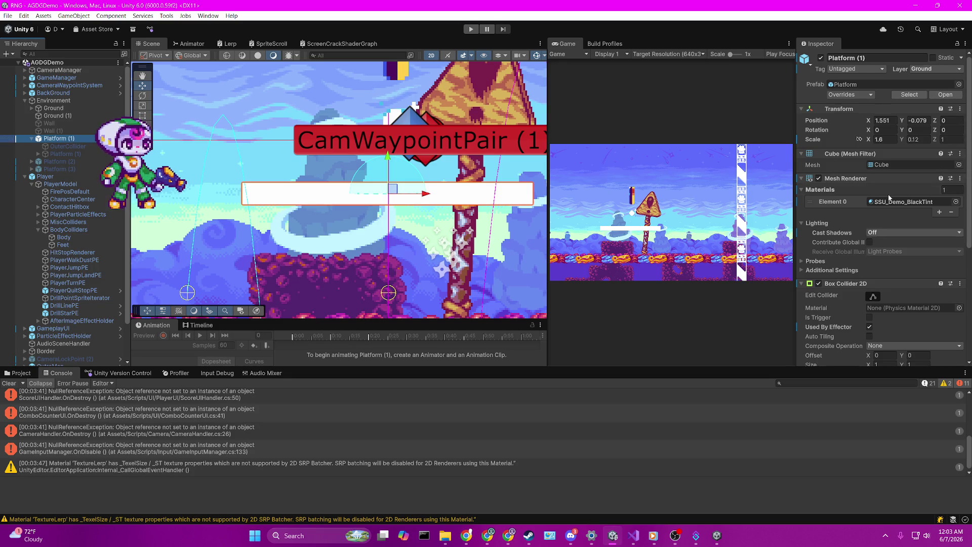
{"action": "scroll", "coordinate": [888, 194], "scroll_direction": "down", "scroll_amount": 5}
{"action": "scroll", "coordinate": [887, 193], "scroll_direction": "down", "scroll_amount": 3}
{"action": "left_click", "coordinate": [464, 31]}
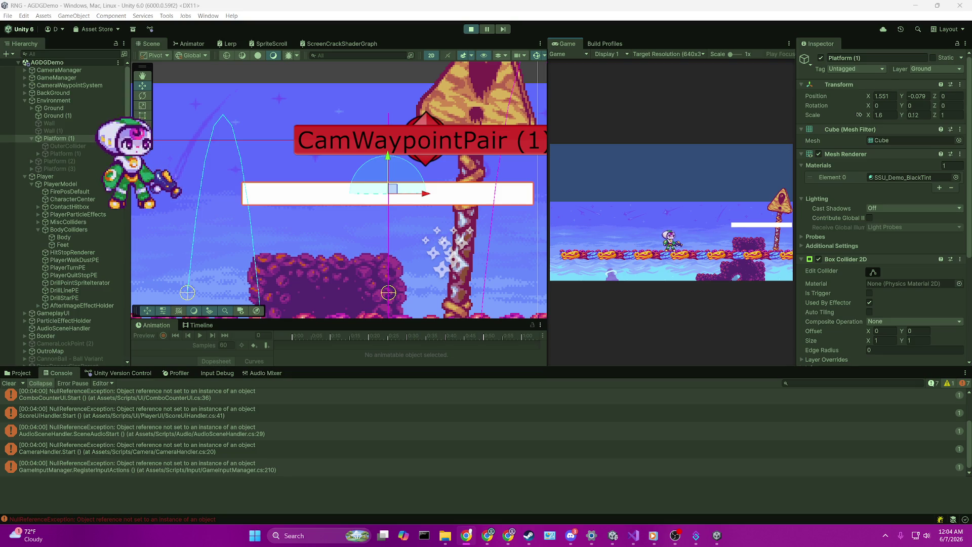
Jump the player onto the white platform, walk off its left edge, then drop through it with Down
{"action": "left_click", "coordinate": [639, 192]}
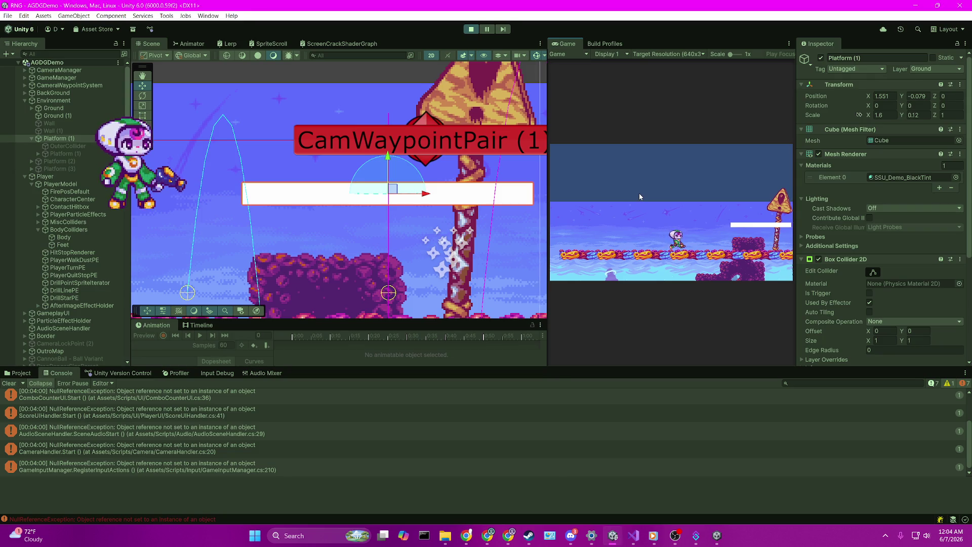
{"action": "key", "text": "Right"}
{"action": "key", "text": "space"}
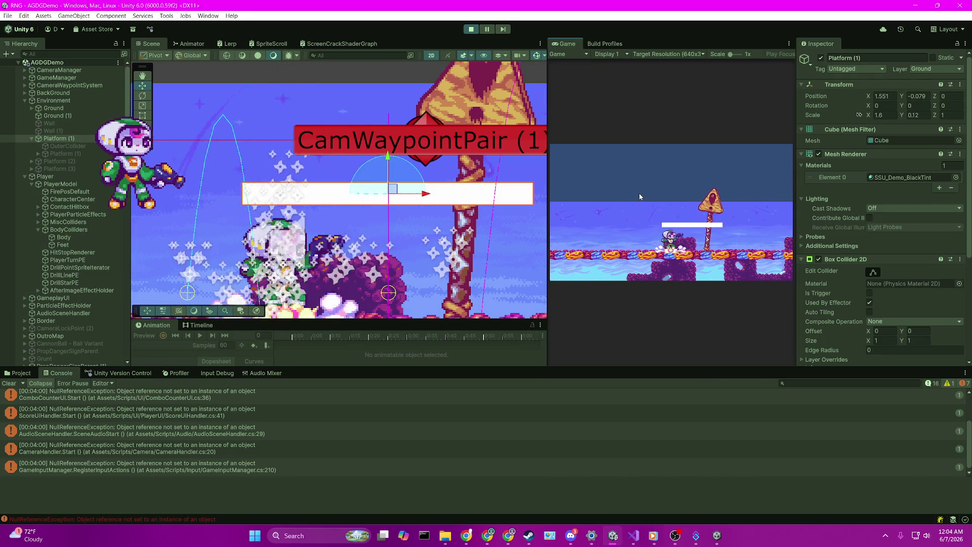
{"action": "key", "text": "Left"}
{"action": "key", "text": "space"}
{"action": "key", "text": "Left"}
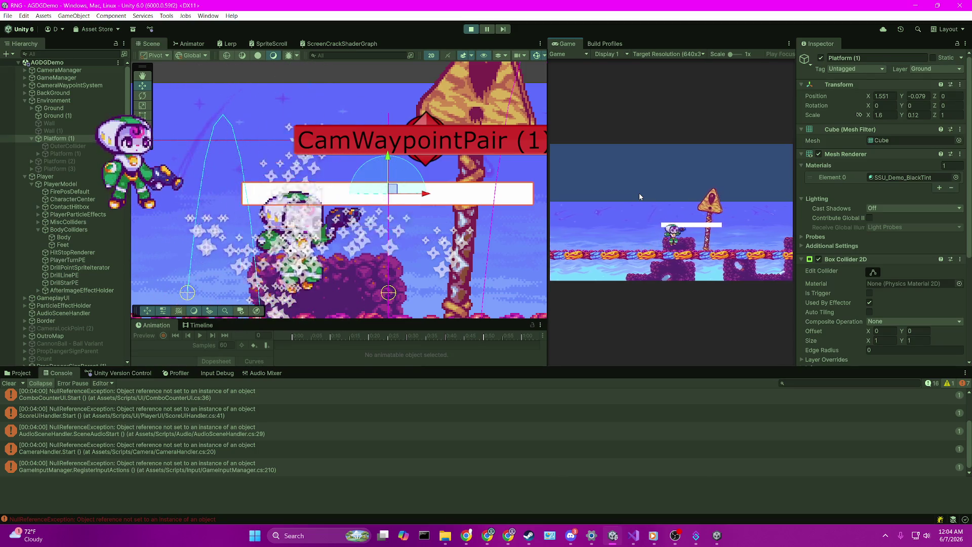
{"action": "key", "text": "Right"}
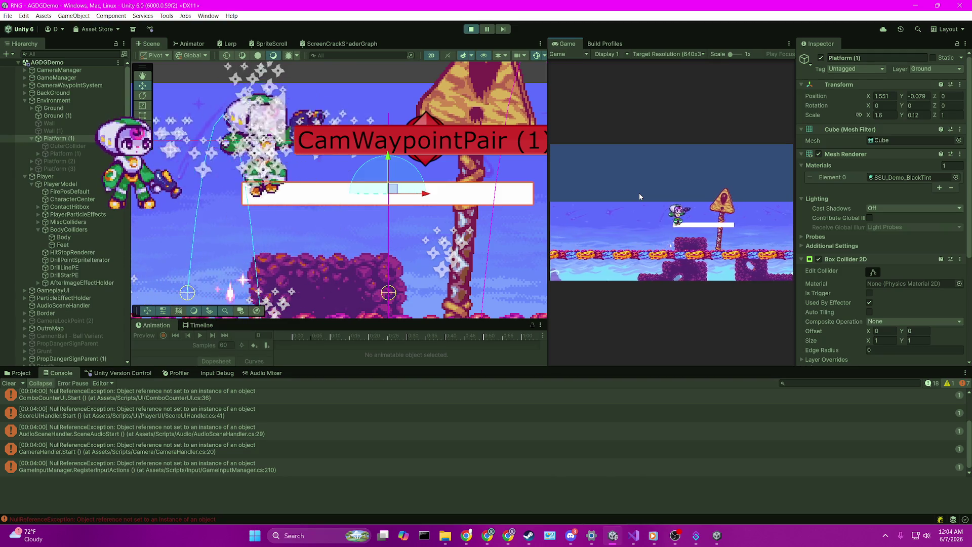
{"action": "key", "text": "Down"}
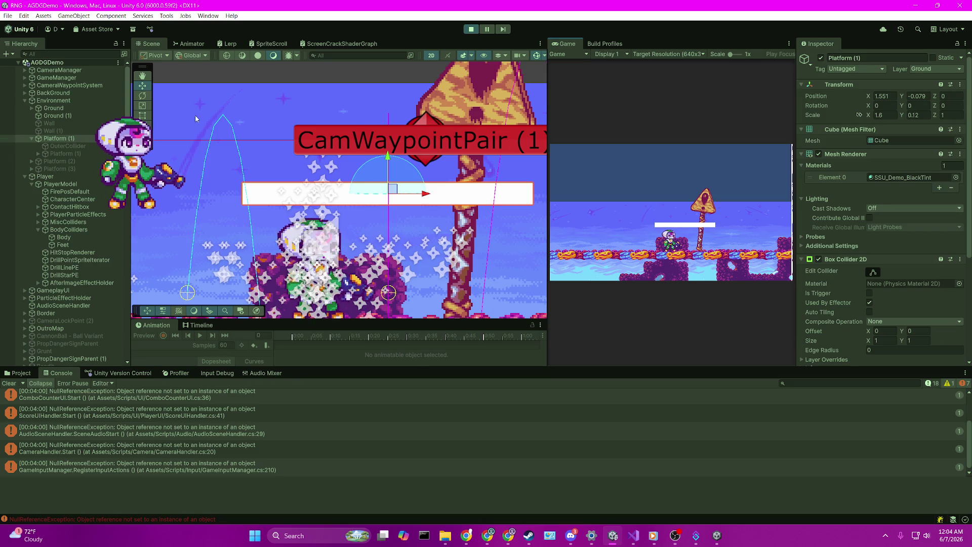
{"action": "scroll", "coordinate": [329, 197], "scroll_direction": "up", "scroll_amount": 5}
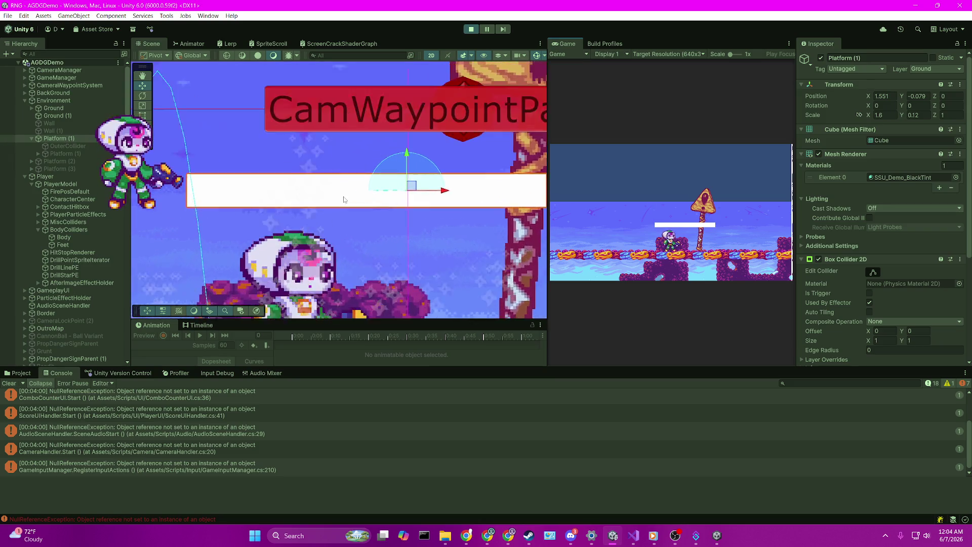
{"action": "scroll", "coordinate": [916, 311], "scroll_direction": "down", "scroll_amount": 2}
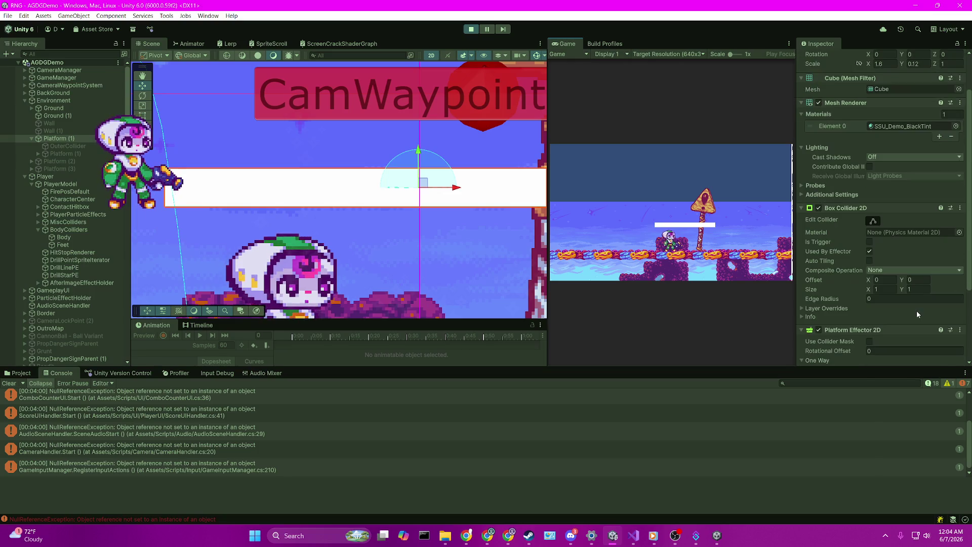
Raise the platform collider's vertical offset and jump the player up onto the white platform
{"action": "left_click_drag", "start_coordinate": [903, 287], "coordinate": [885, 291]}
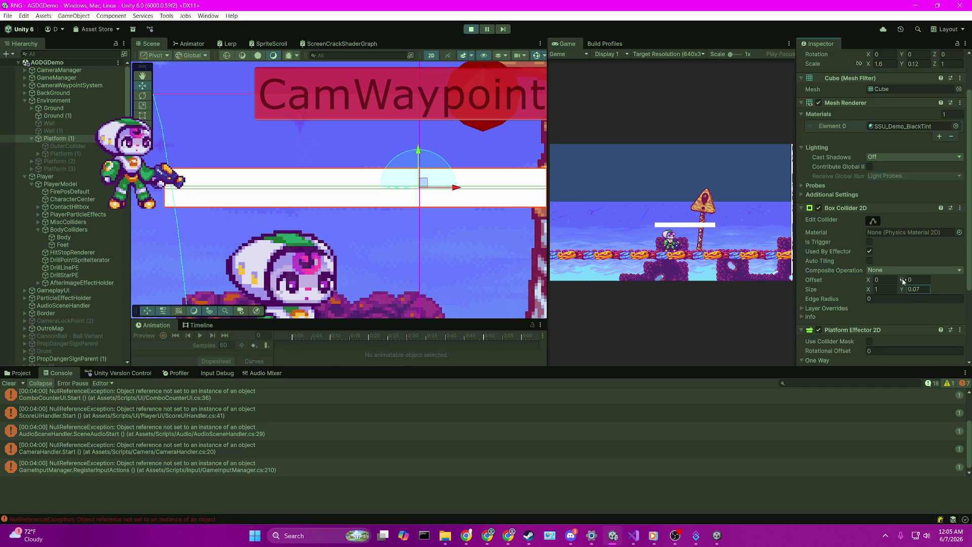
{"action": "left_click_drag", "start_coordinate": [899, 281], "coordinate": [909, 281]}
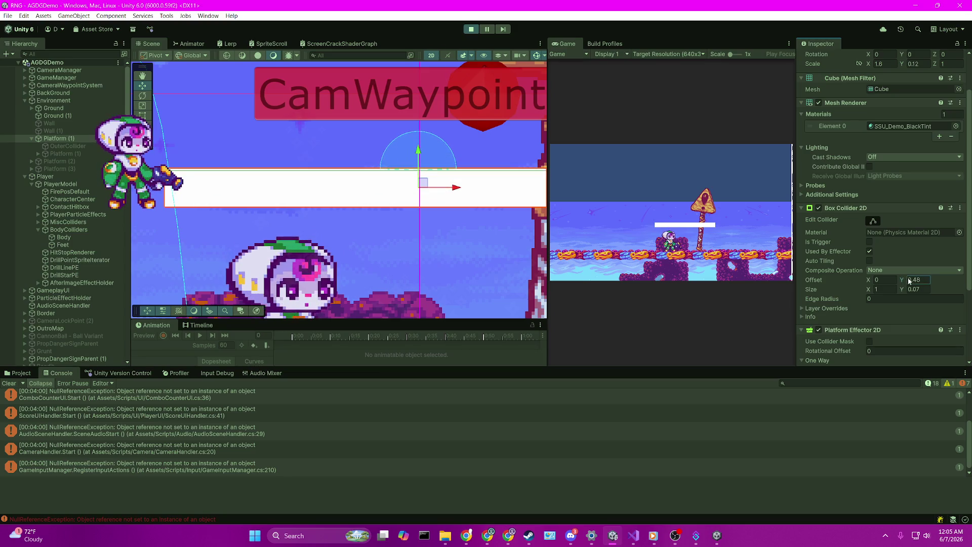
{"action": "key", "text": "space"}
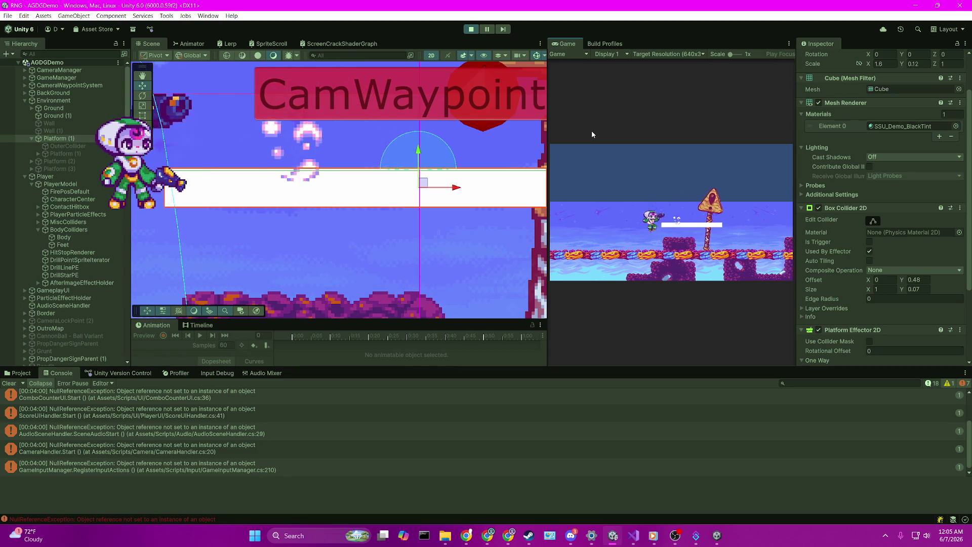
{"action": "key", "text": "space"}
Walk off and back onto the platform, then drop down through it with S
{"action": "key", "text": "a"}
{"action": "key", "text": "d"}
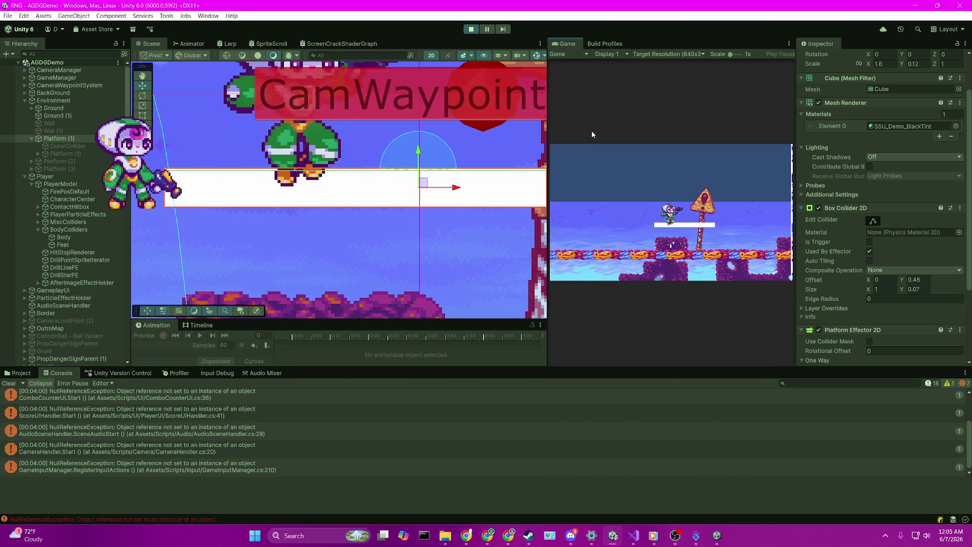
{"action": "key", "text": "a"}
{"action": "key", "text": "s"}
{"action": "key", "text": "space"}
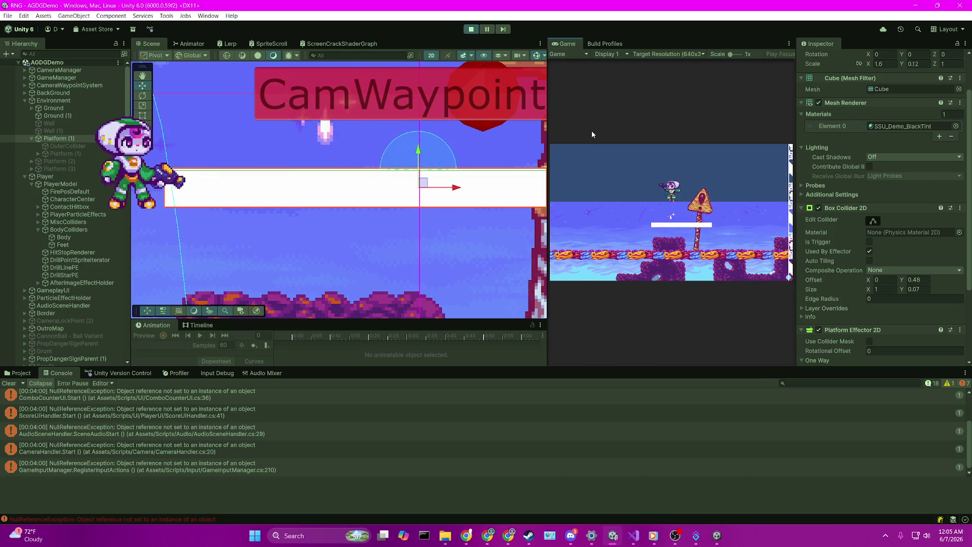
{"action": "key", "text": "a"}
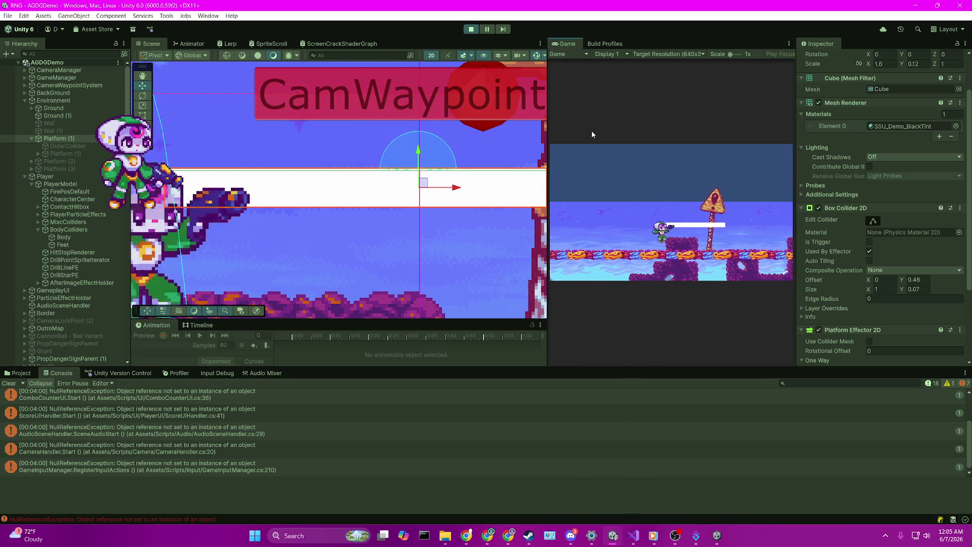
{"action": "key", "text": "s"}
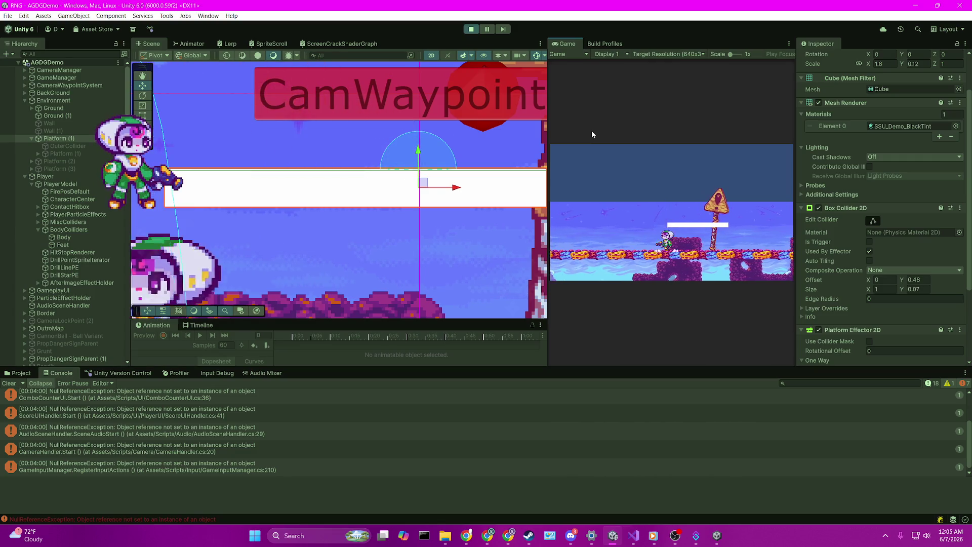
Run and jump around beneath the platform until the player stands on it again
{"action": "key", "text": "d"}
{"action": "key", "text": "space"}
{"action": "key", "text": "a"}
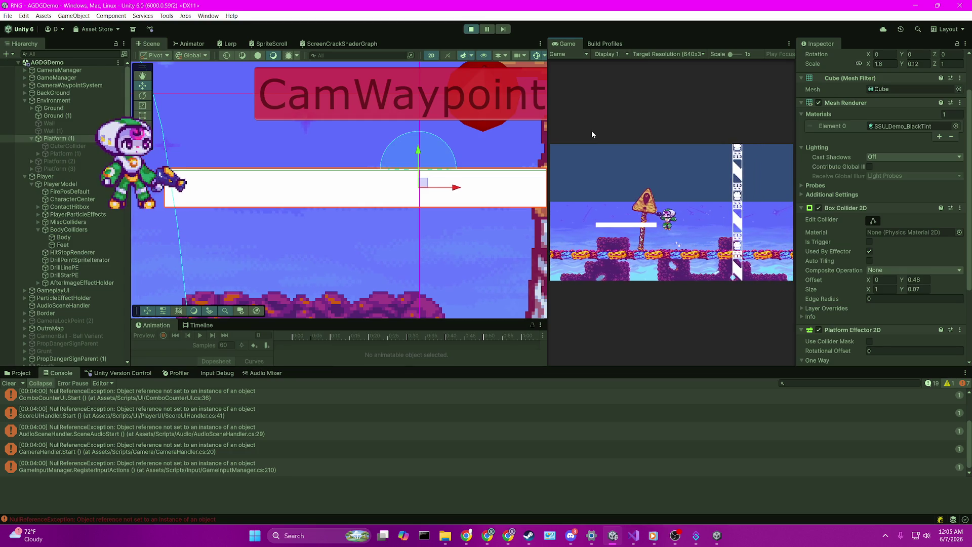
{"action": "key", "text": "a"}
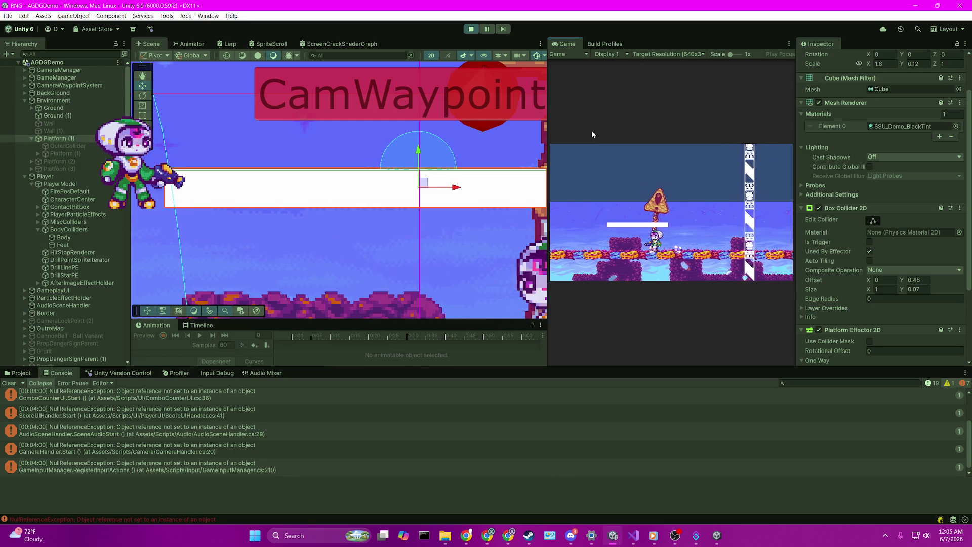
{"action": "key", "text": "a"}
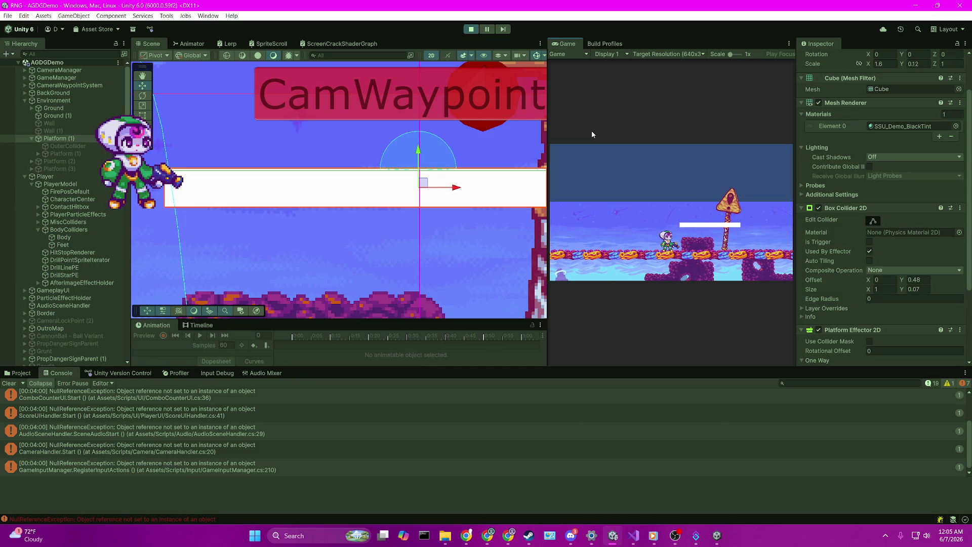
{"action": "key", "text": "d"}
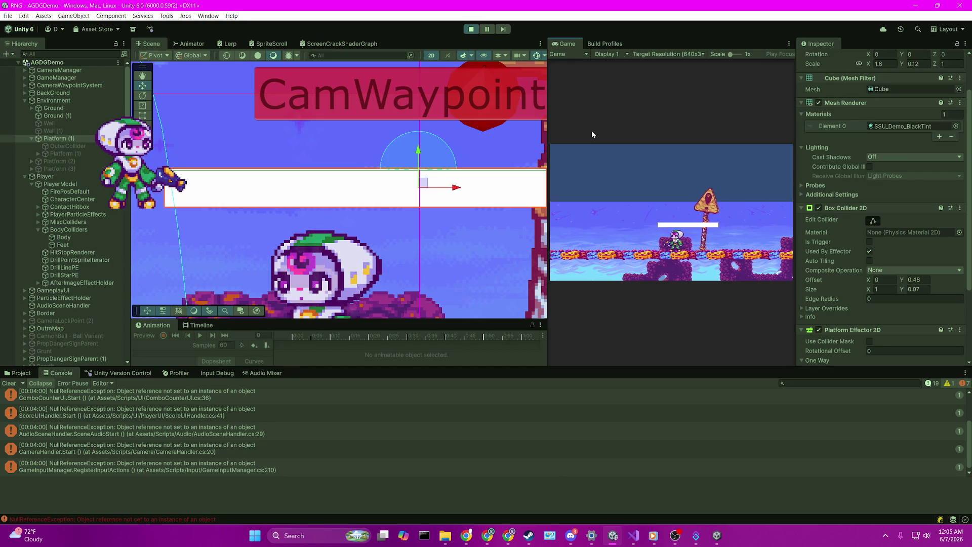
{"action": "key", "text": "a"}
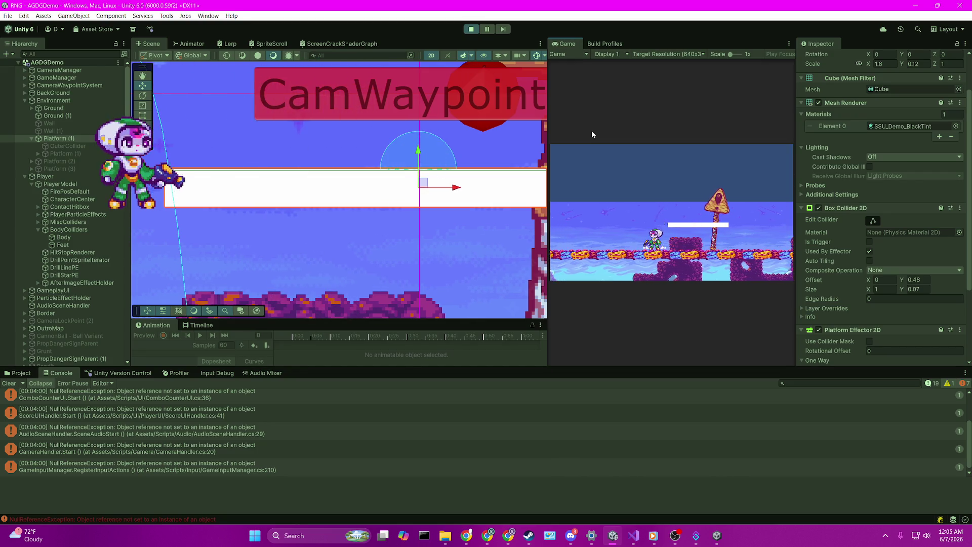
{"action": "key", "text": "d"}
{"action": "key", "text": "space"}
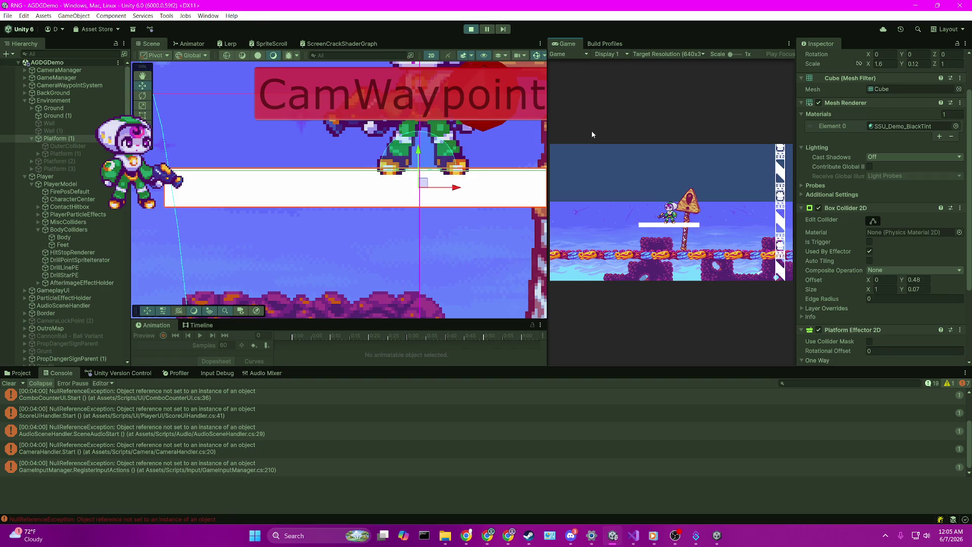
{"action": "key", "text": "a"}
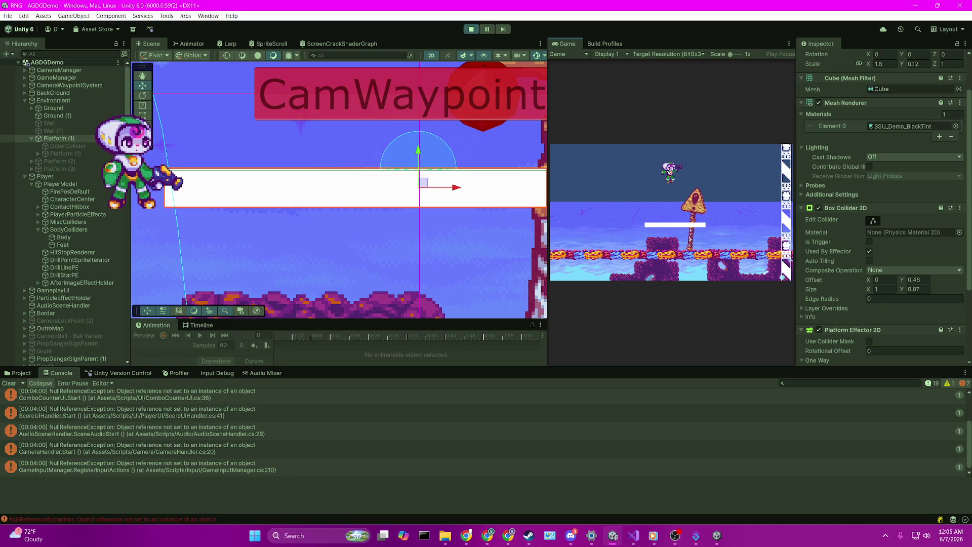
{"action": "key", "text": "alt+Tab"}
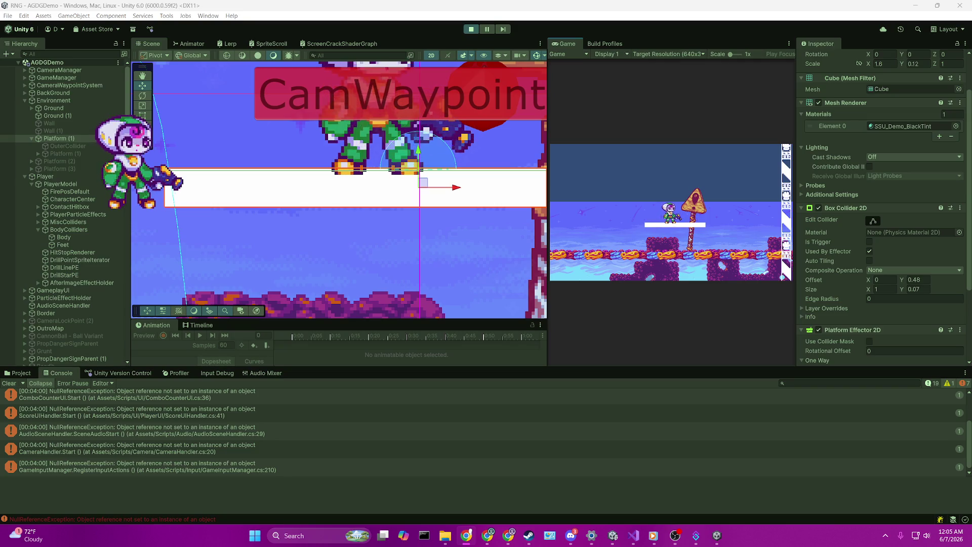
Scrub the Platform Effector 2D Surface Arc value from 75.73 down to 2.4
{"action": "scroll", "coordinate": [904, 295], "scroll_direction": "down", "scroll_amount": 4}
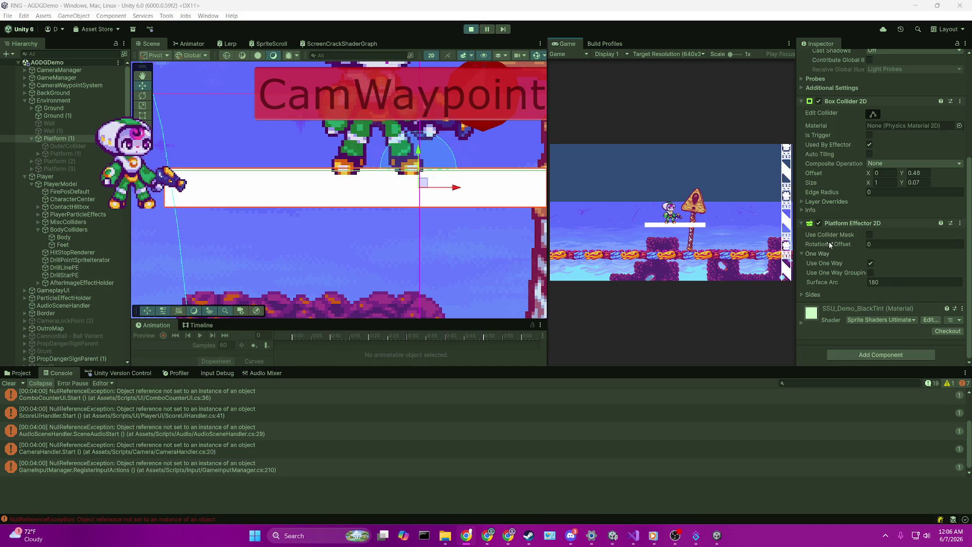
{"action": "left_click", "coordinate": [832, 283]}
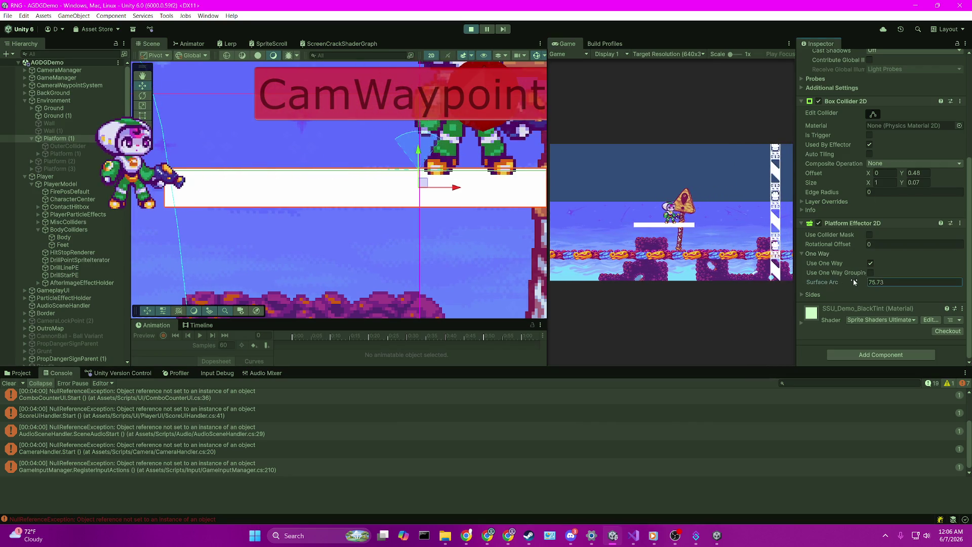
{"action": "left_click_drag", "start_coordinate": [854, 281], "coordinate": [750, 277]}
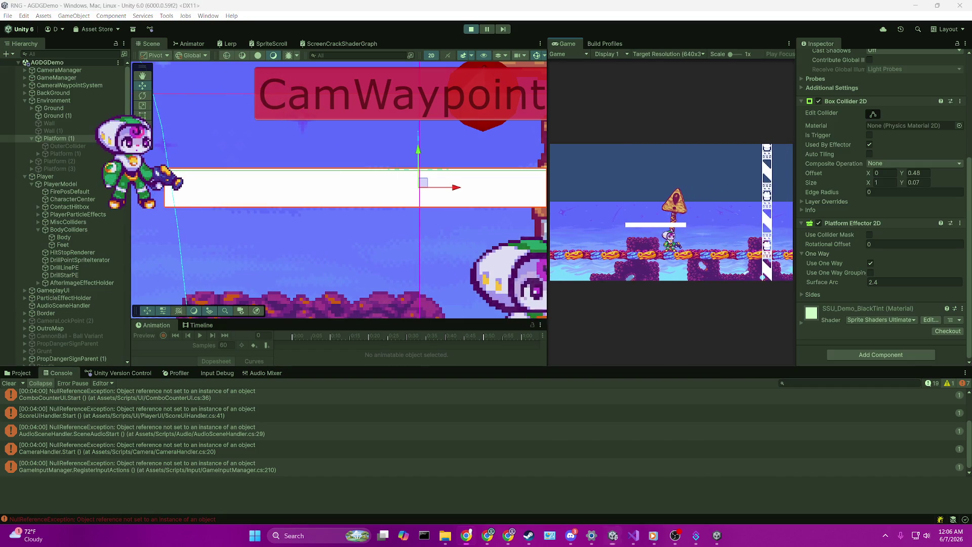
Widen the Game view and jump the character onto the white platform
{"action": "left_click", "coordinate": [588, 188]}
{"action": "left_click_drag", "start_coordinate": [550, 165], "coordinate": [285, 180]}
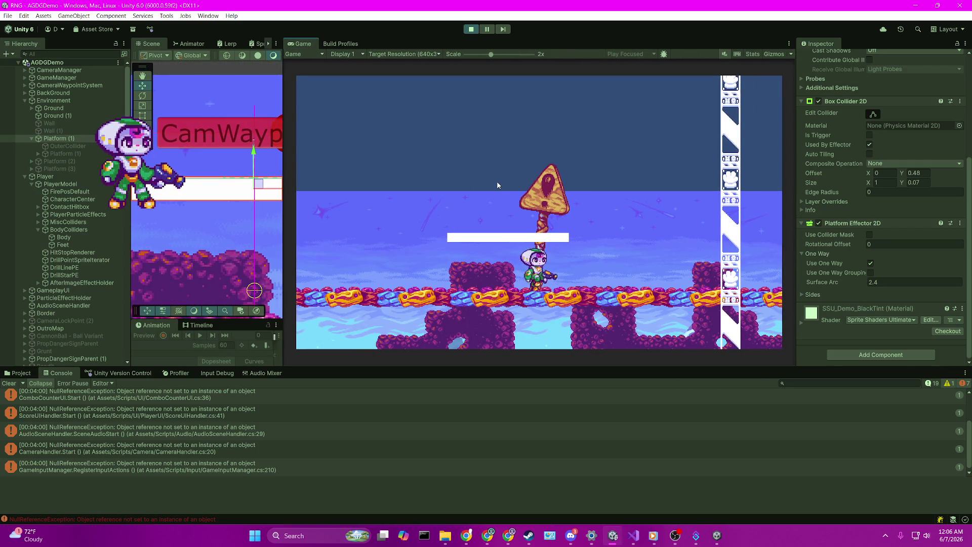
{"action": "key", "text": "Right"}
{"action": "key", "text": "Left"}
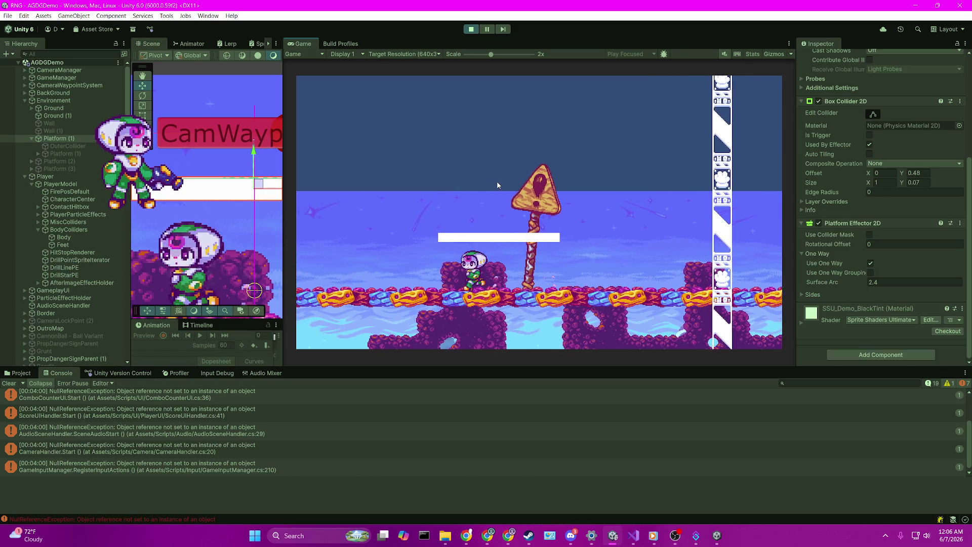
{"action": "key", "text": "Right"}
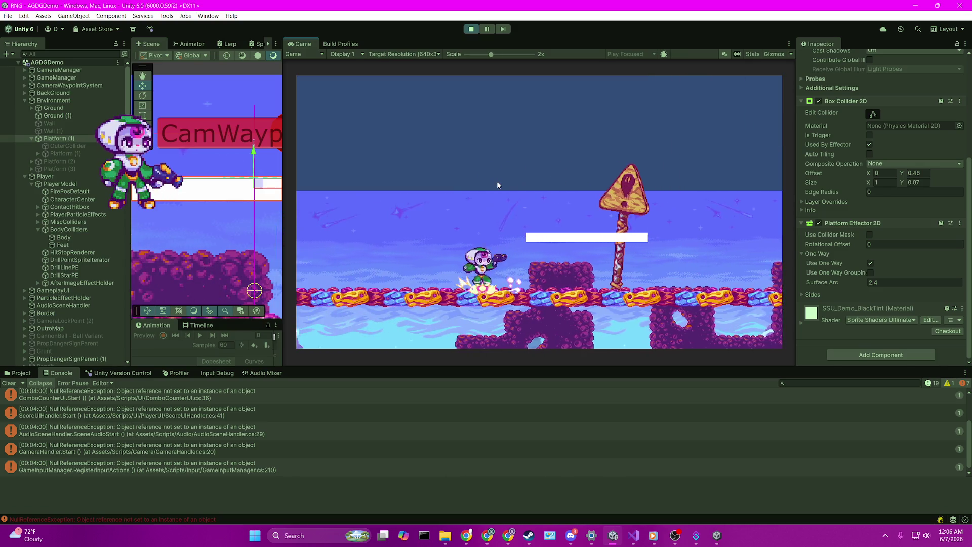
{"action": "key", "text": "space"}
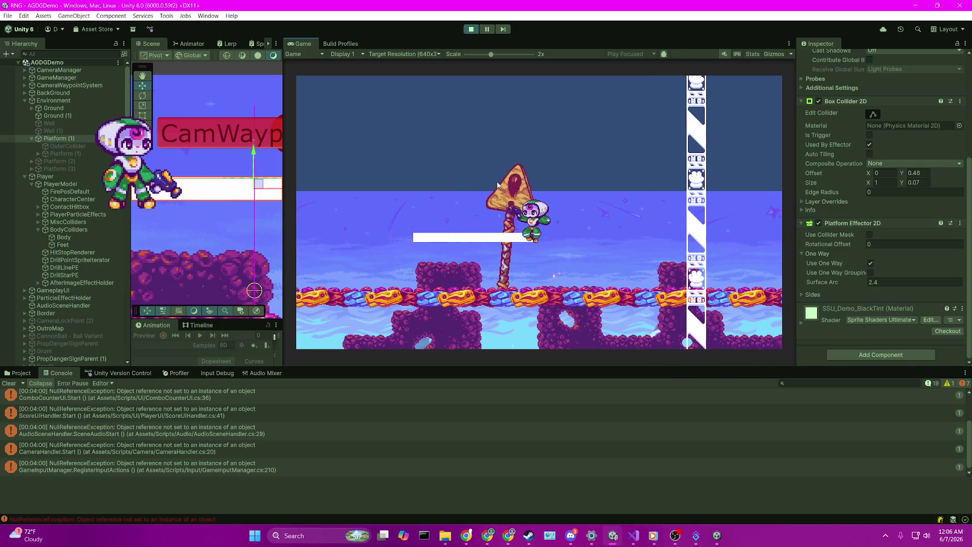
Run back and forth past the sign, jumping until the character lands on the platform again
{"action": "key", "text": "Left"}
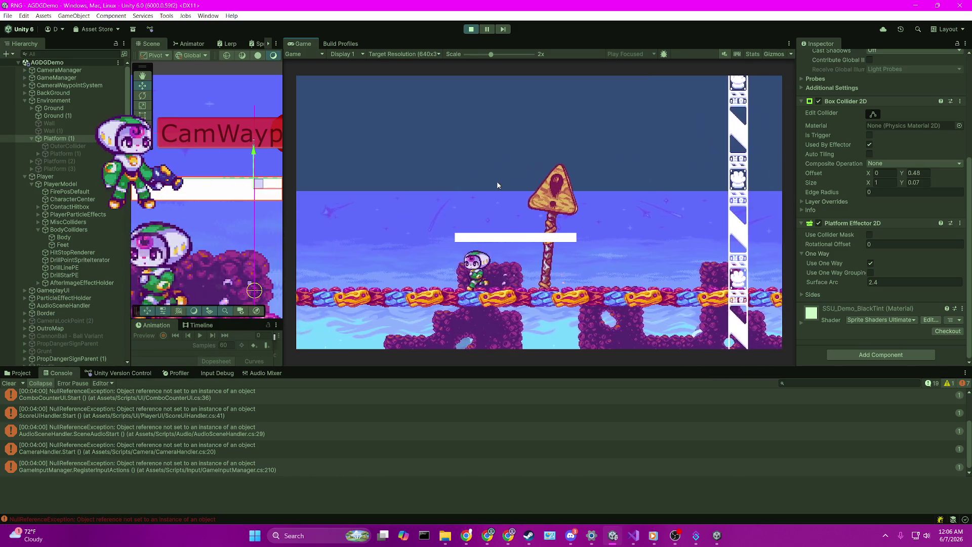
{"action": "key", "text": "space"}
{"action": "key", "text": "Right"}
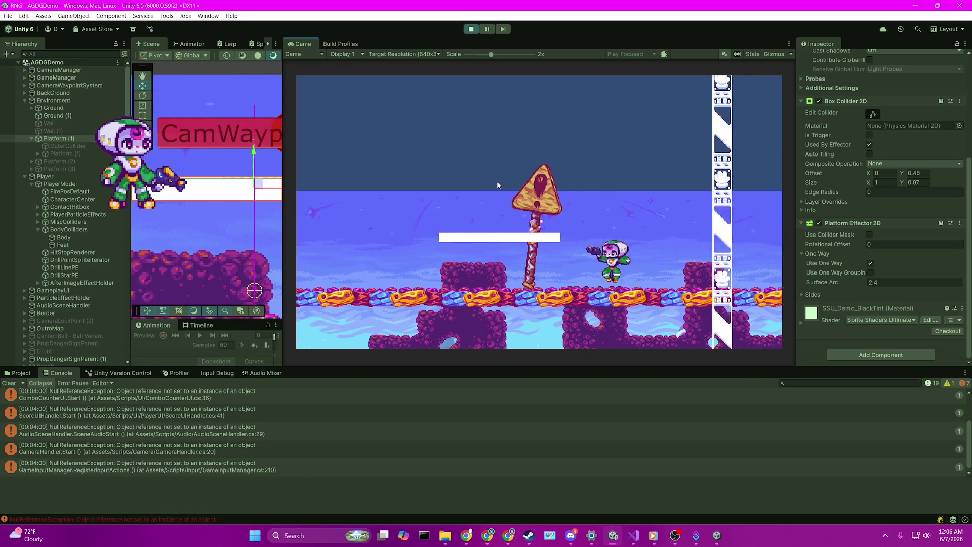
{"action": "key", "text": "Left"}
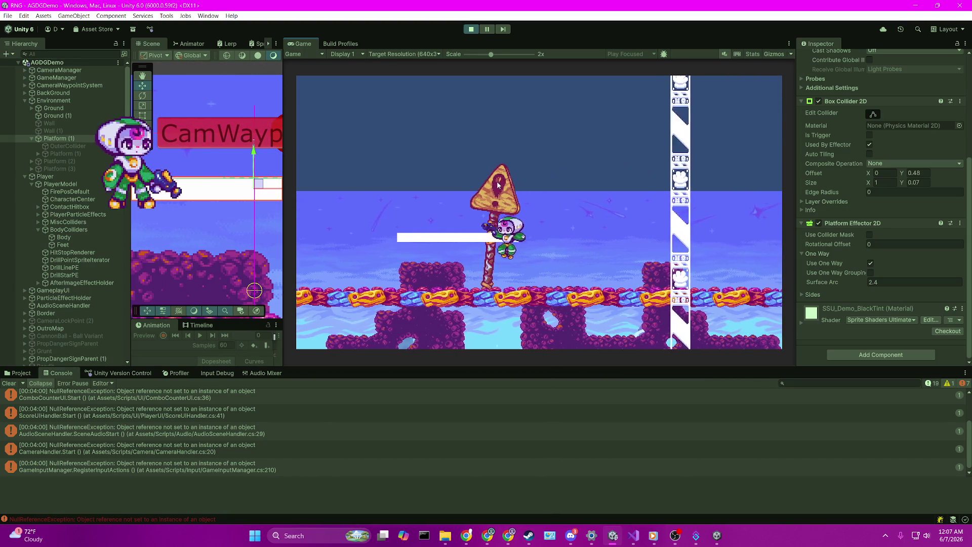
{"action": "key", "text": "space"}
{"action": "key", "text": "Right"}
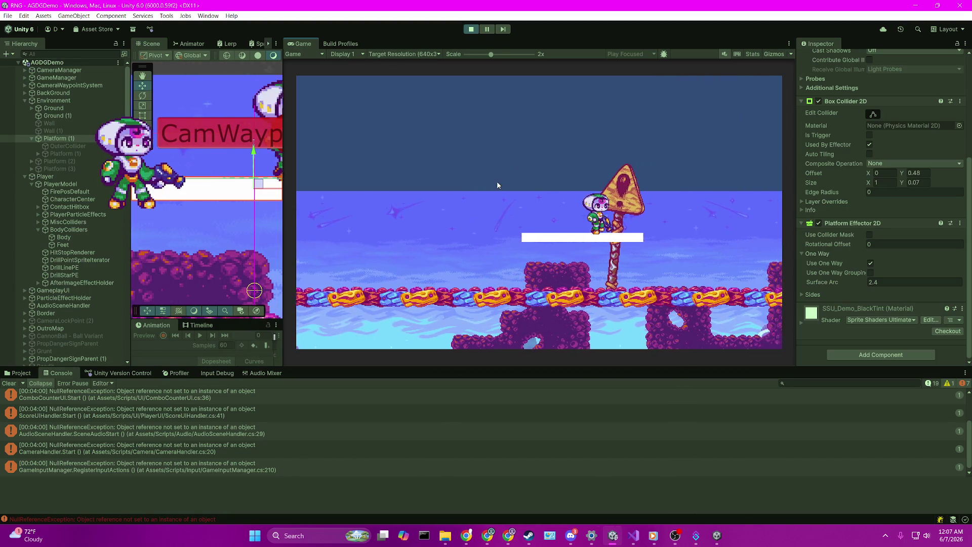
{"action": "key", "text": "Right"}
{"action": "key", "text": "Left"}
{"action": "key", "text": "space"}
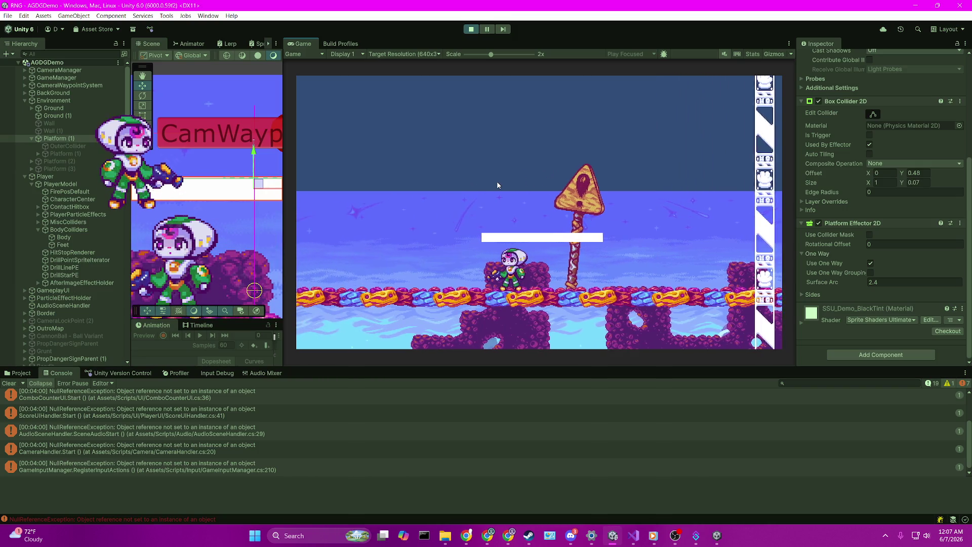
{"action": "key", "text": "Left"}
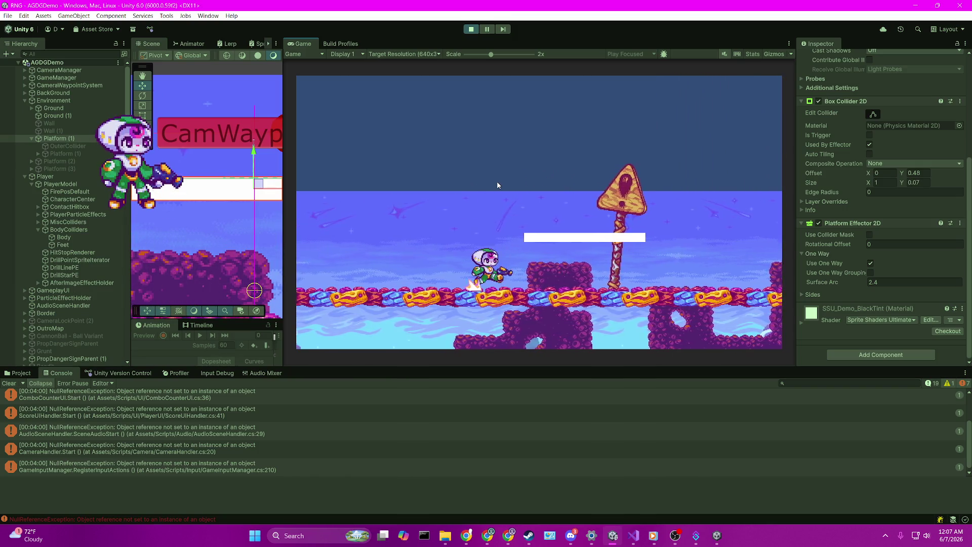
{"action": "key", "text": "space"}
{"action": "key", "text": "Right"}
{"action": "key", "text": "d"}
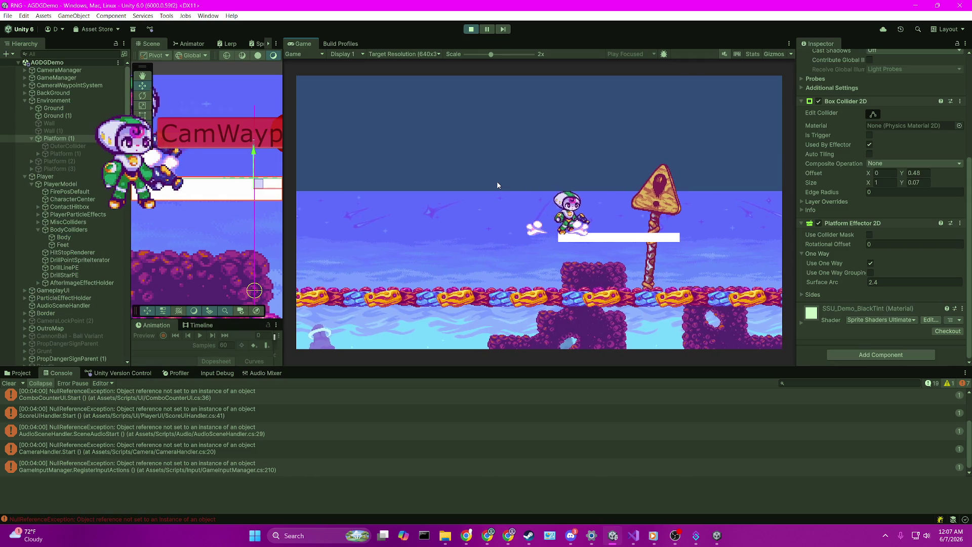
Drop down through the platform with S and jump back up onto it several times
{"action": "key", "text": "s"}
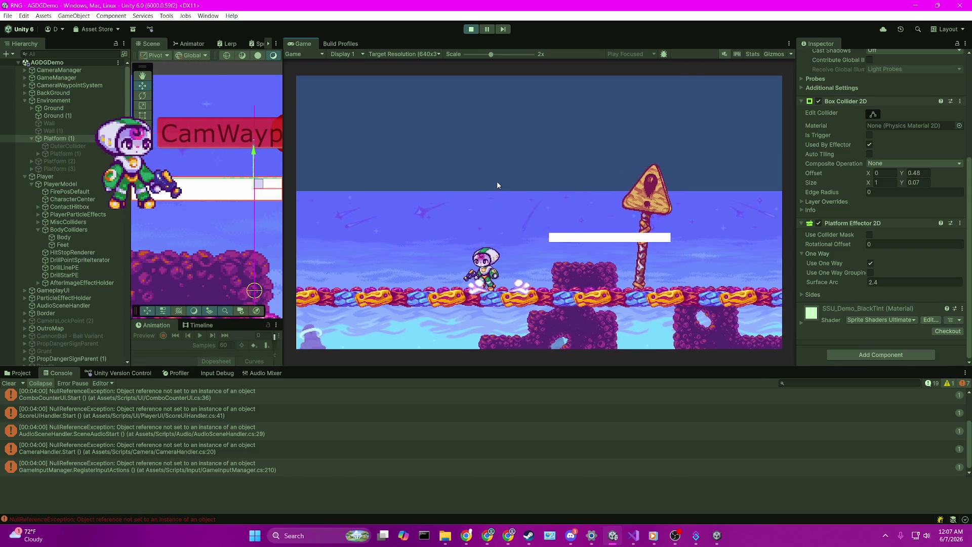
{"action": "key", "text": "space"}
{"action": "key", "text": "d"}
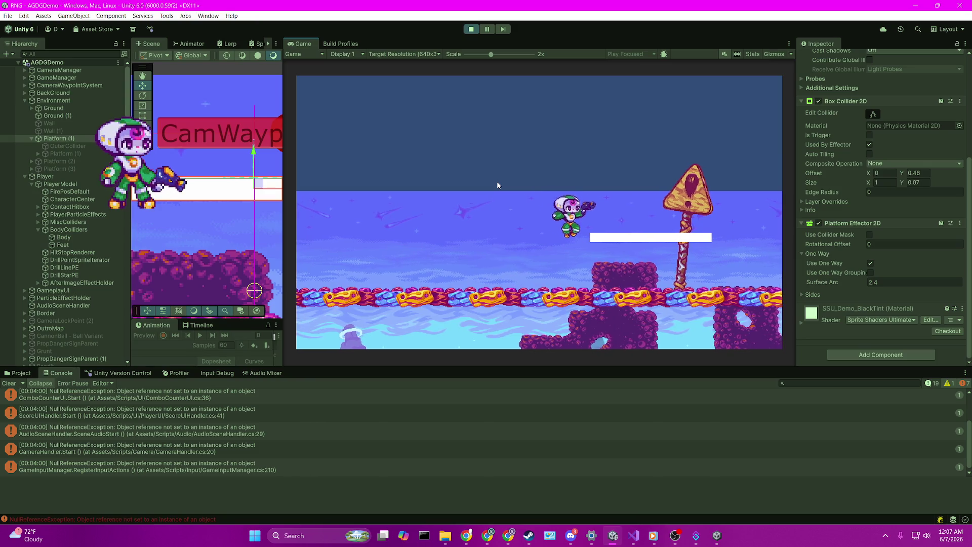
{"action": "key", "text": "a"}
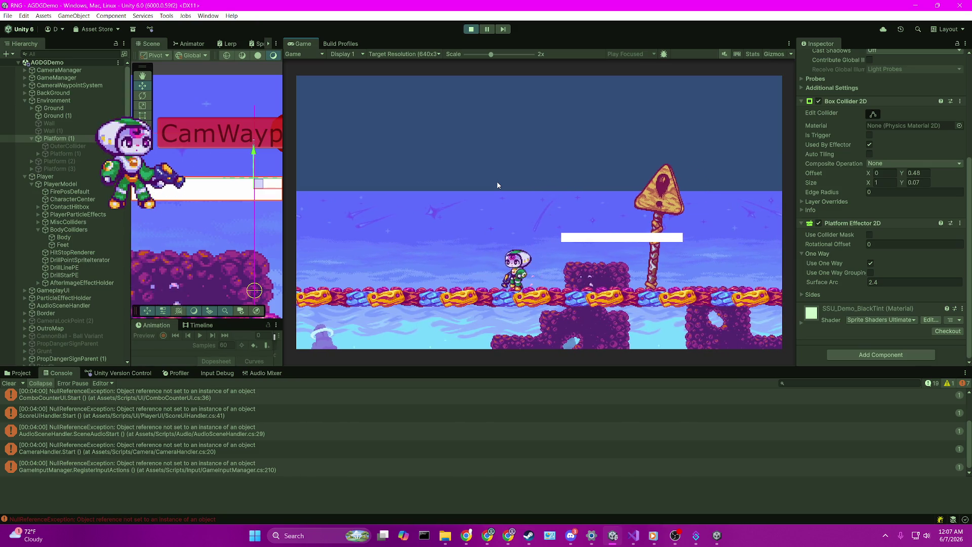
{"action": "key", "text": "space"}
{"action": "key", "text": "d"}
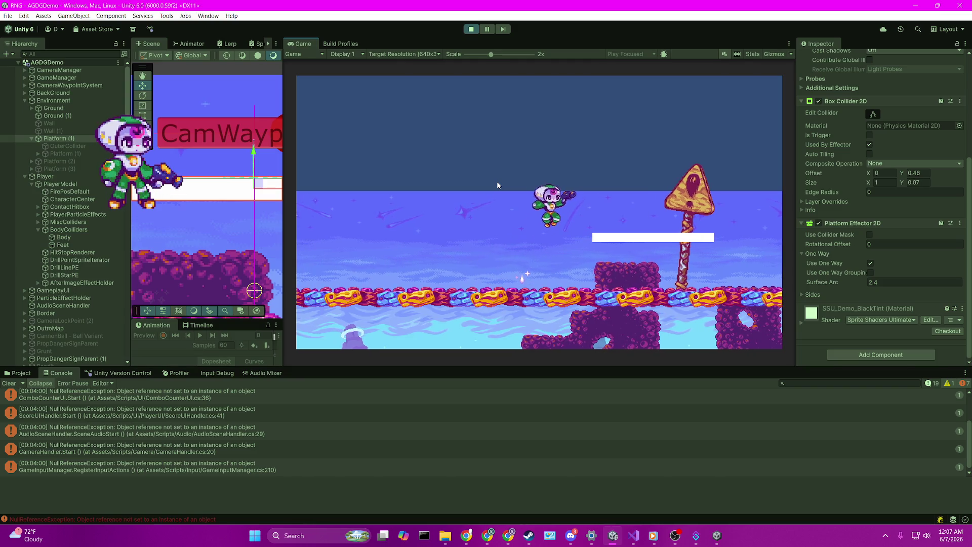
{"action": "key", "text": "s"}
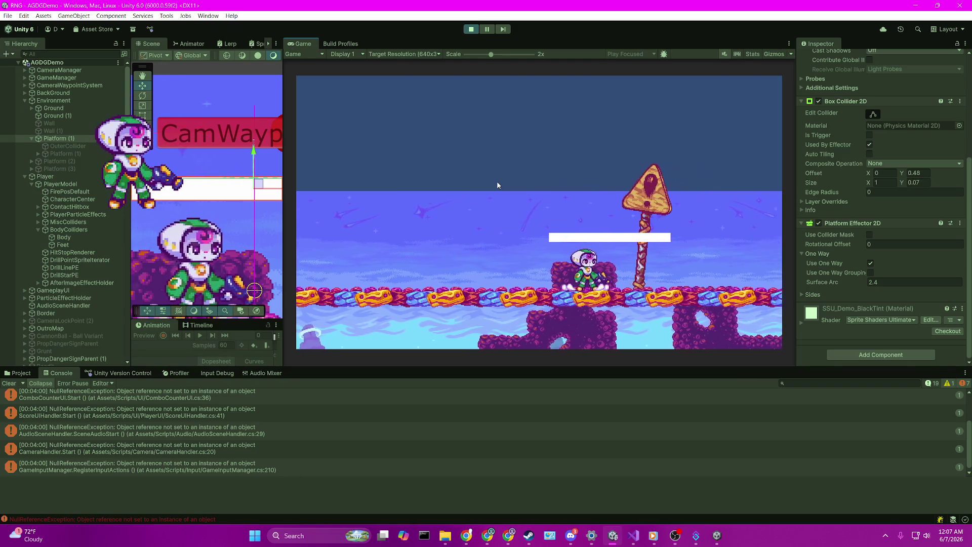
{"action": "key", "text": "space"}
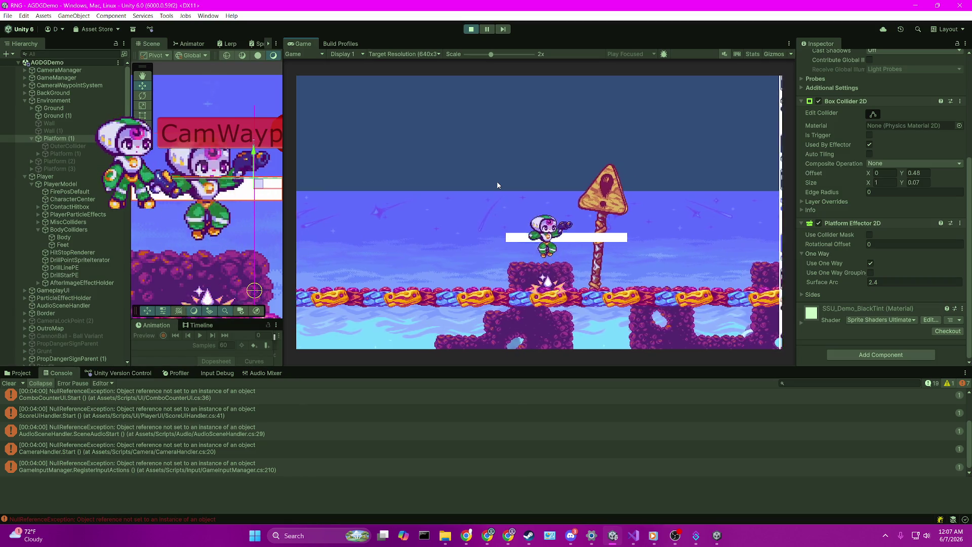
{"action": "key", "text": "s"}
{"action": "key", "text": "space"}
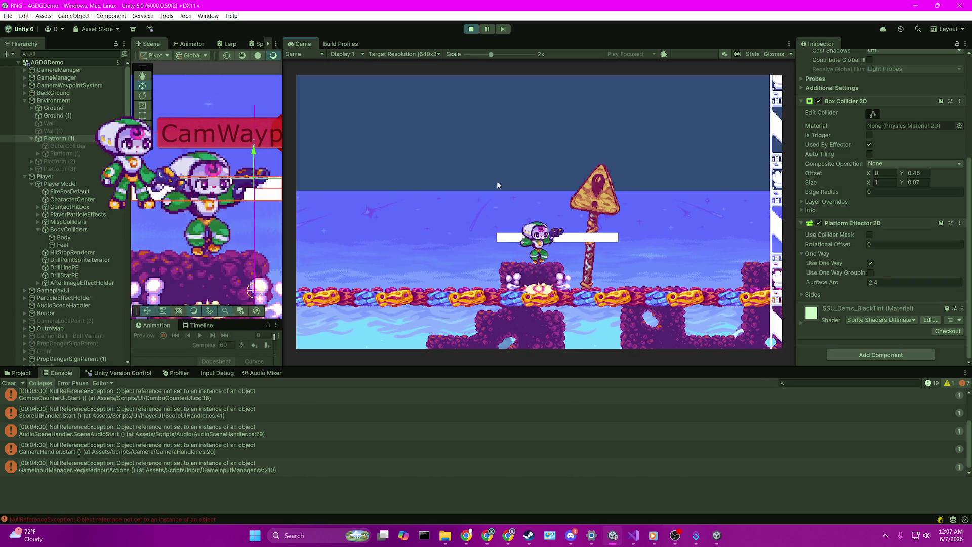
{"action": "key", "text": "space"}
{"action": "key", "text": "space"}
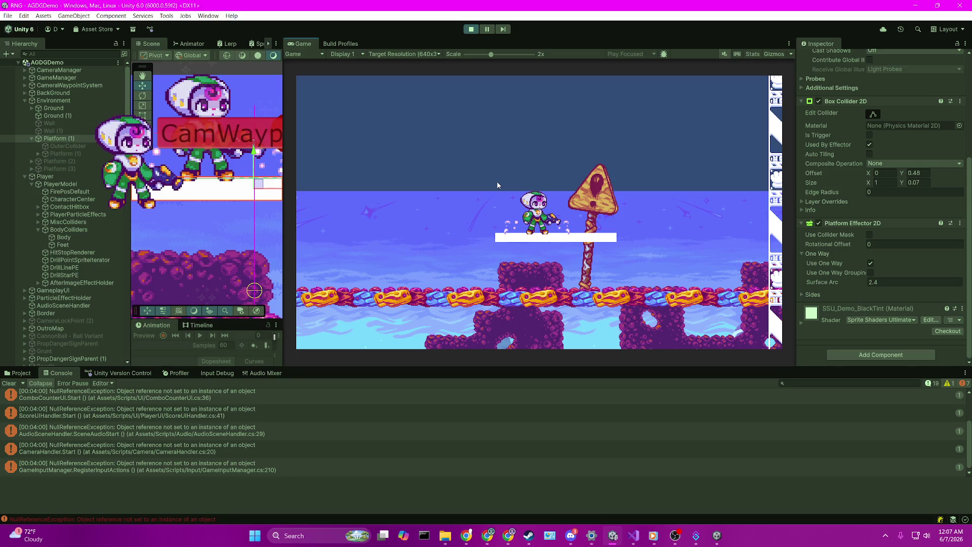
Drop to the ground block, jump back up through the platform and run along it
{"action": "key", "text": "Left"}
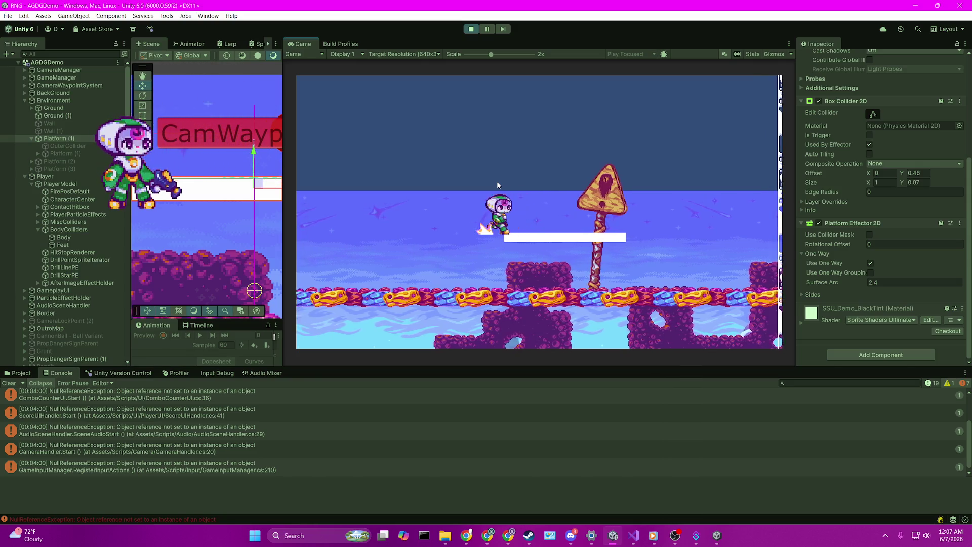
{"action": "key", "text": "Down"}
{"action": "key", "text": "space"}
{"action": "key", "text": "Left"}
{"action": "key", "text": "Right"}
{"action": "key", "text": "space"}
{"action": "key", "text": "Left"}
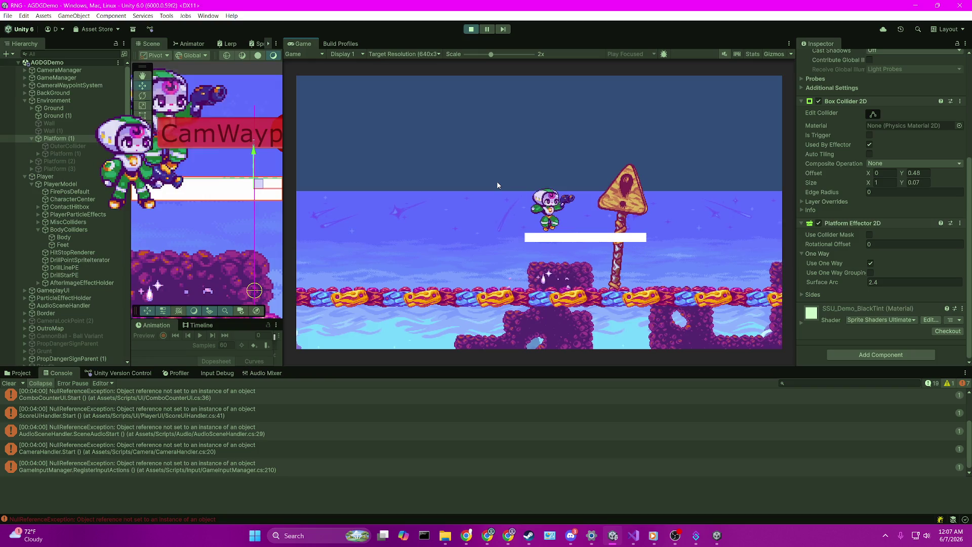
{"action": "key", "text": "Right"}
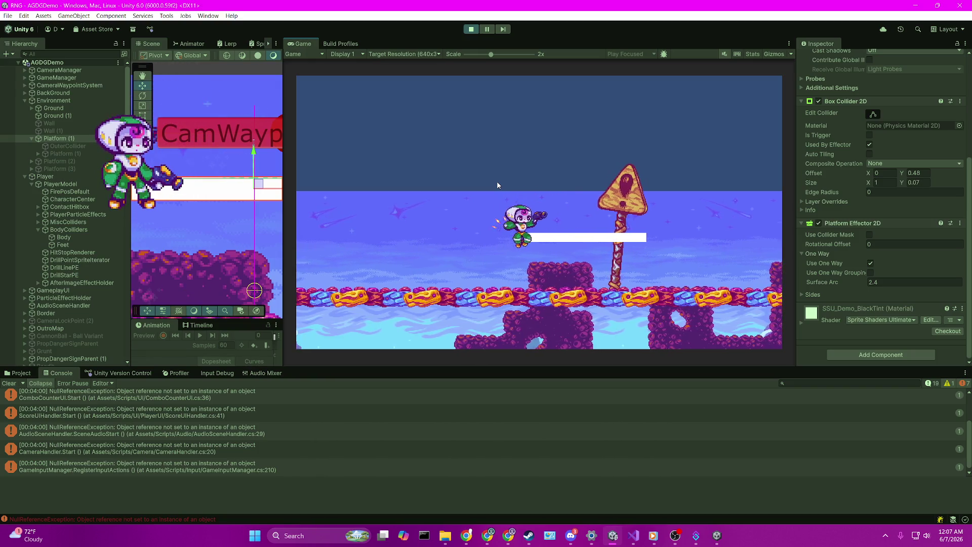
{"action": "key", "text": "Down"}
Repeatedly drop through with Down and jump back up, ending on the ground below
{"action": "key", "text": "space"}
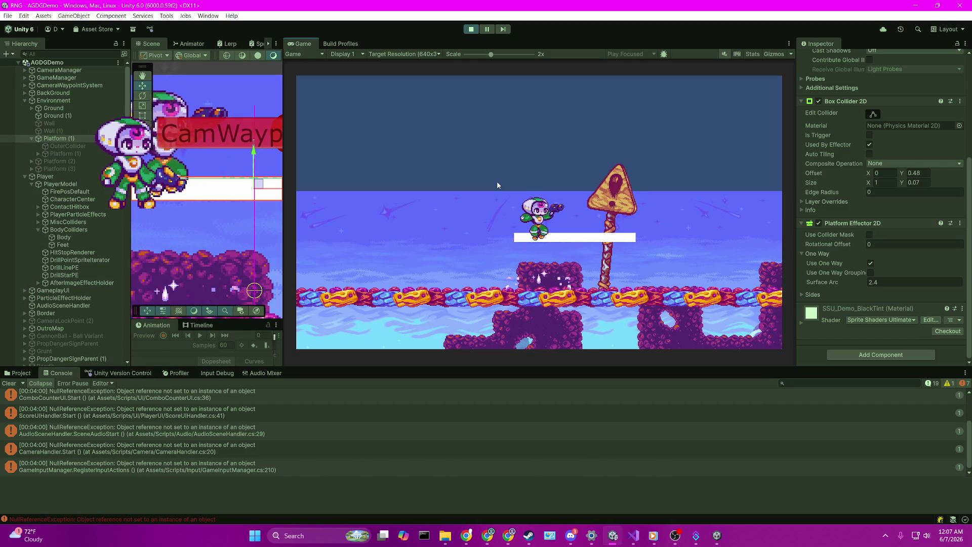
{"action": "key", "text": "Down"}
{"action": "key", "text": "space"}
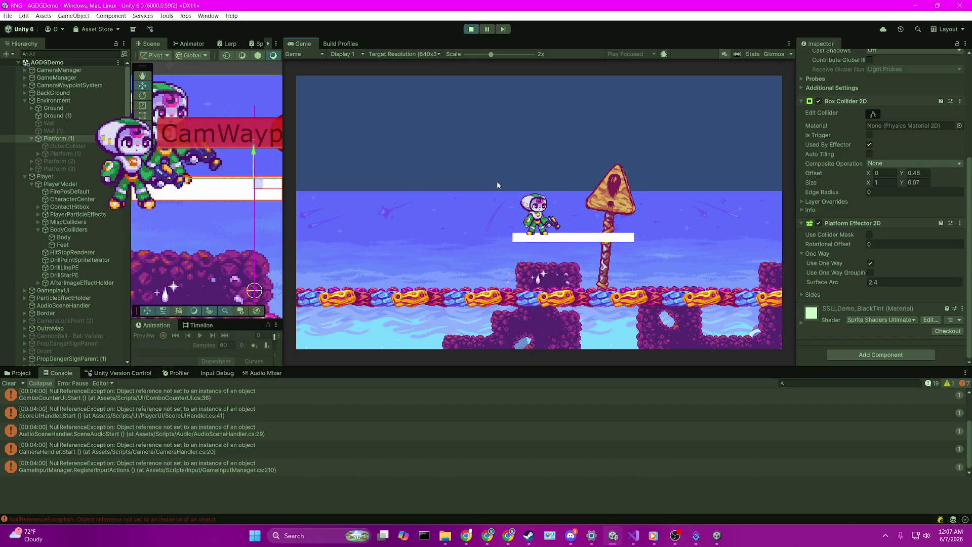
{"action": "key", "text": "Down"}
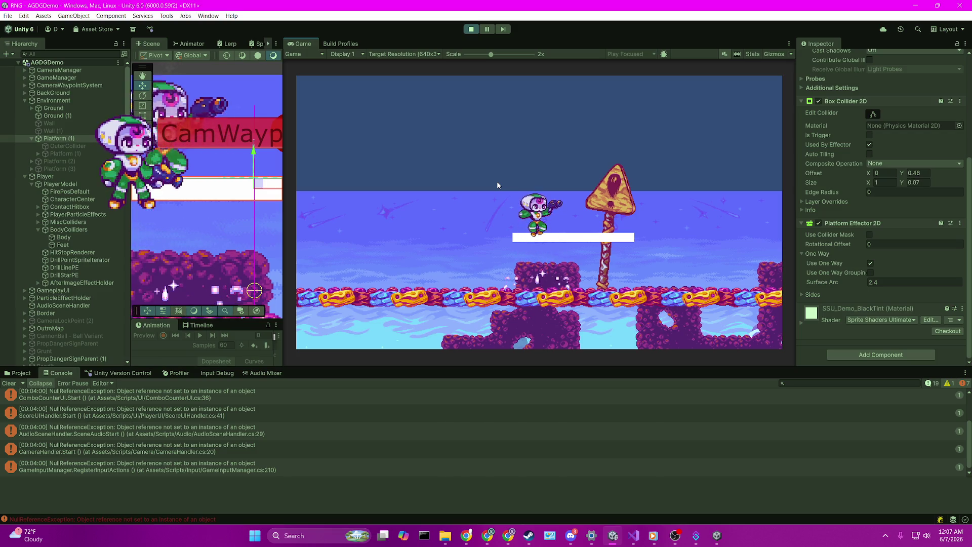
{"action": "key", "text": "Down"}
{"action": "key", "text": "space"}
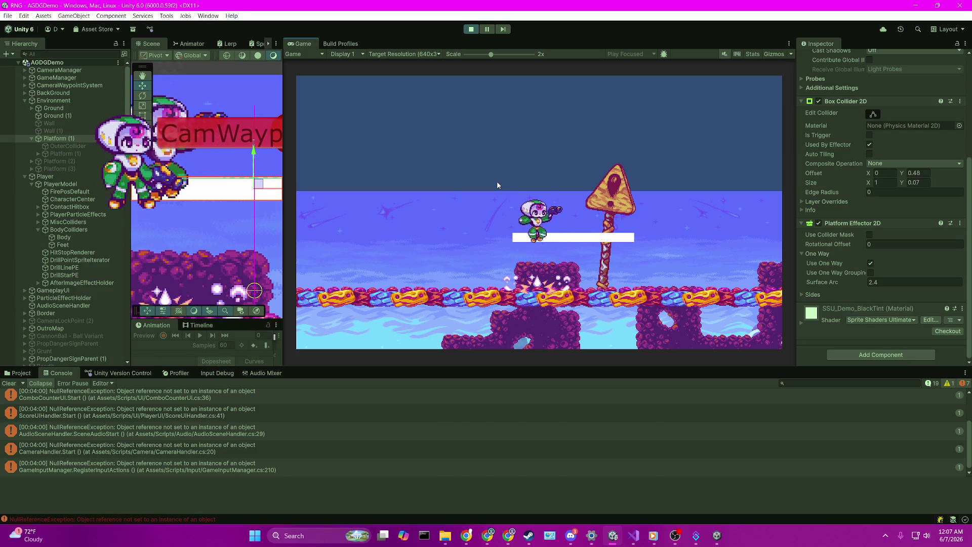
{"action": "key", "text": "Down"}
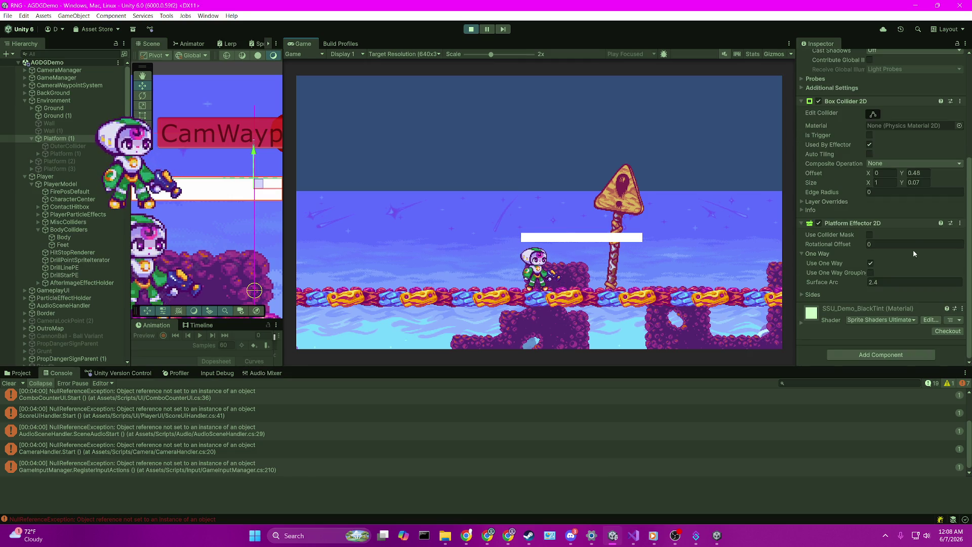
{"action": "key", "text": "alt+Tab"}
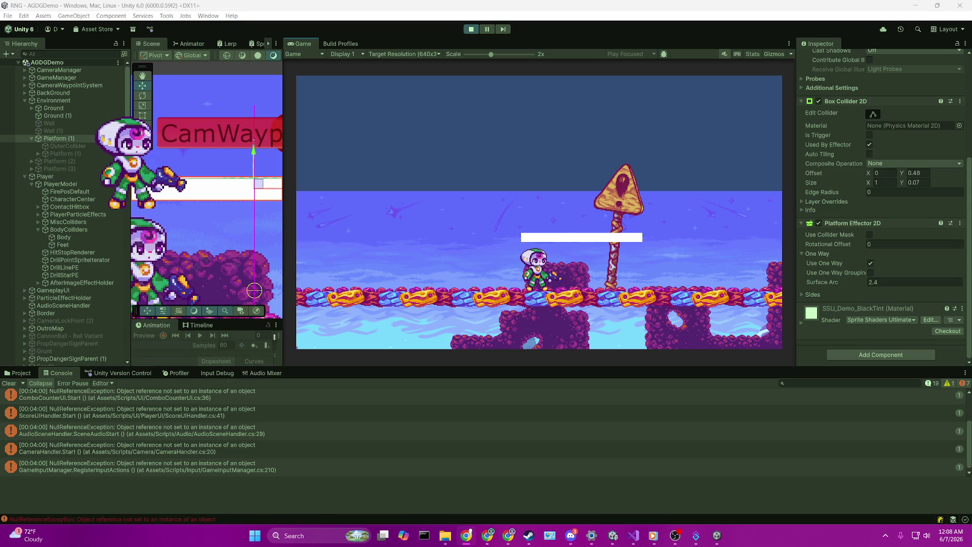
Stop the game, expand the effector's Sides settings, and undo a Side Arc change
{"action": "left_click", "coordinate": [813, 294]}
{"action": "scroll", "coordinate": [817, 280], "scroll_direction": "down", "scroll_amount": 1}
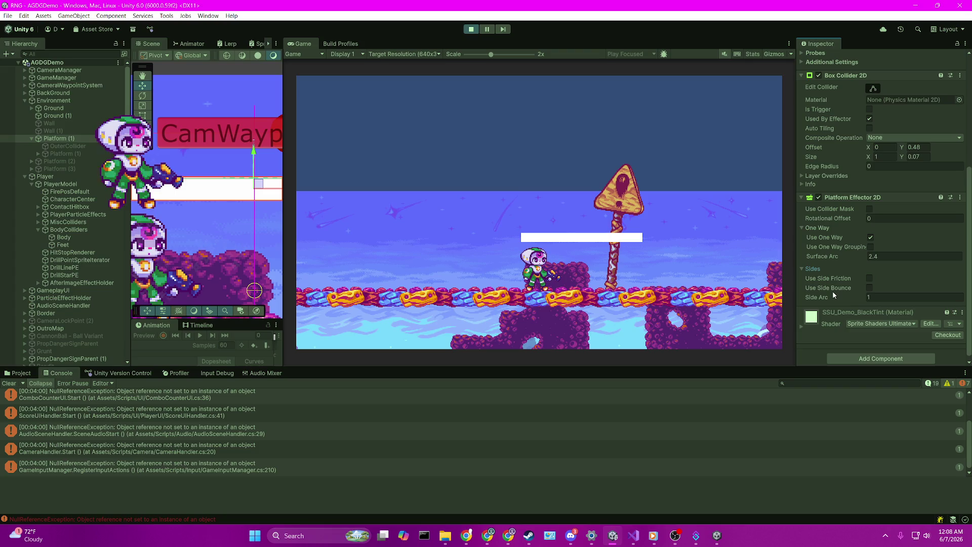
{"action": "left_click", "coordinate": [471, 29]}
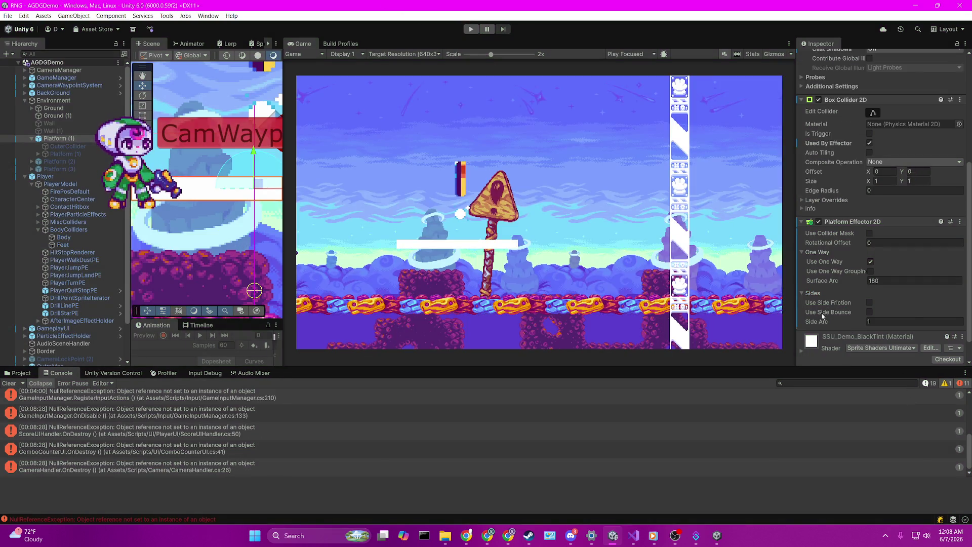
{"action": "mouse_move", "coordinate": [821, 312]}
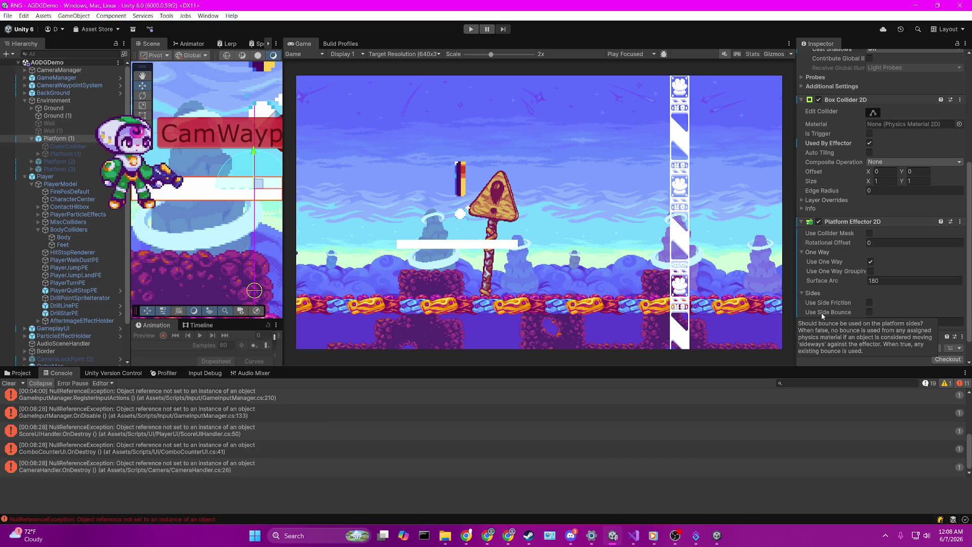
{"action": "scroll", "coordinate": [818, 273], "scroll_direction": "down", "scroll_amount": 2}
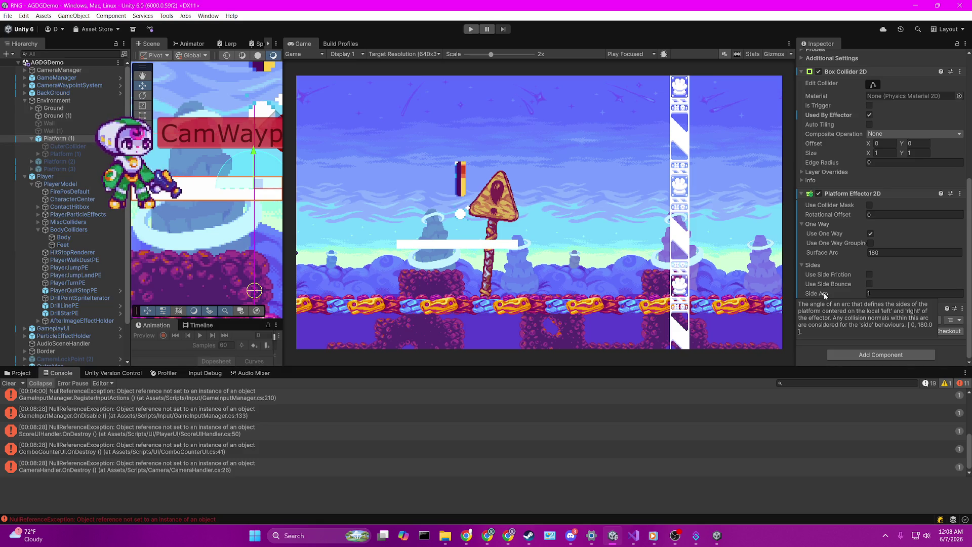
{"action": "left_click", "coordinate": [825, 295]}
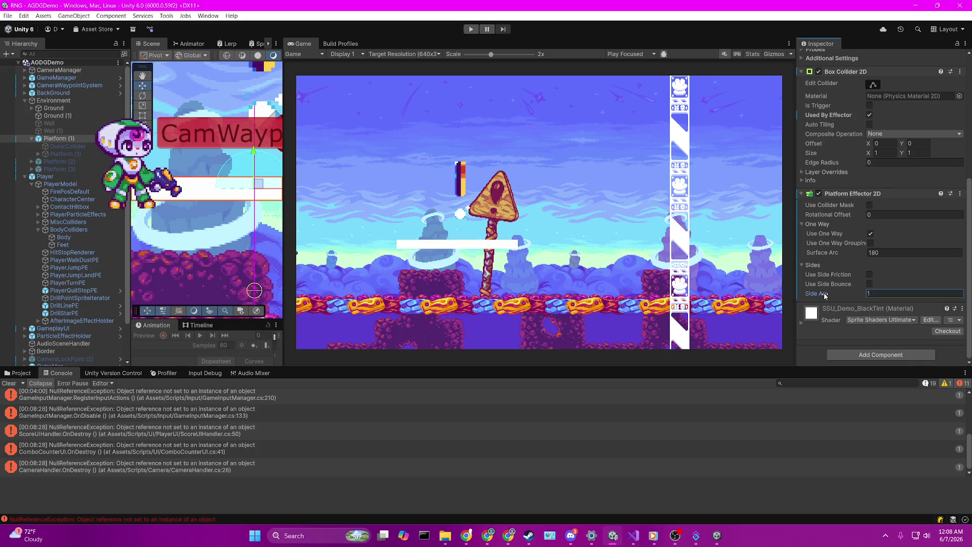
{"action": "scroll", "coordinate": [190, 209], "scroll_direction": "down", "scroll_amount": 4}
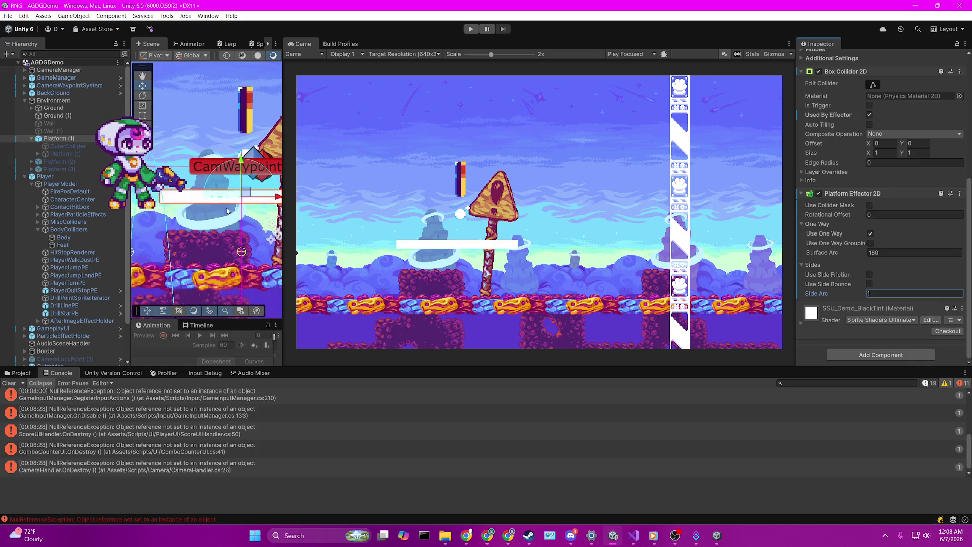
{"action": "mouse_move", "coordinate": [839, 295]}
{"action": "left_mouse_down"}
{"action": "mouse_move", "coordinate": [952, 295]}
{"action": "mouse_move", "coordinate": [71, 268]}
{"action": "left_mouse_up"}
{"action": "key", "text": "ctrl+z"}
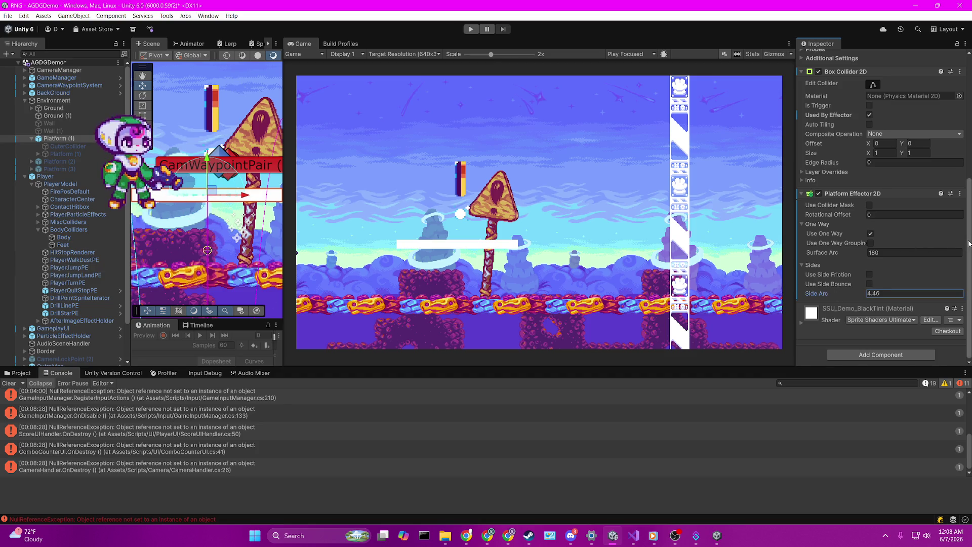
{"action": "key", "text": "ctrl+z"}
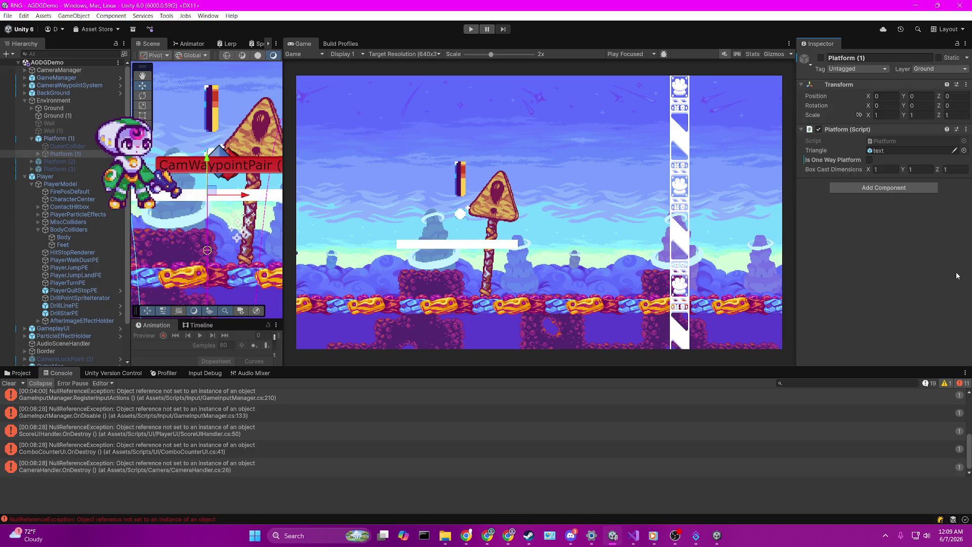
Reselect Platform (1), set its Surface Arc to 1, and restart the game
{"action": "left_click", "coordinate": [70, 139]}
{"action": "scroll", "coordinate": [853, 296], "scroll_direction": "down", "scroll_amount": 10}
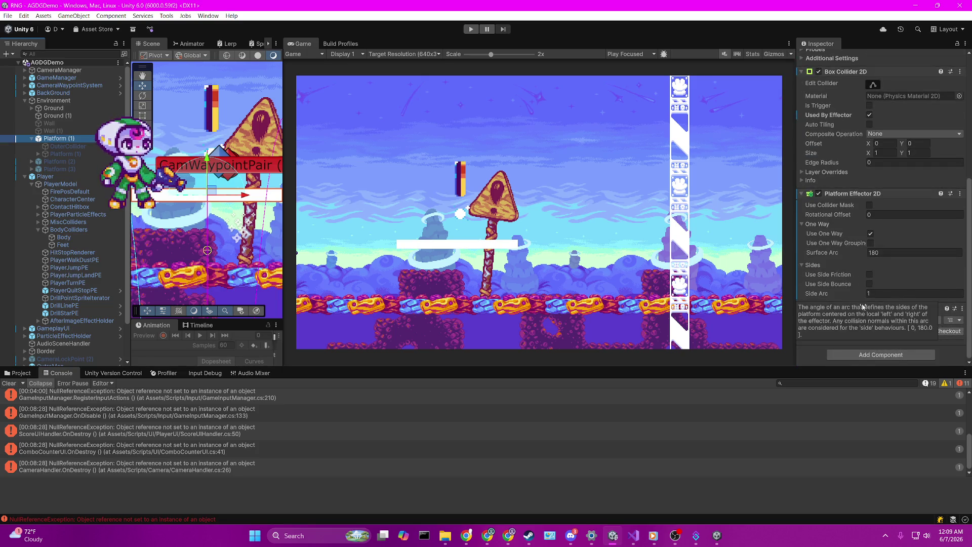
{"action": "mouse_move", "coordinate": [843, 253]}
{"action": "left_mouse_down"}
{"action": "mouse_move", "coordinate": [224, 249]}
{"action": "mouse_move", "coordinate": [864, 262]}
{"action": "left_mouse_up"}
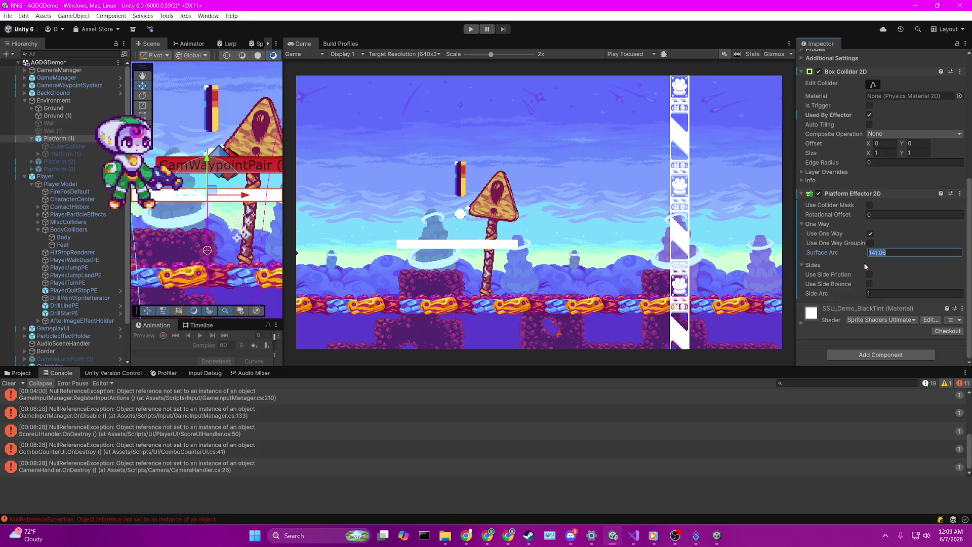
{"action": "type", "text": "1"}
{"action": "key", "text": "Return"}
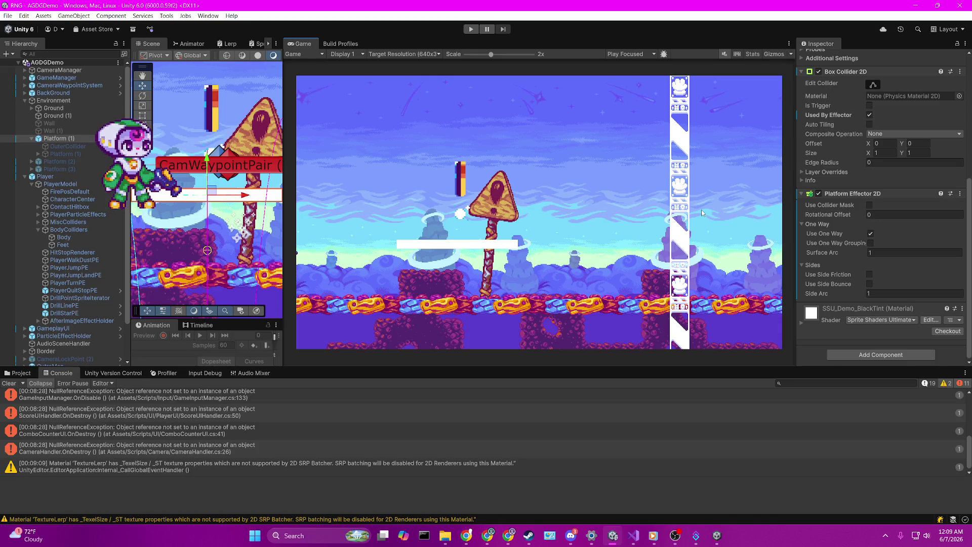
{"action": "left_click", "coordinate": [471, 29]}
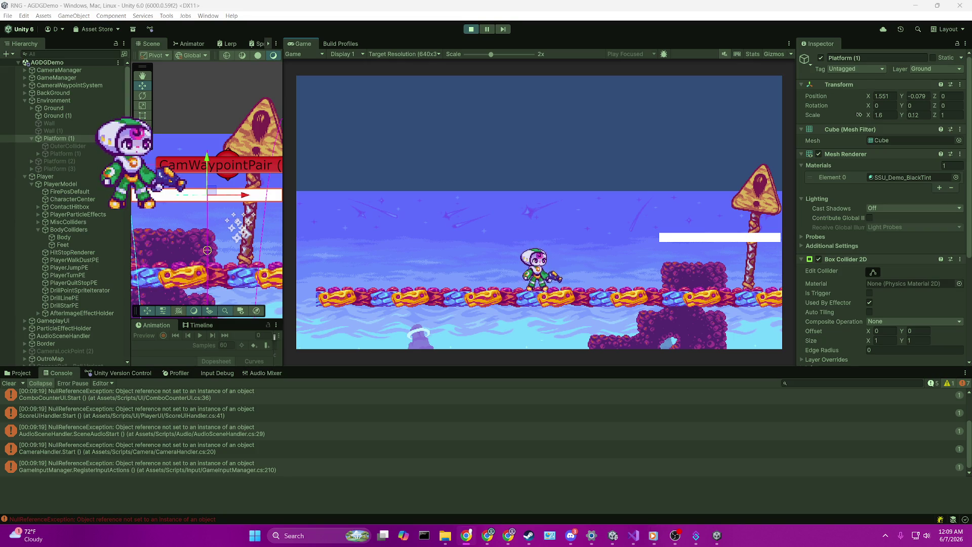
Run the character right and jump onto the white platform, walking off and jumping back several times
{"action": "left_click", "coordinate": [667, 214]}
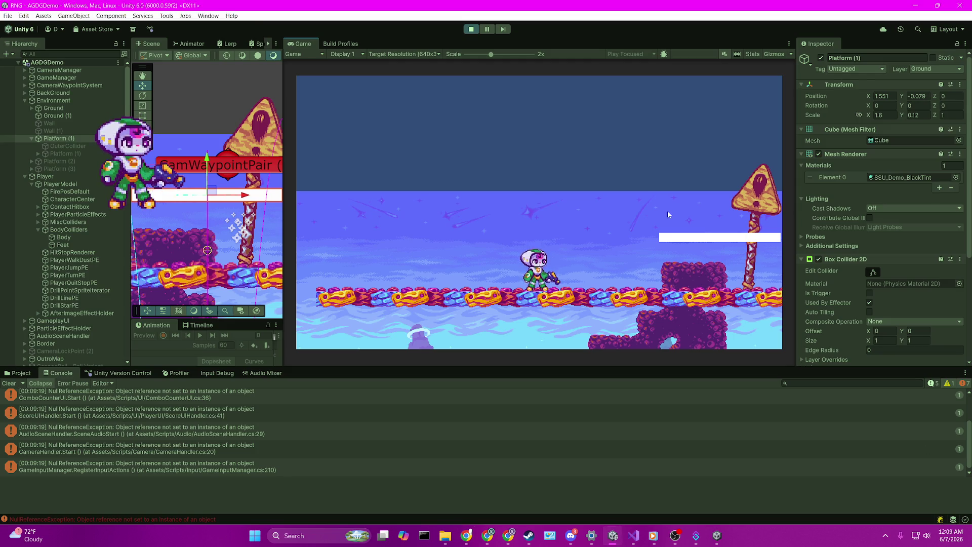
{"action": "key", "text": "Right"}
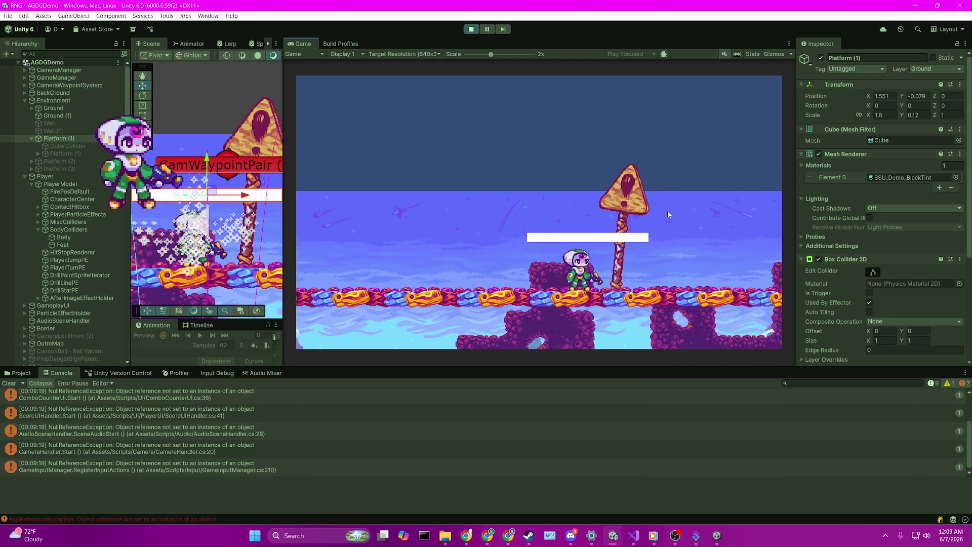
{"action": "key", "text": "space"}
{"action": "key", "text": "Left"}
{"action": "key", "text": "Right"}
{"action": "key", "text": "space"}
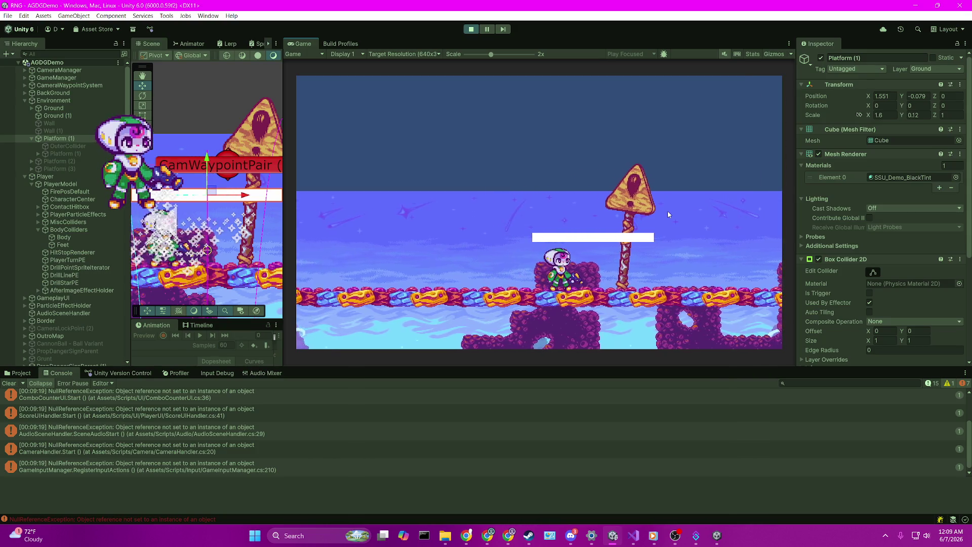
{"action": "key", "text": "Left"}
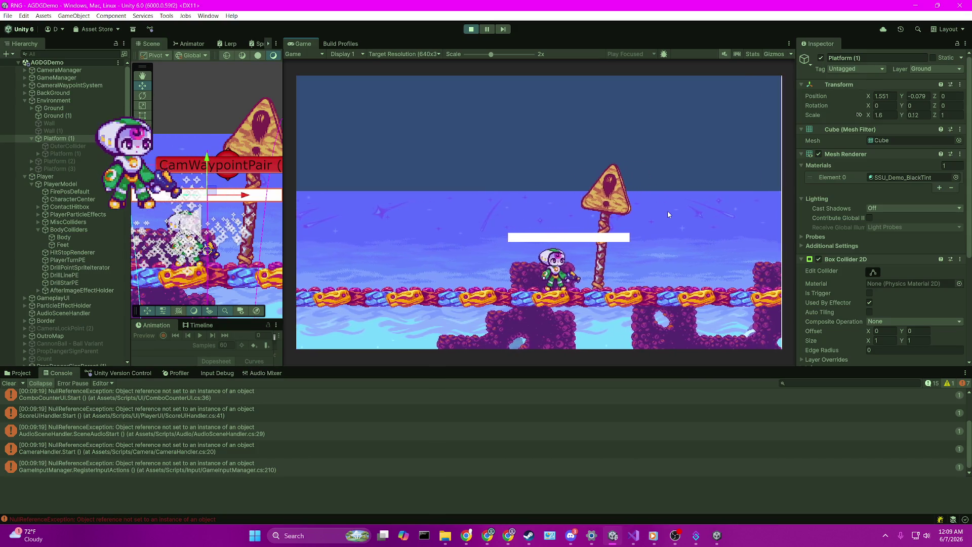
{"action": "key", "text": "space"}
{"action": "key", "text": "Left"}
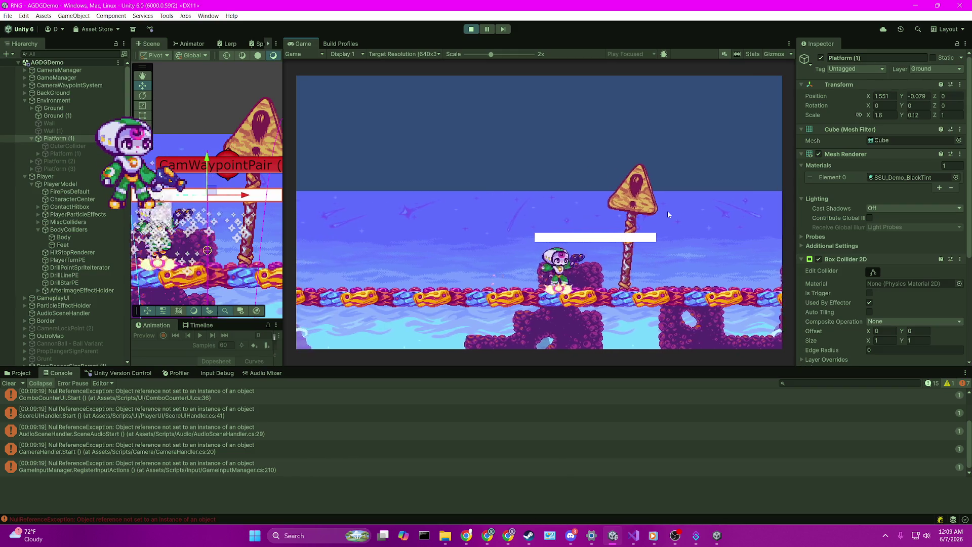
{"action": "key", "text": "space"}
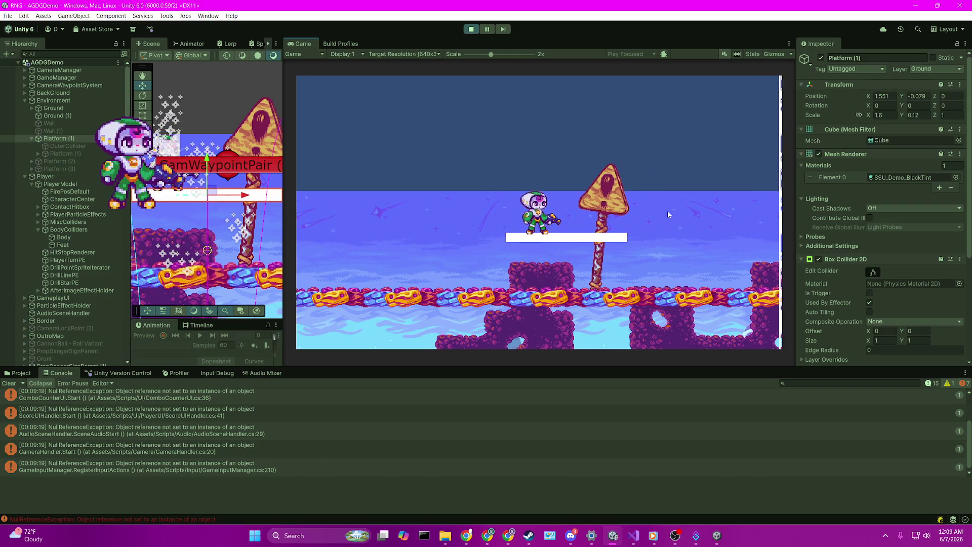
{"action": "key", "text": "alt+Tab"}
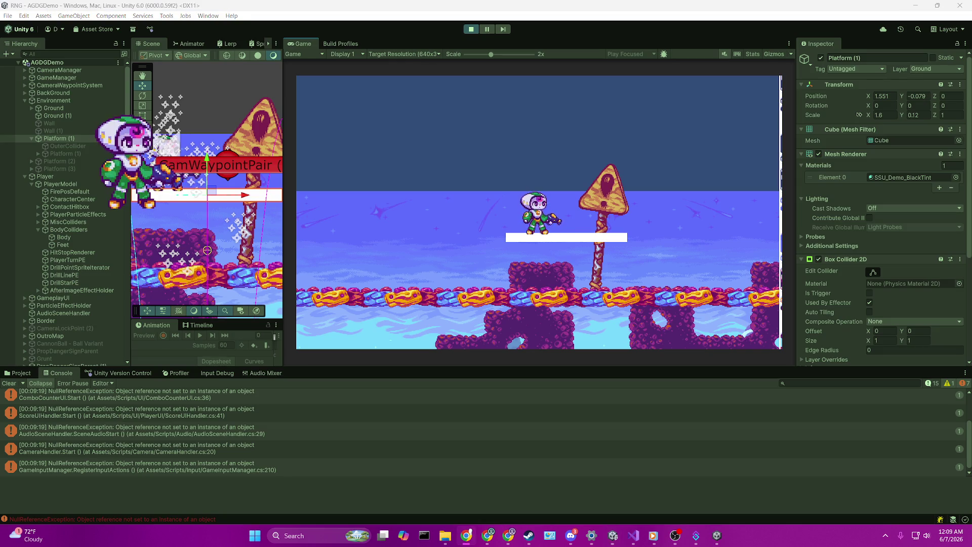
Drop through the one-way platform with Down, jump back up onto it and move along it
{"action": "left_click", "coordinate": [599, 239]}
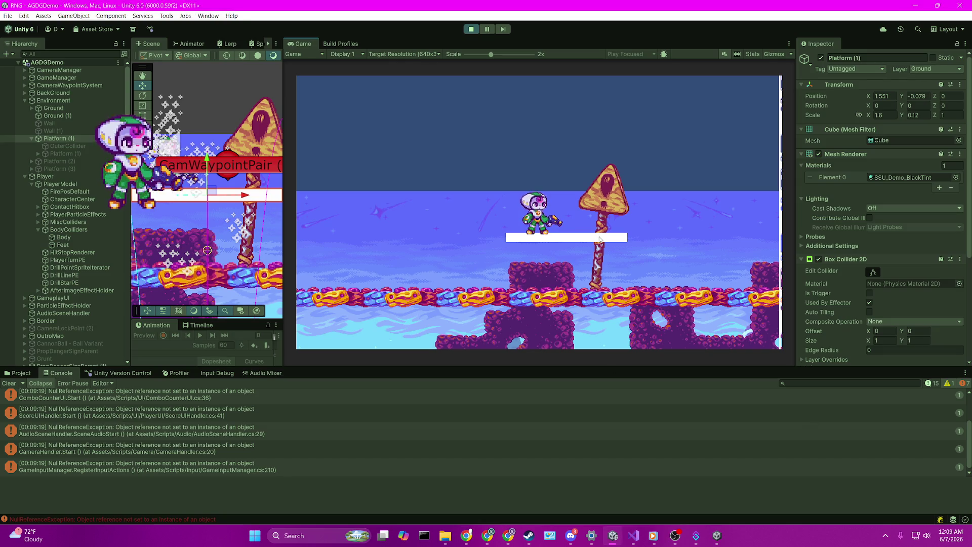
{"action": "key", "text": "Down"}
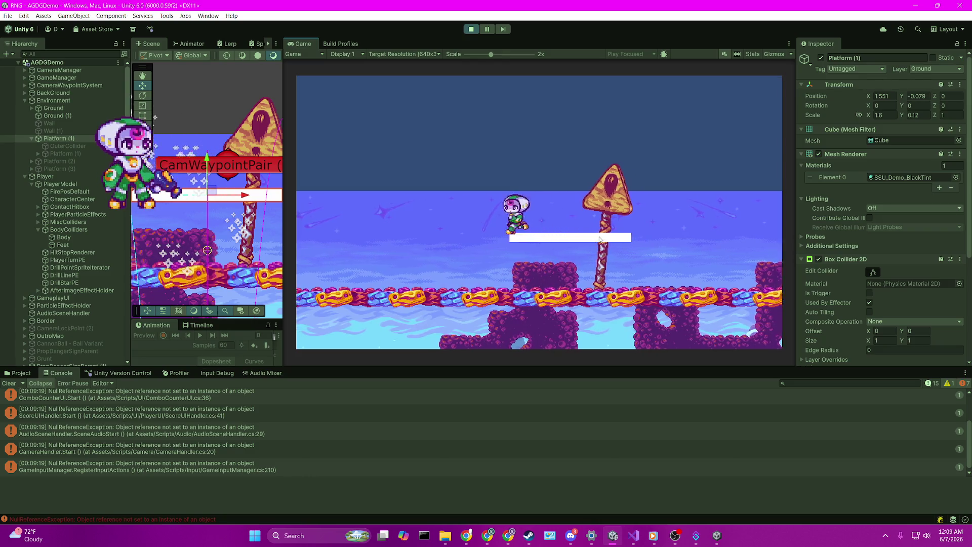
{"action": "key", "text": "space"}
{"action": "key", "text": "space"}
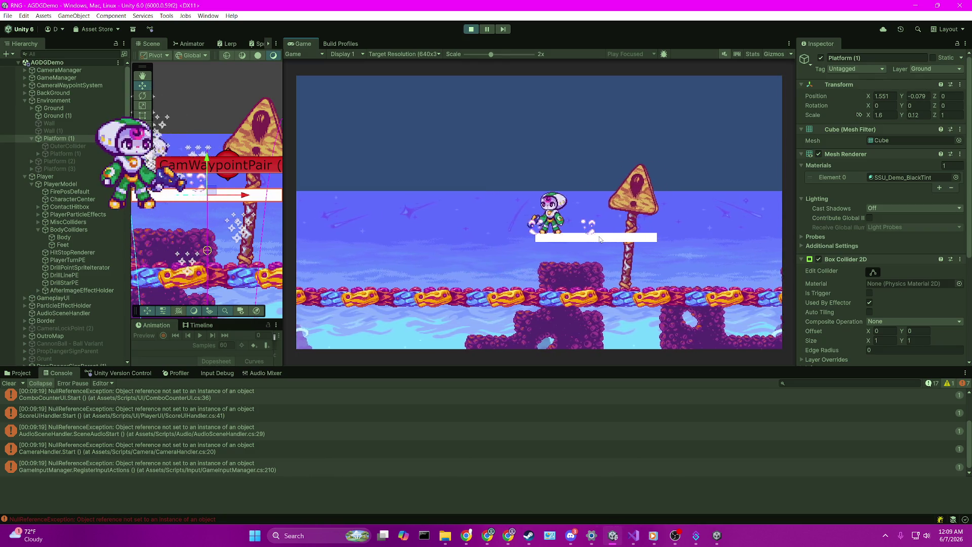
{"action": "key", "text": "Right"}
{"action": "key", "text": "Left"}
{"action": "key", "text": "Right"}
{"action": "key", "text": "space"}
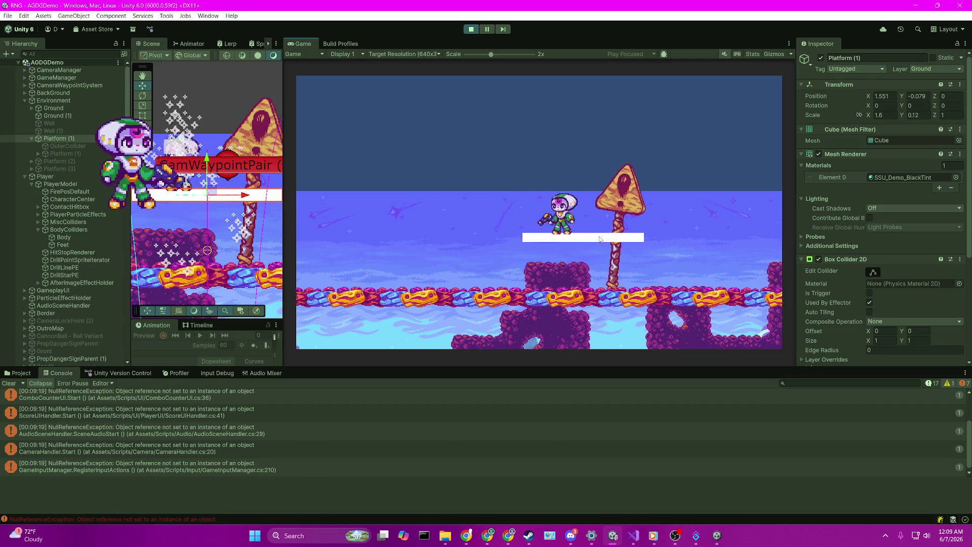
{"action": "key", "text": "Right"}
{"action": "key", "text": "Left"}
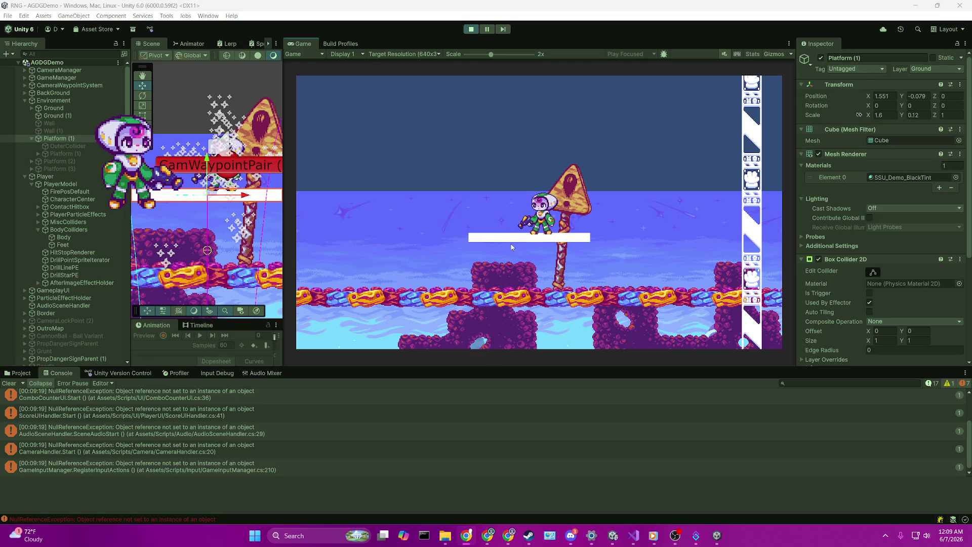
Walk back and forth on the platform, jump up through it onto the rock, then stop play mode
{"action": "key", "text": "Right"}
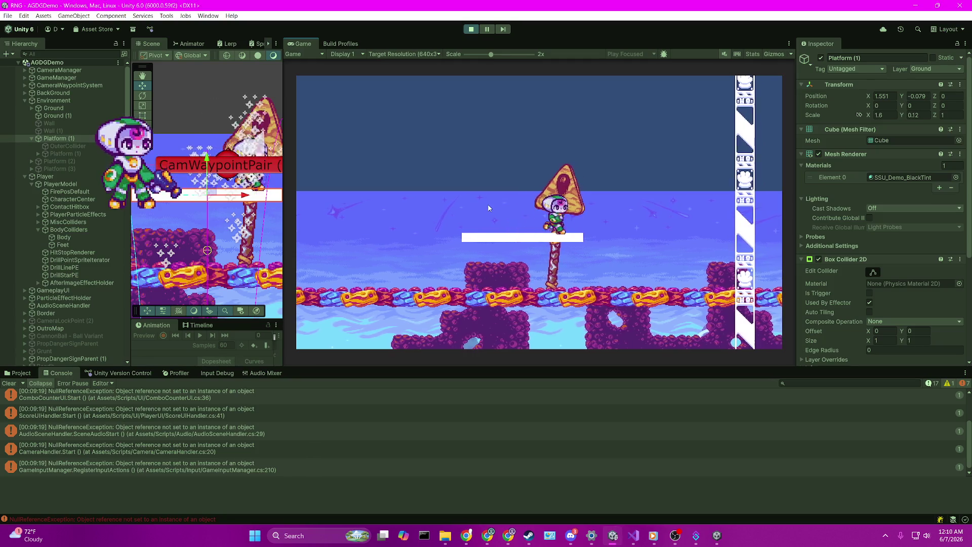
{"action": "key", "text": "Left"}
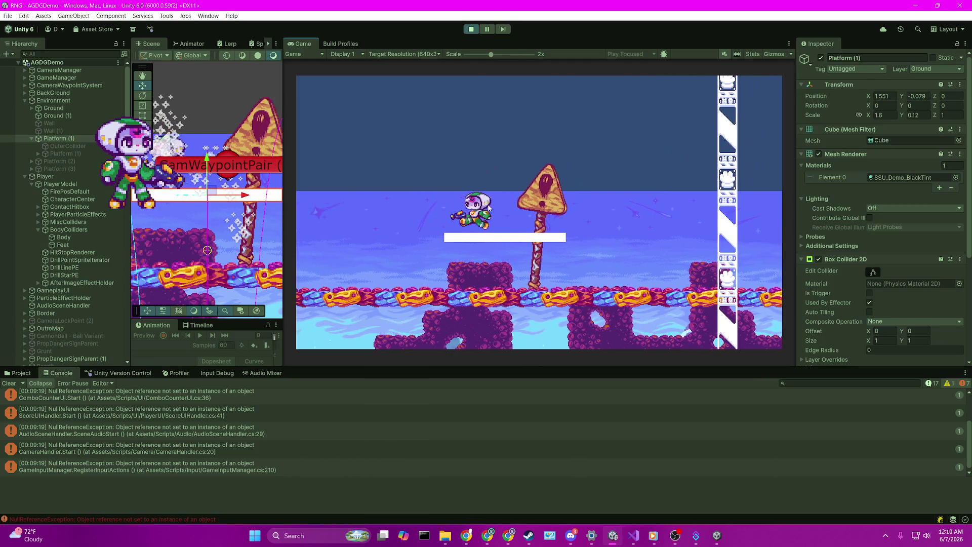
{"action": "key", "text": "Right"}
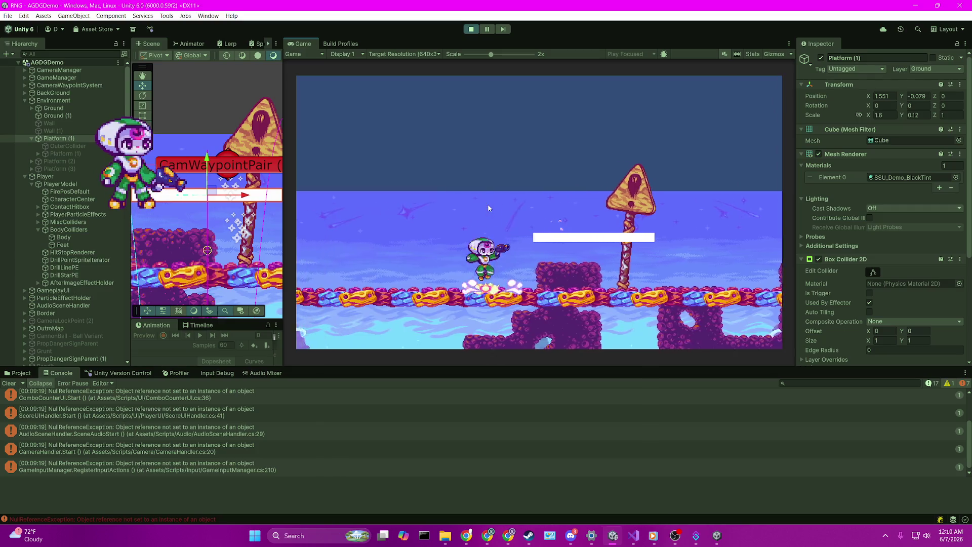
{"action": "key", "text": "Left"}
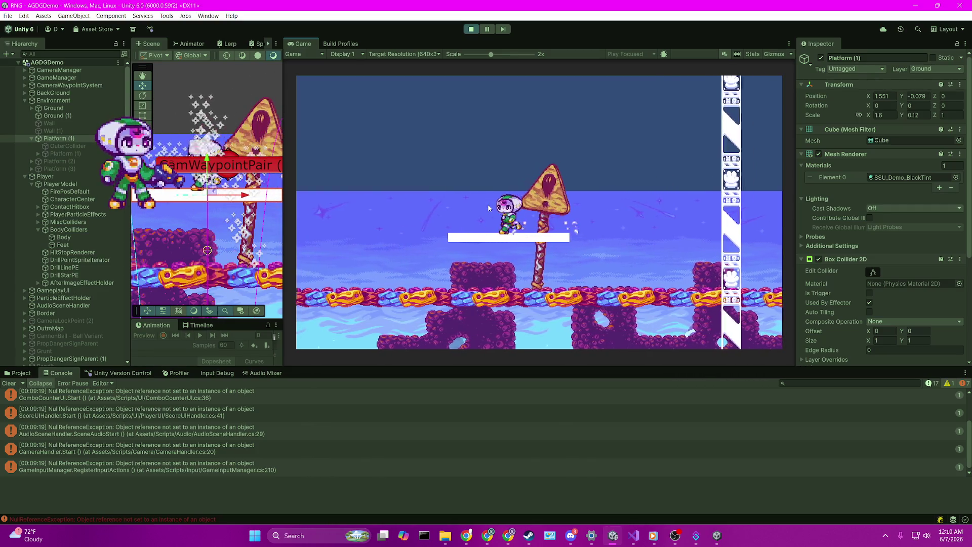
{"action": "key", "text": "Right"}
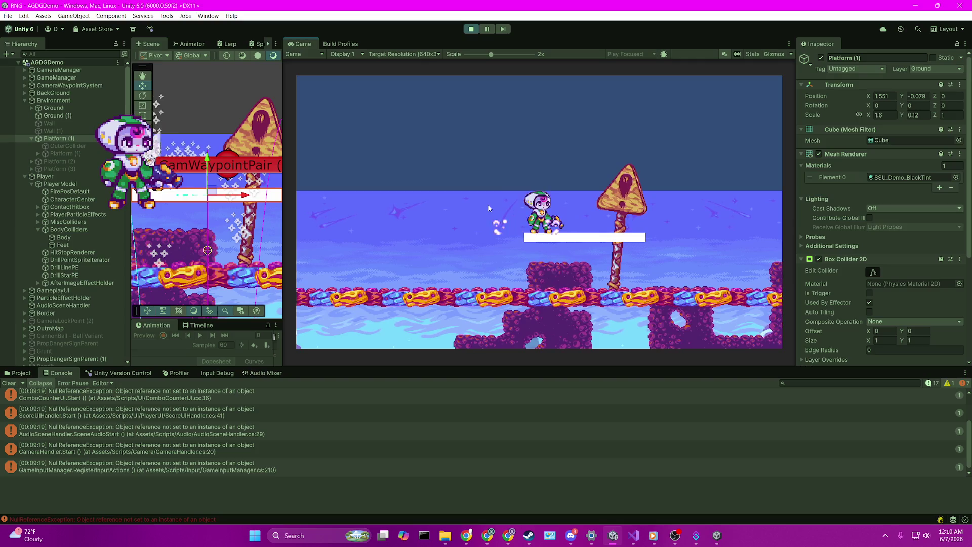
{"action": "key", "text": "space"}
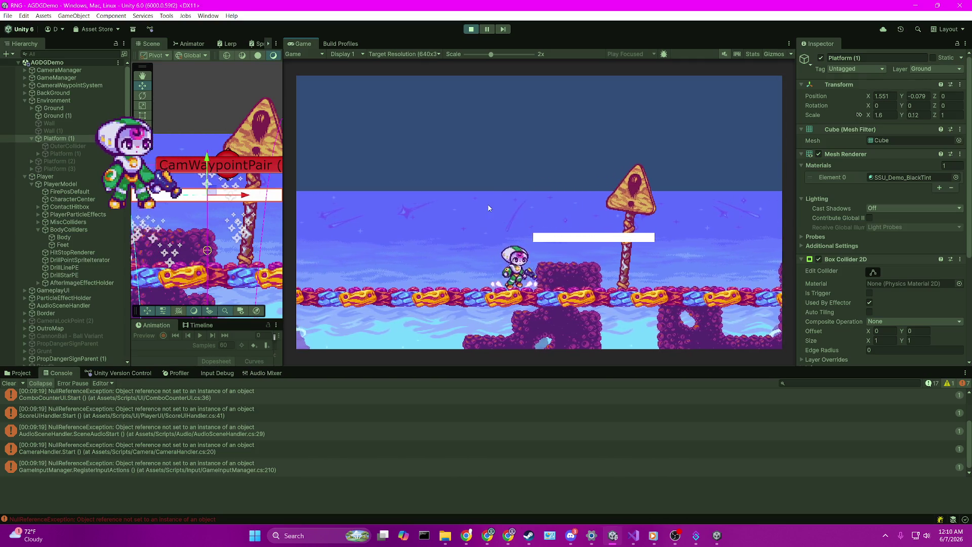
{"action": "key", "text": "space"}
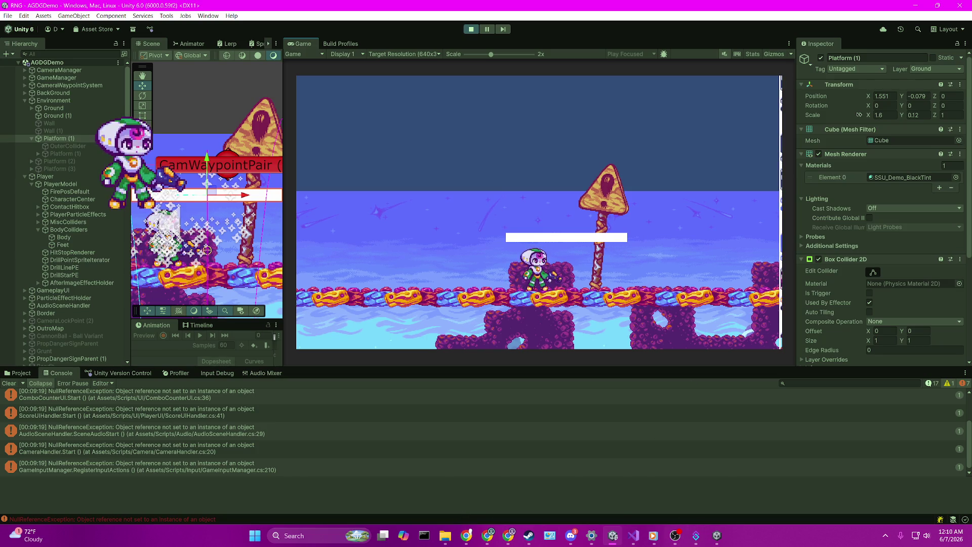
{"action": "key", "text": "alt+Tab"}
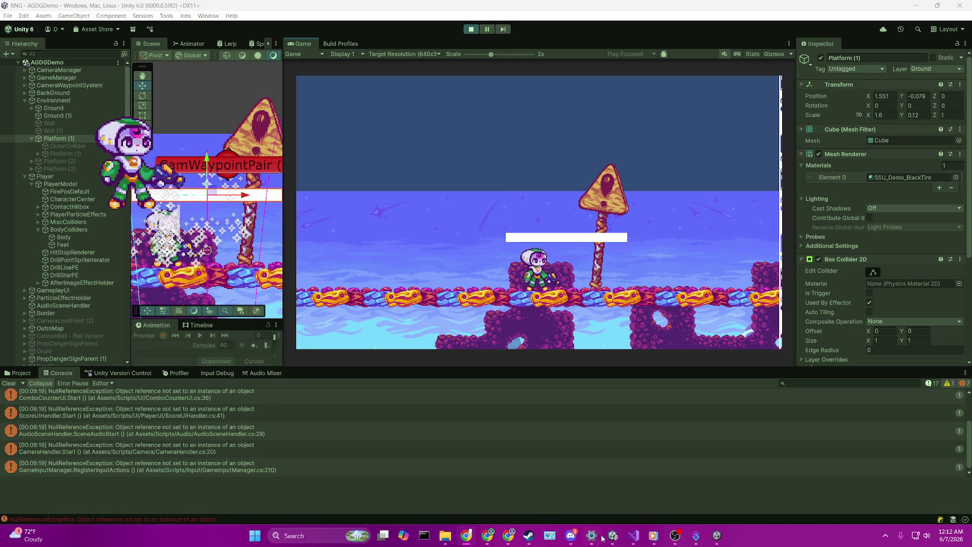
{"action": "left_click", "coordinate": [471, 29]}
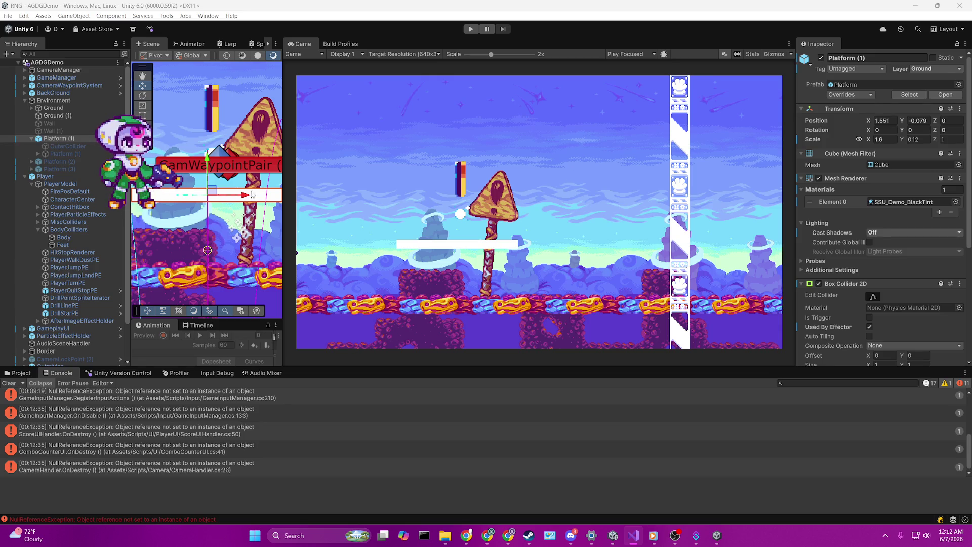
Select Player and drag it right to about X -34.72, beside the white platform
{"action": "left_click", "coordinate": [284, 196]}
{"action": "left_click_drag", "start_coordinate": [296, 237], "coordinate": [486, 259]}
{"action": "left_click", "coordinate": [50, 176]}
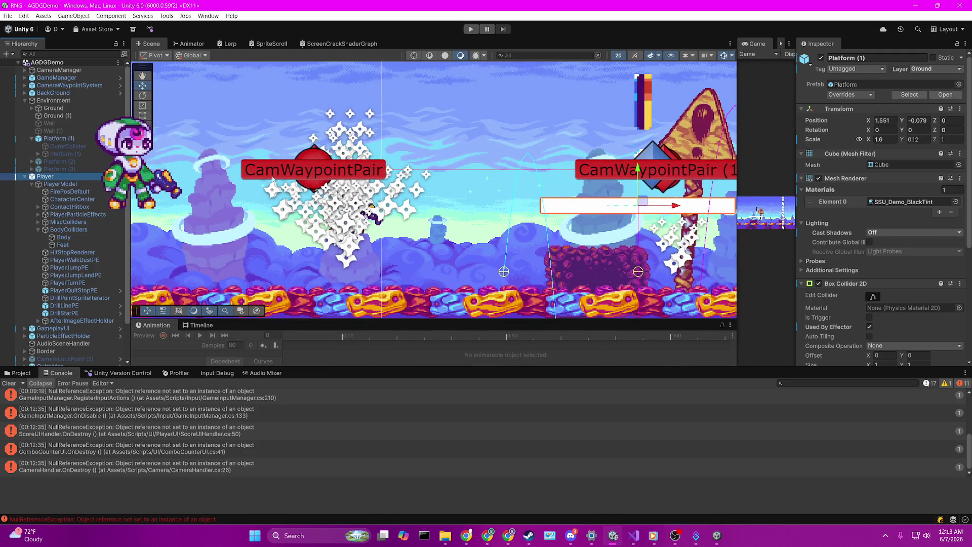
{"action": "left_click_drag", "start_coordinate": [357, 182], "coordinate": [658, 169]}
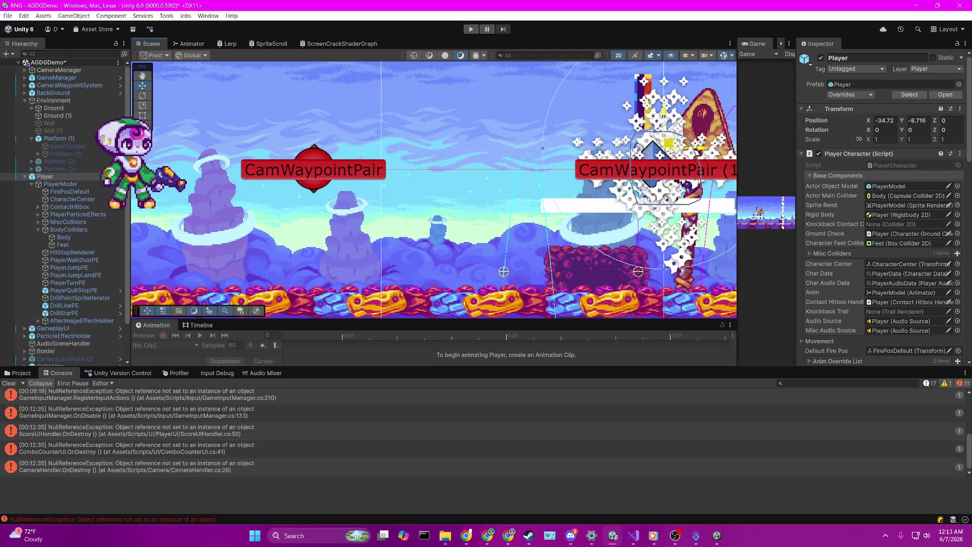
Frame and zoom in on the Player, then lower it to about Y -8.748 just above the platform
{"action": "key", "text": "f"}
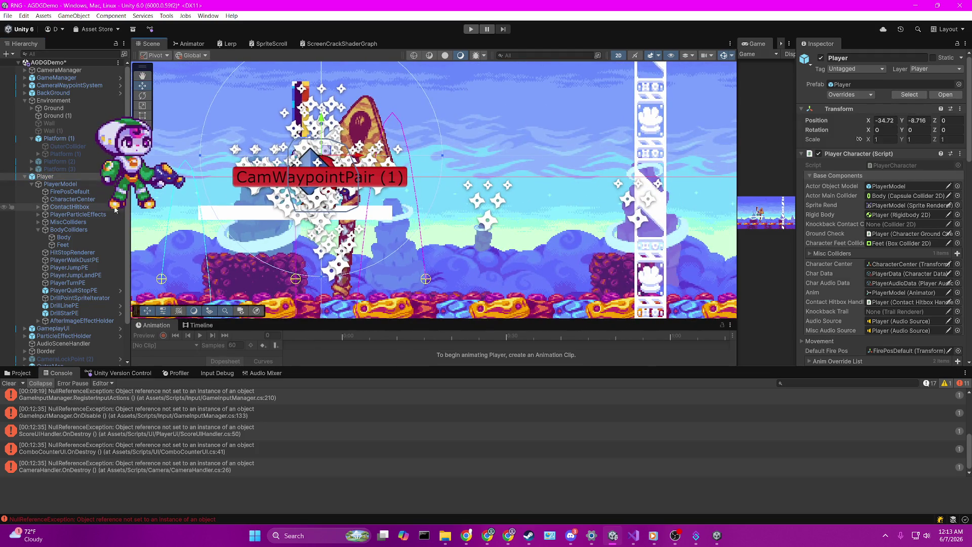
{"action": "scroll", "coordinate": [361, 218], "scroll_direction": "up", "scroll_amount": 8}
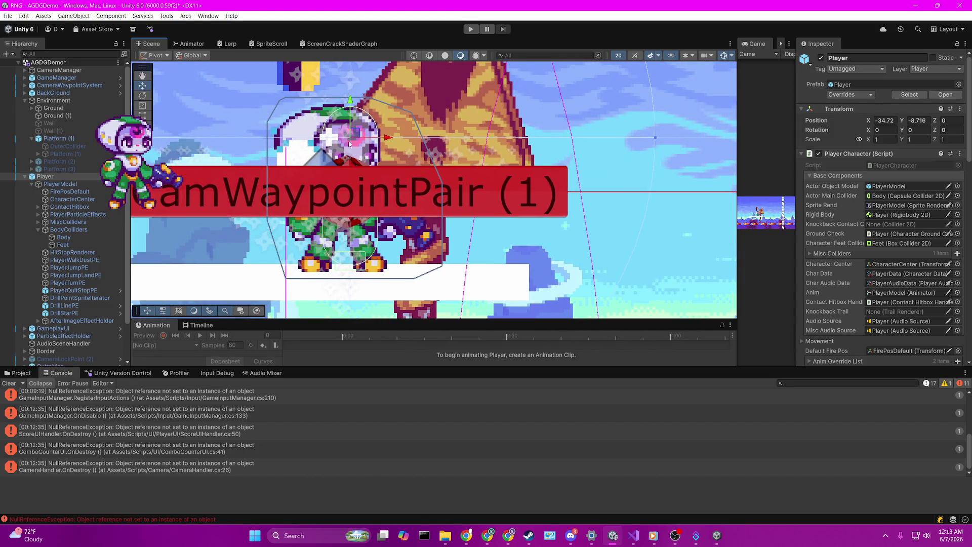
{"action": "left_click_drag", "start_coordinate": [352, 133], "coordinate": [338, 137]}
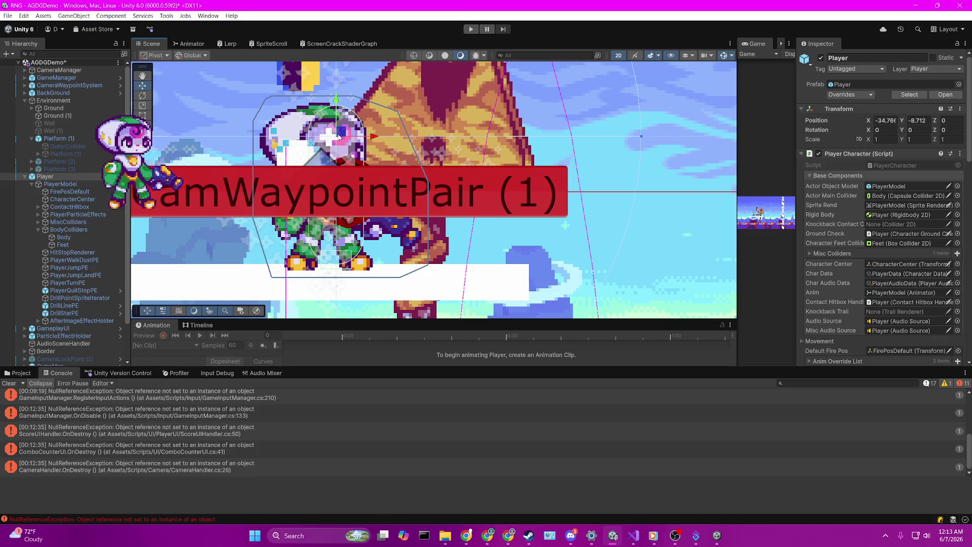
{"action": "left_click_drag", "start_coordinate": [339, 137], "coordinate": [343, 147]}
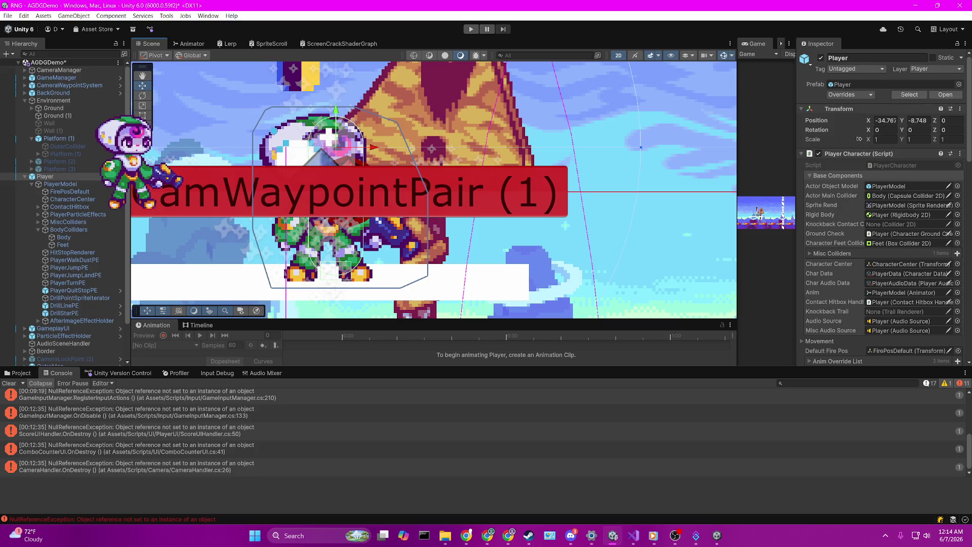
Open CharacterGroundCheck.cs in Visual Studio and place the caret in the GroundCheck method
{"action": "left_click", "coordinate": [633, 535]}
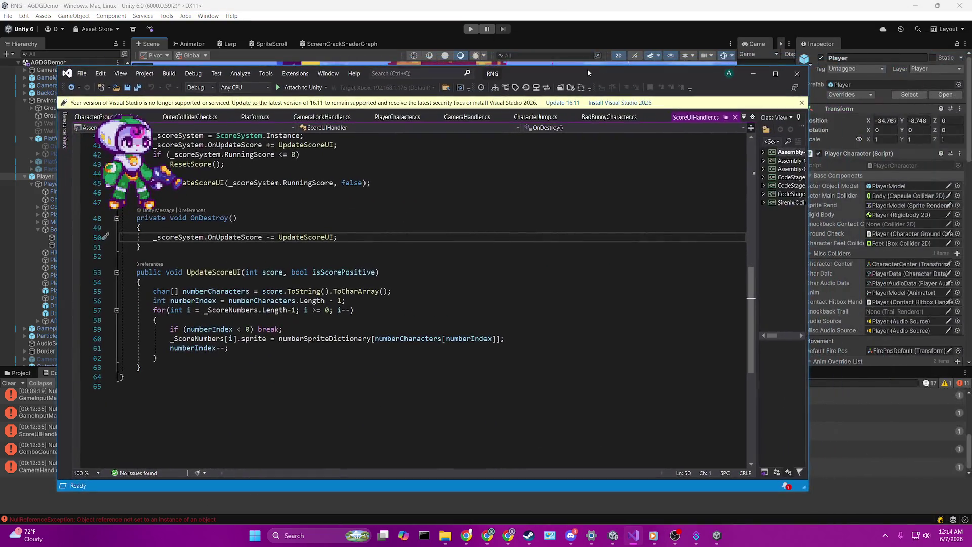
{"action": "left_click", "coordinate": [109, 116]}
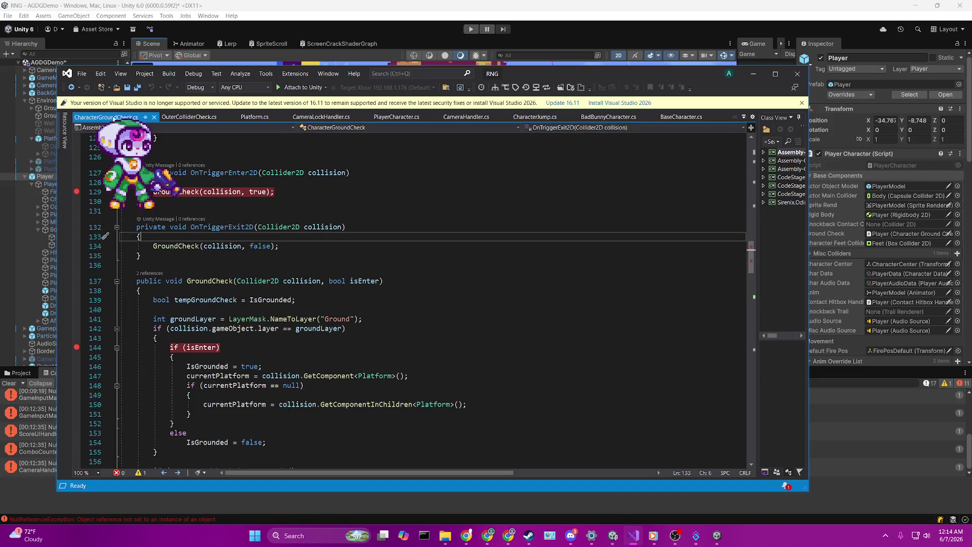
{"action": "scroll", "coordinate": [220, 291], "scroll_direction": "down", "scroll_amount": 2}
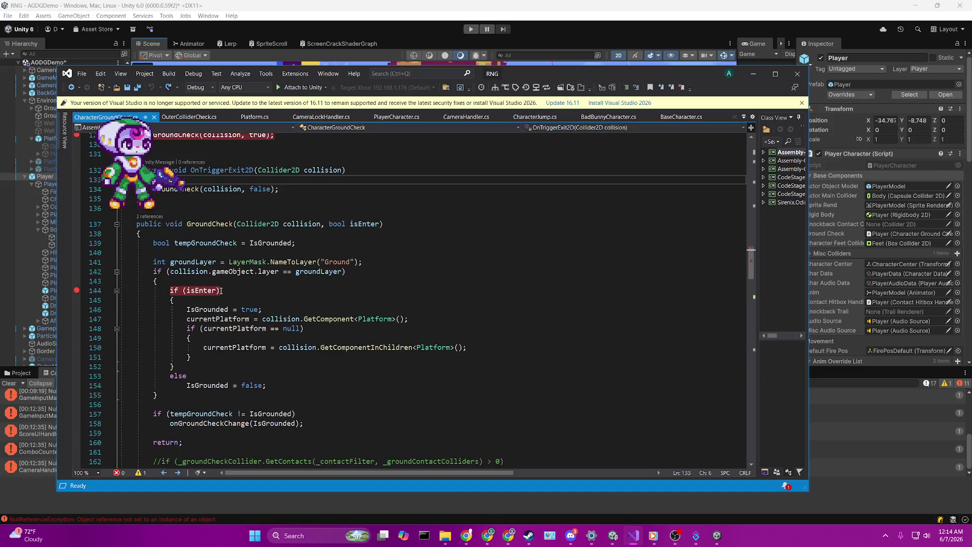
{"action": "left_click", "coordinate": [341, 304]}
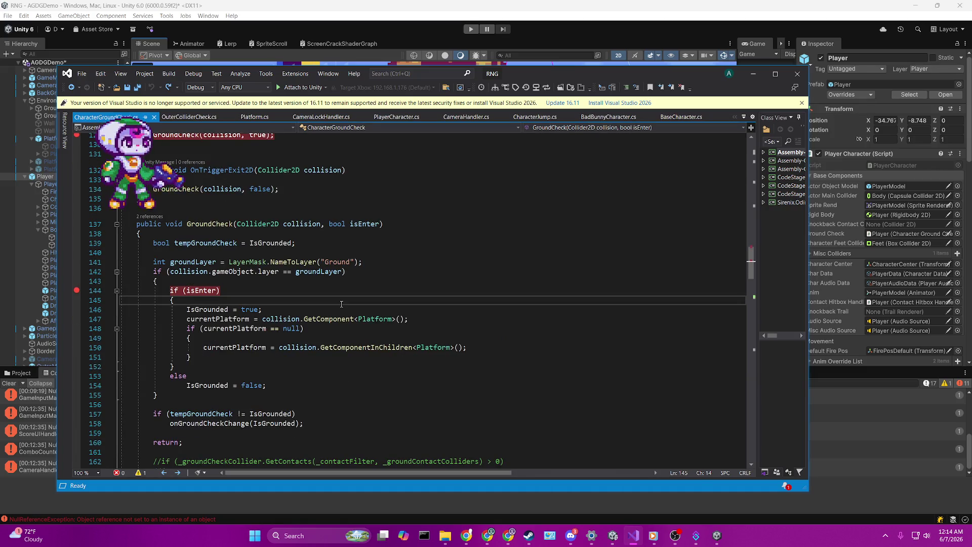
Search the script for 'veloc' and then 'rigid', review the matches, and return to Unity
{"action": "key", "text": "ctrl+f"}
{"action": "type", "text": "veloc"}
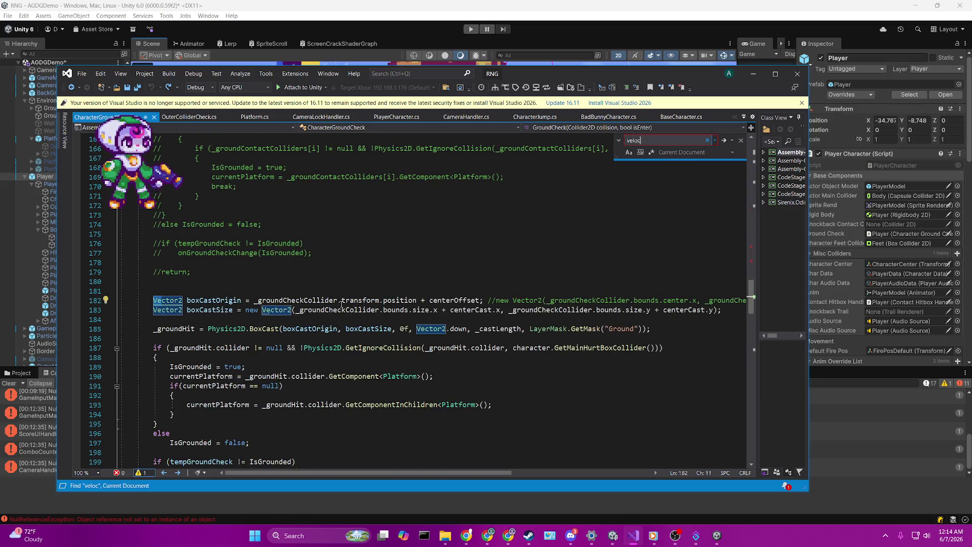
{"action": "key", "text": "BackSpace"}
{"action": "key", "text": "BackSpace"}
{"action": "key", "text": "BackSpace"}
{"action": "type", "text": "rigid"}
{"action": "key", "text": "Return"}
{"action": "key", "text": "Return"}
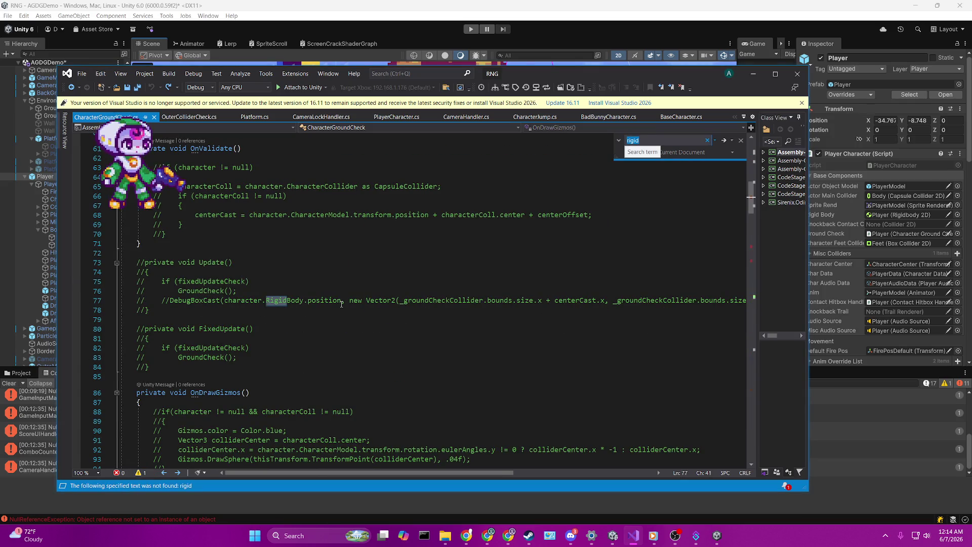
{"action": "scroll", "coordinate": [341, 303], "scroll_direction": "up", "scroll_amount": 3}
{"action": "scroll", "coordinate": [341, 304], "scroll_direction": "down", "scroll_amount": 19}
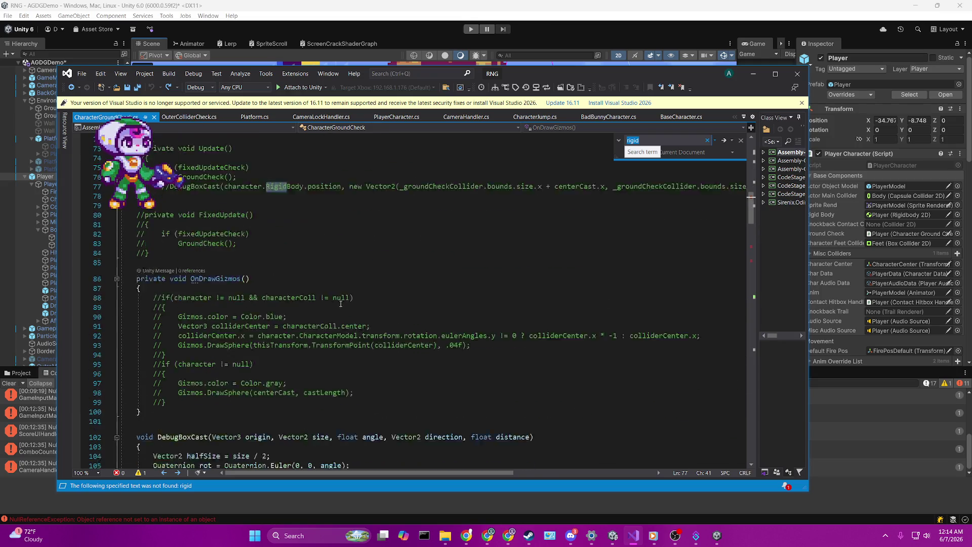
{"action": "scroll", "coordinate": [335, 321], "scroll_direction": "down", "scroll_amount": 2}
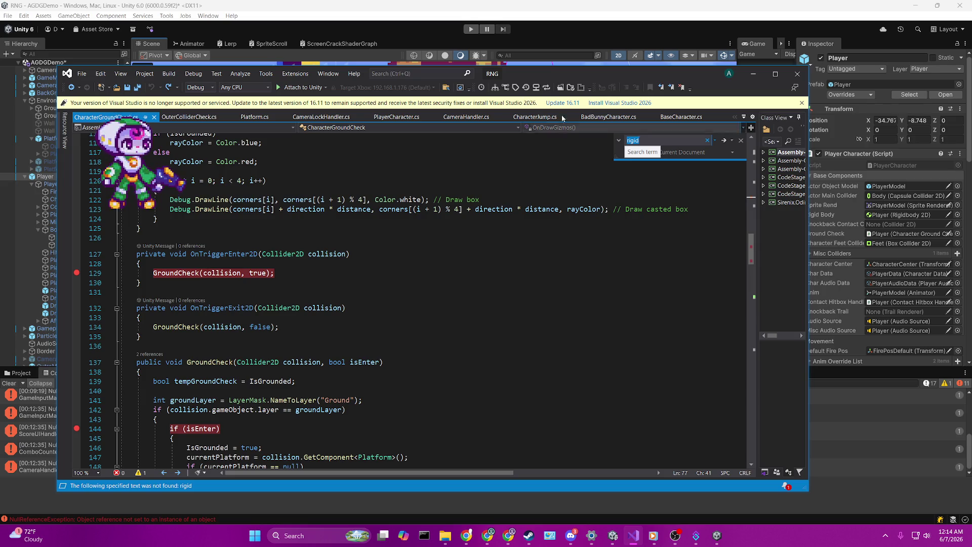
{"action": "left_click", "coordinate": [542, 10]}
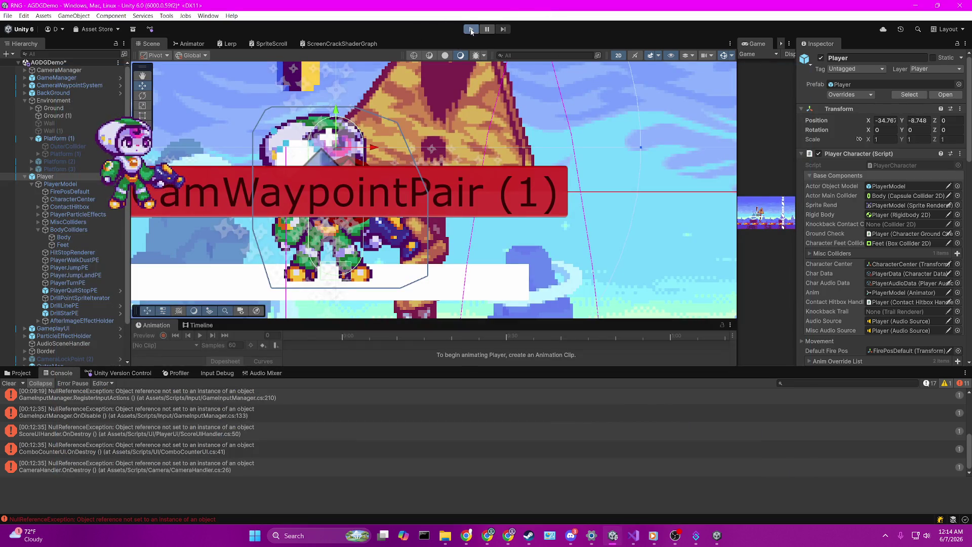
Start play mode and enlarge the Game view
{"action": "left_click", "coordinate": [471, 29]}
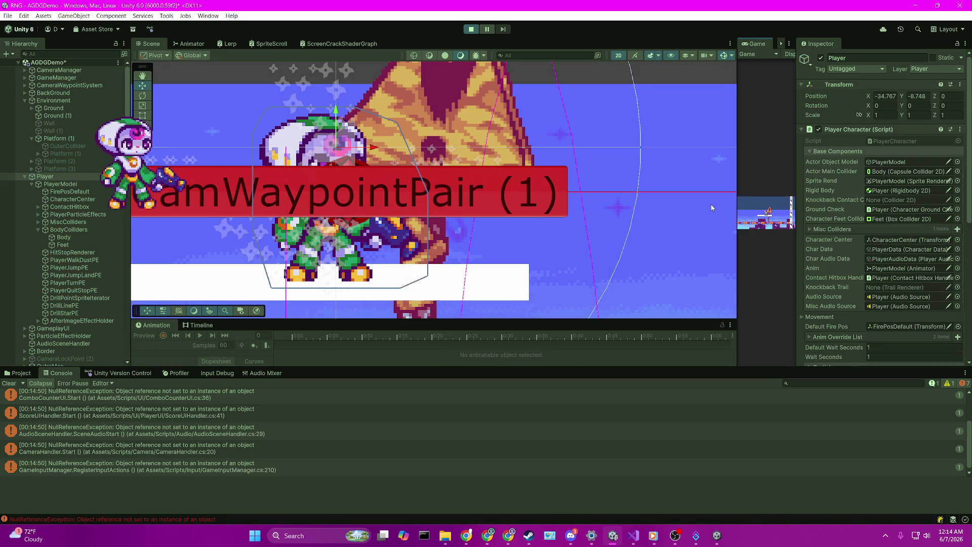
{"action": "left_click", "coordinate": [710, 205]}
{"action": "scroll", "coordinate": [710, 204], "scroll_direction": "up", "scroll_amount": 5}
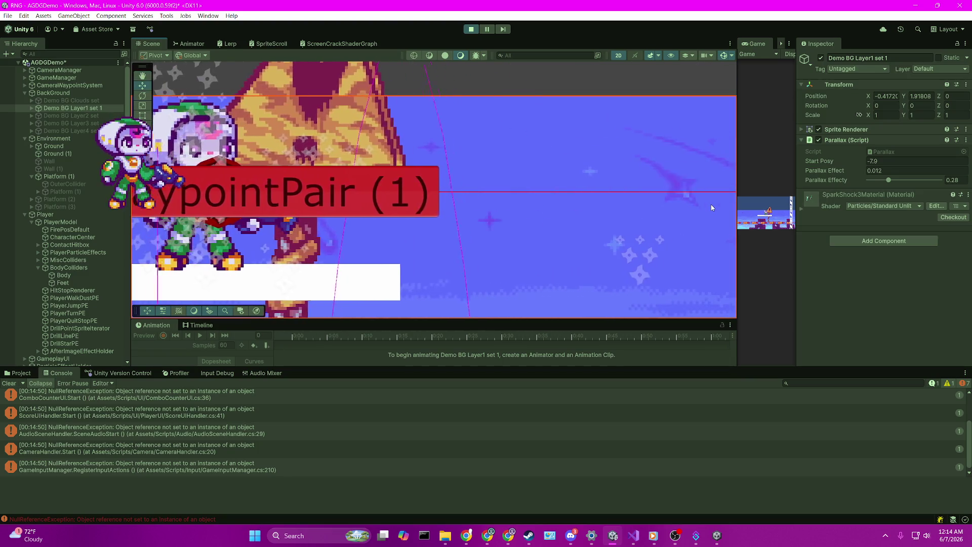
{"action": "left_click_drag", "start_coordinate": [737, 142], "coordinate": [118, 152]}
Run right, jump onto the white platform, and drop through it with Down
{"action": "key", "text": "Right"}
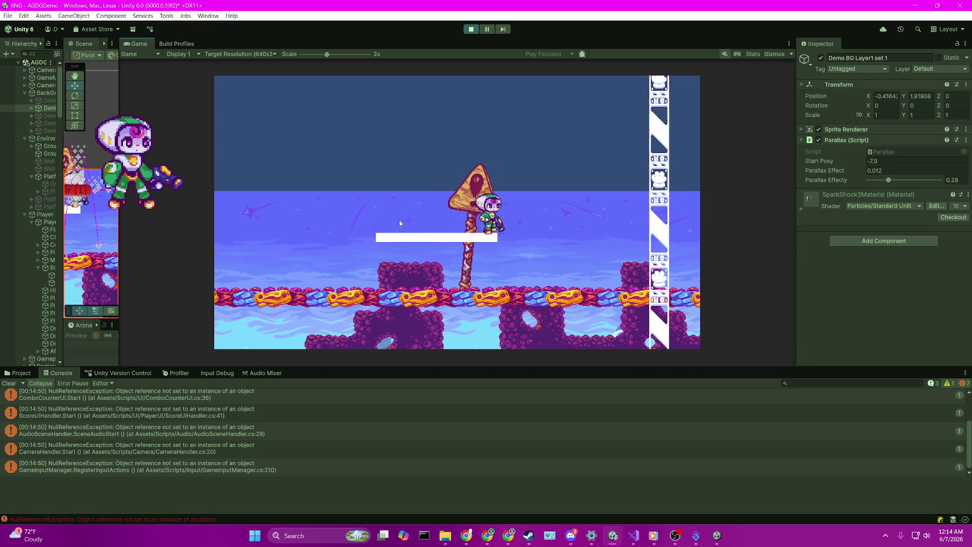
{"action": "key", "text": "Left"}
{"action": "key", "text": "Right"}
{"action": "key", "text": "space"}
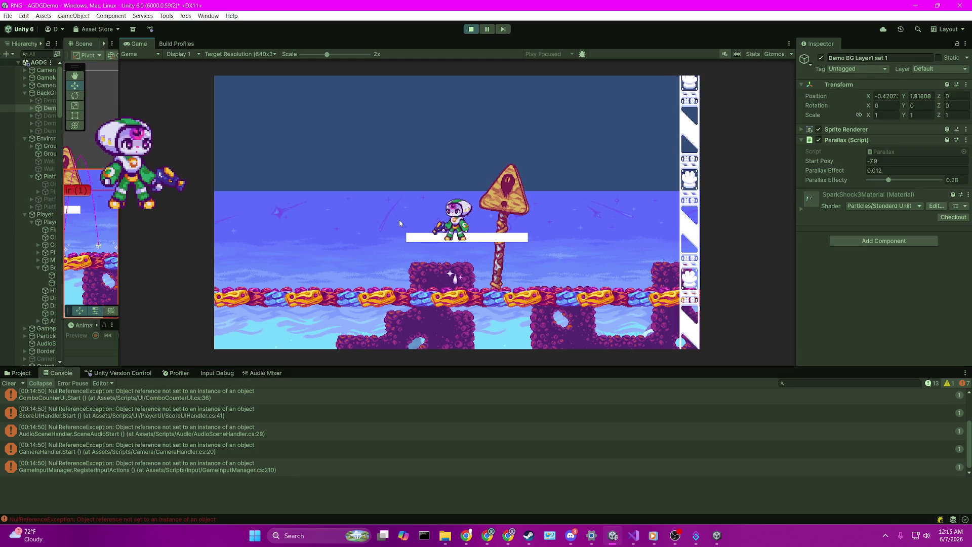
{"action": "key", "text": "Down"}
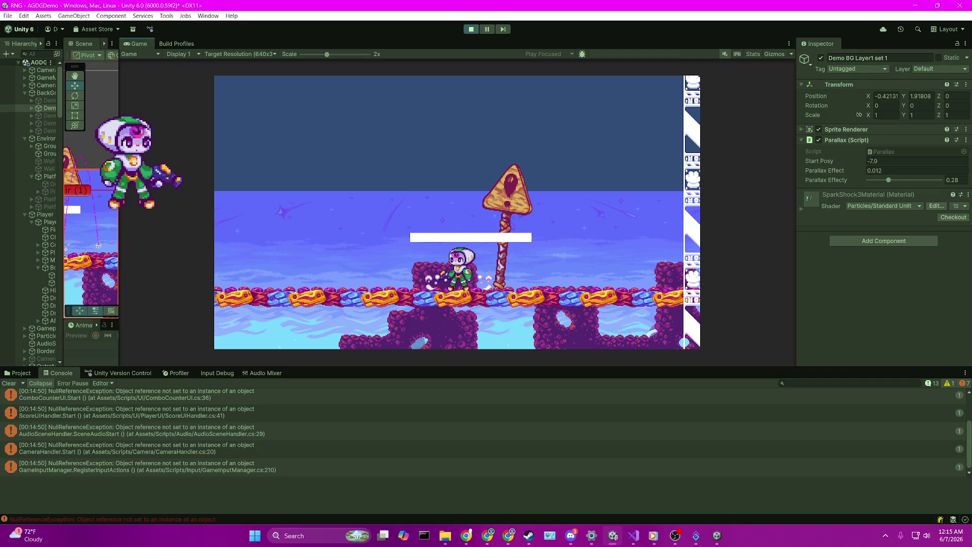
Widen the Hierarchy panel and select the Platform (1) object
{"action": "left_click_drag", "start_coordinate": [120, 203], "coordinate": [243, 202]}
{"action": "mouse_move", "coordinate": [63, 144]}
{"action": "left_mouse_down"}
{"action": "mouse_move", "coordinate": [184, 144]}
{"action": "mouse_move", "coordinate": [172, 144]}
{"action": "left_mouse_up"}
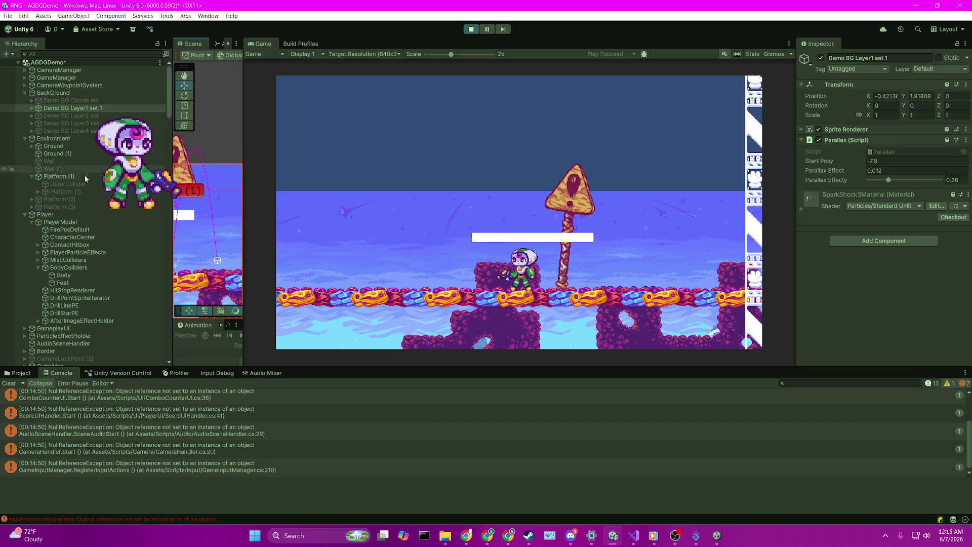
{"action": "left_click", "coordinate": [70, 177]}
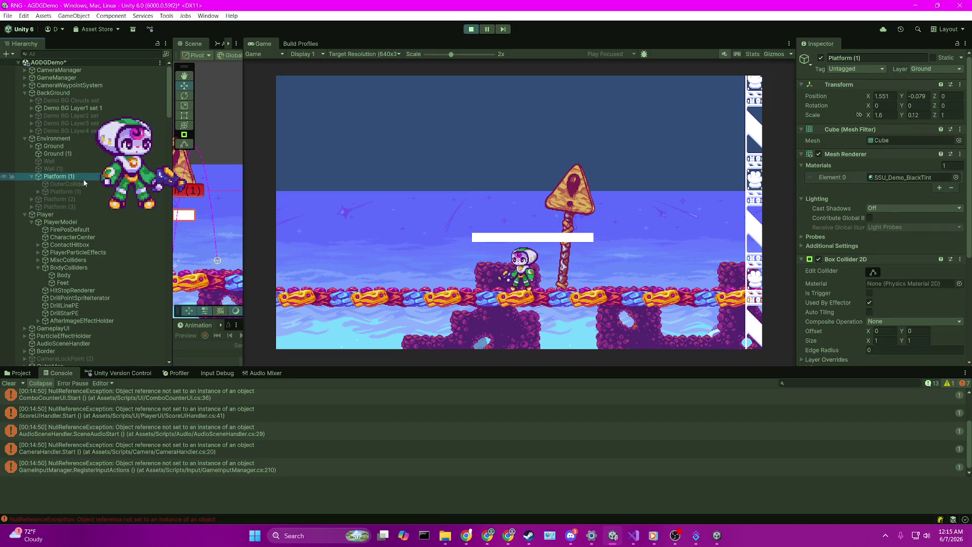
Frame Platform (1), try Box Collider 2D Size Y 0.47 then undo to 1, and jump onto the platform
{"action": "double_click", "coordinate": [83, 178]}
{"action": "left_click_drag", "start_coordinate": [243, 186], "coordinate": [559, 186]}
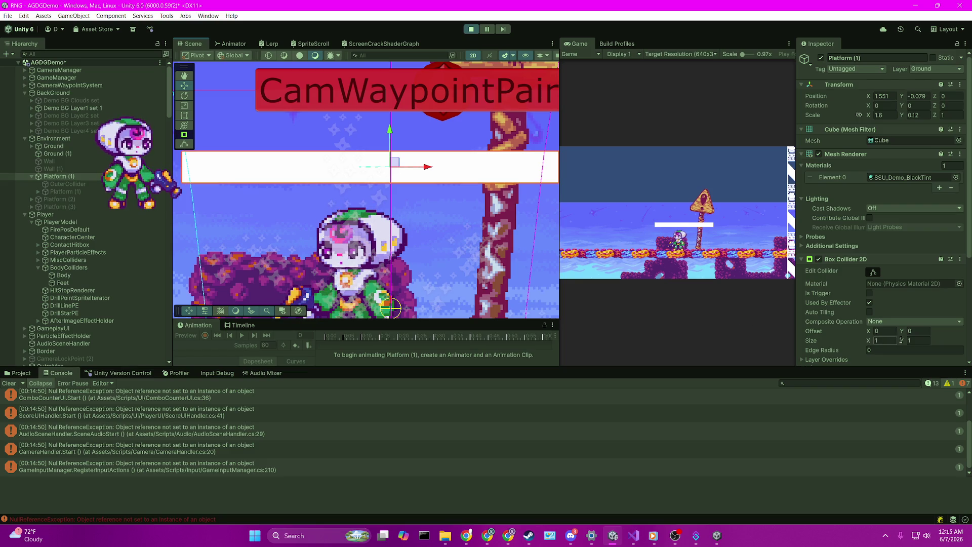
{"action": "left_click_drag", "start_coordinate": [901, 341], "coordinate": [890, 343]}
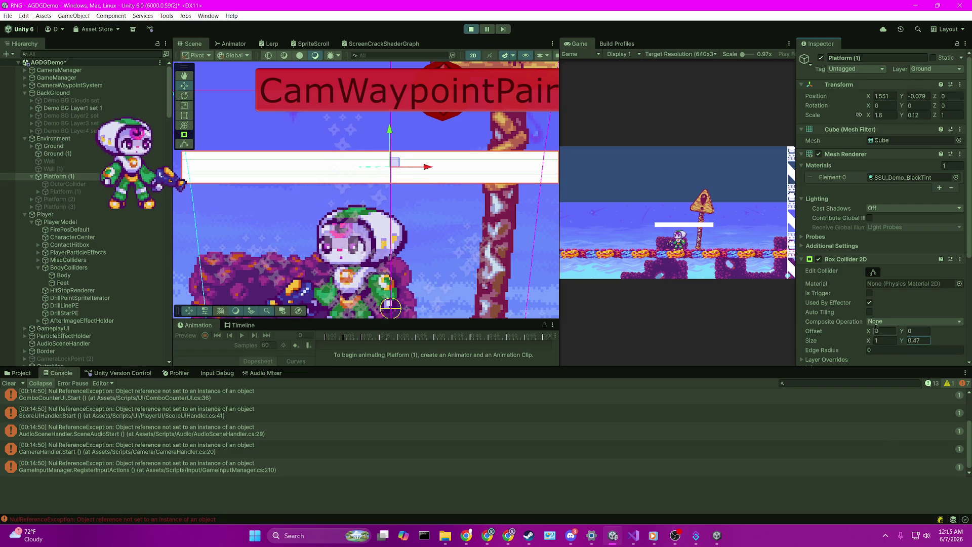
{"action": "key", "text": "ctrl+z"}
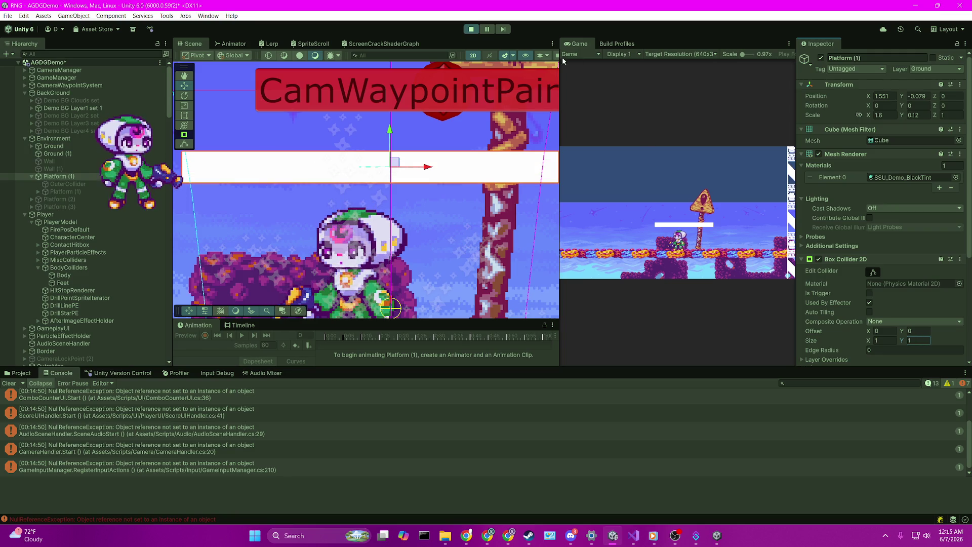
{"action": "key", "text": "space"}
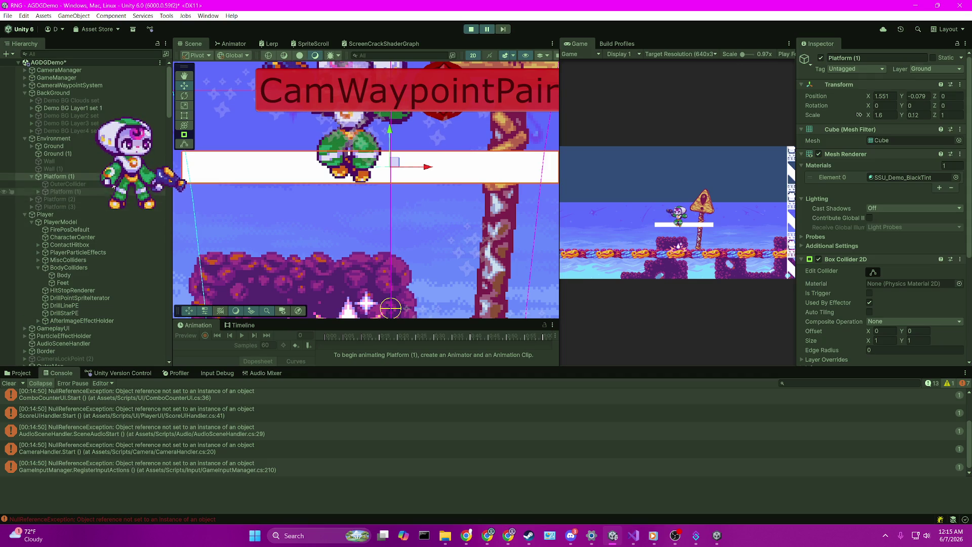
{"action": "left_click", "coordinate": [103, 222]}
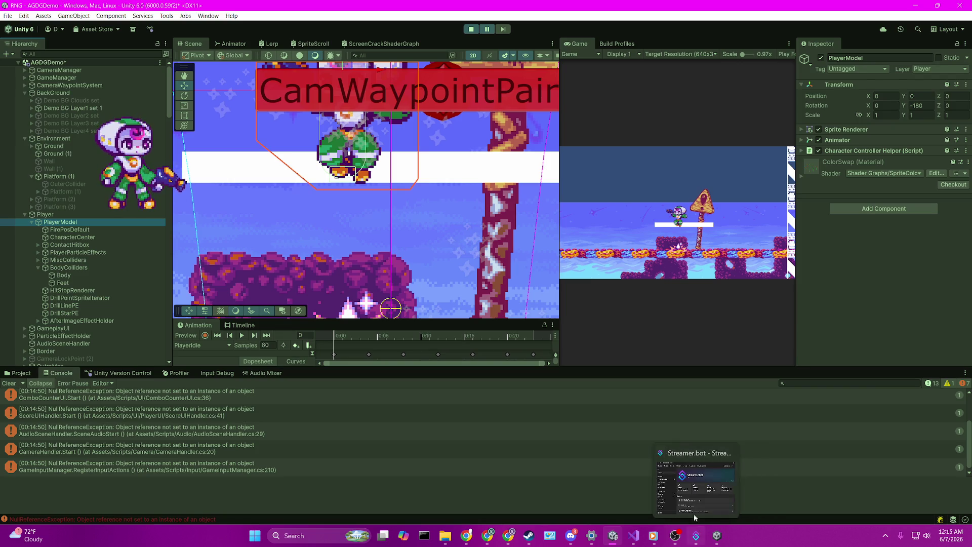
Review the GroundCheck call on line 129 and how boxCastOrigin is used in the script
{"action": "left_click", "coordinate": [633, 535]}
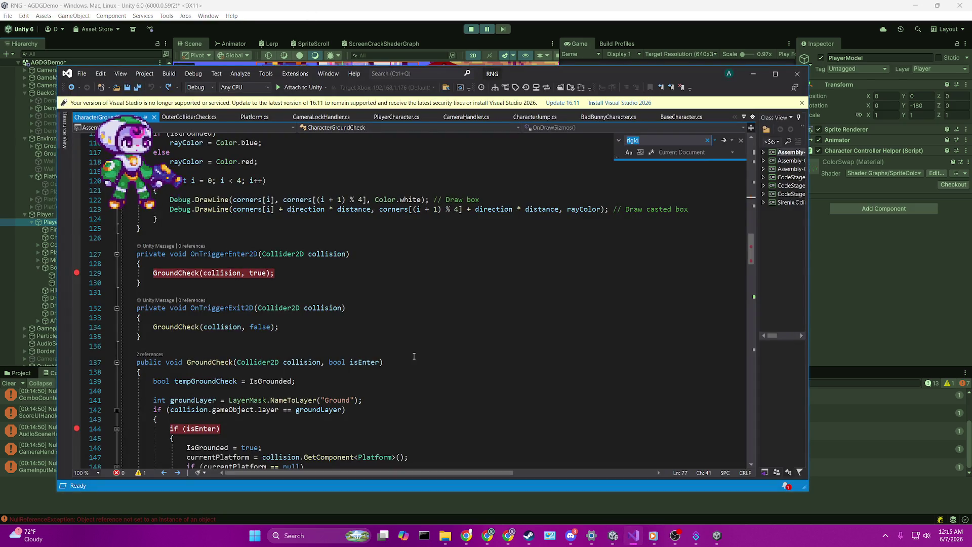
{"action": "scroll", "coordinate": [413, 356], "scroll_direction": "down", "scroll_amount": 2}
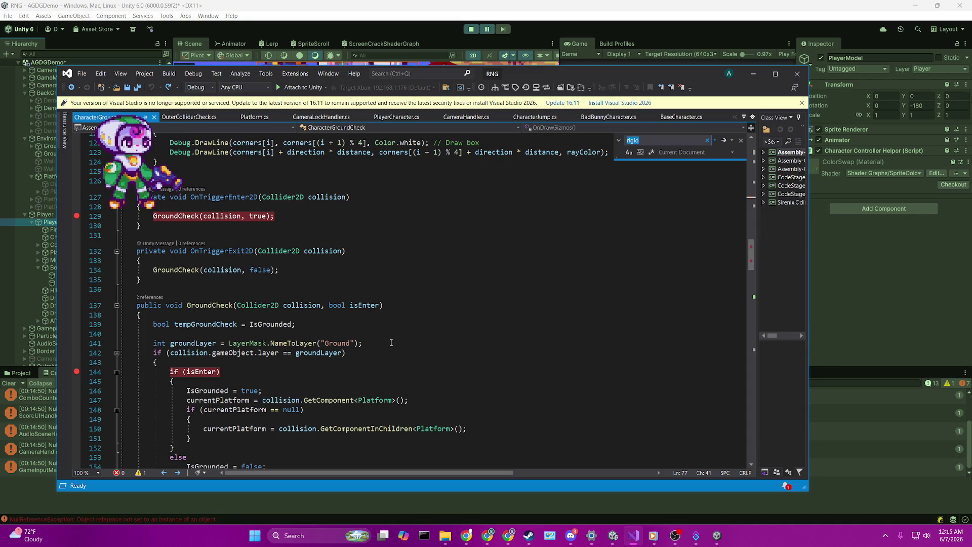
{"action": "scroll", "coordinate": [377, 331], "scroll_direction": "up", "scroll_amount": 1}
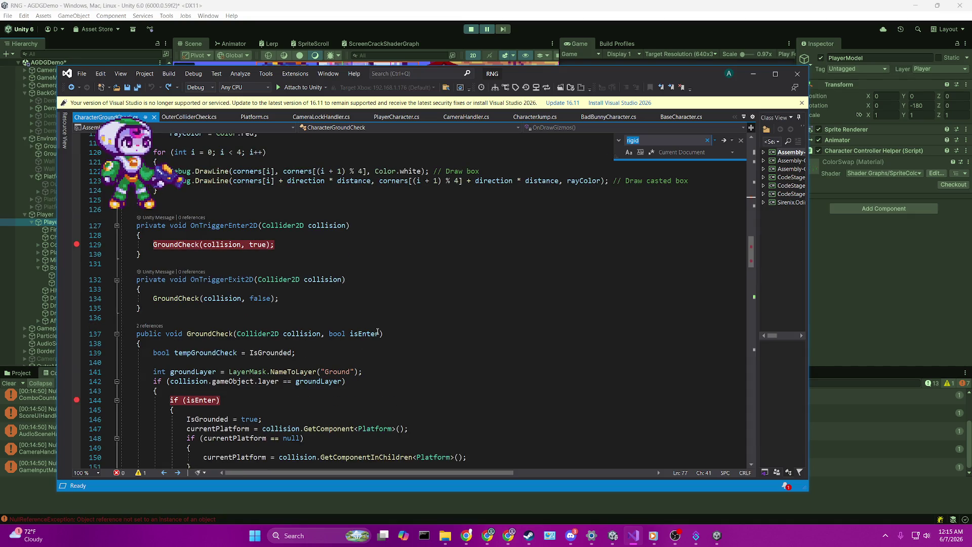
{"action": "left_click", "coordinate": [167, 245]}
{"action": "scroll", "coordinate": [242, 365], "scroll_direction": "down", "scroll_amount": 4}
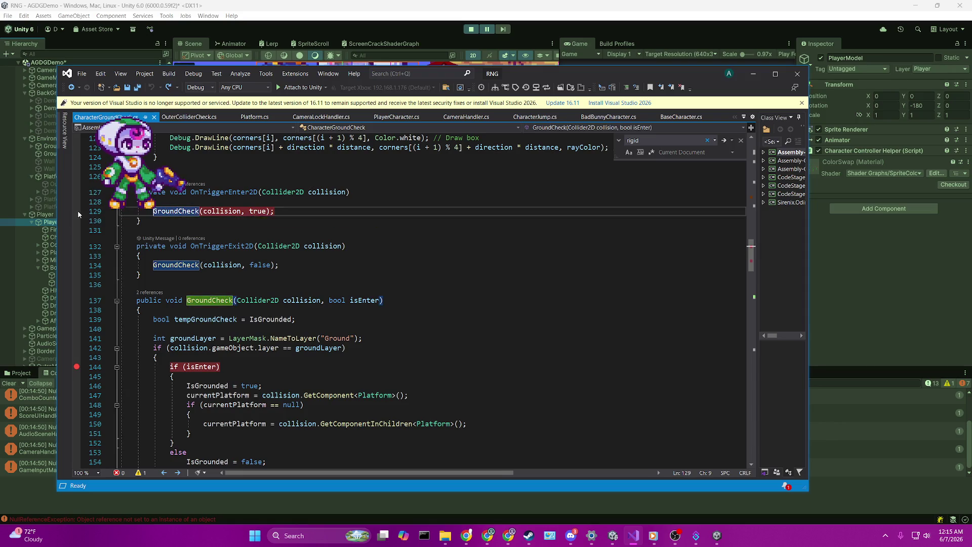
{"action": "scroll", "coordinate": [242, 365], "scroll_direction": "down", "scroll_amount": 1}
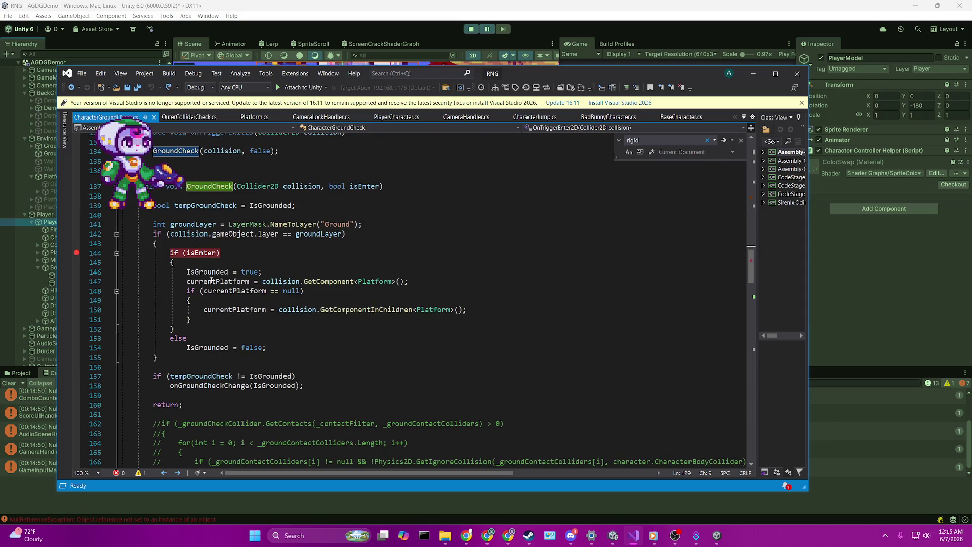
{"action": "mouse_move", "coordinate": [226, 284]}
{"action": "scroll", "coordinate": [251, 309], "scroll_direction": "down", "scroll_amount": 8}
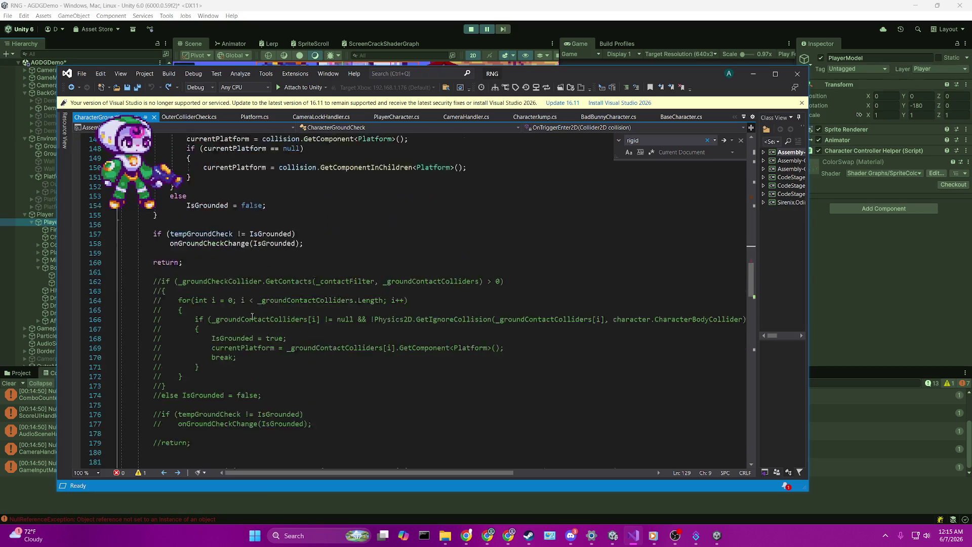
{"action": "scroll", "coordinate": [251, 316], "scroll_direction": "down", "scroll_amount": 3}
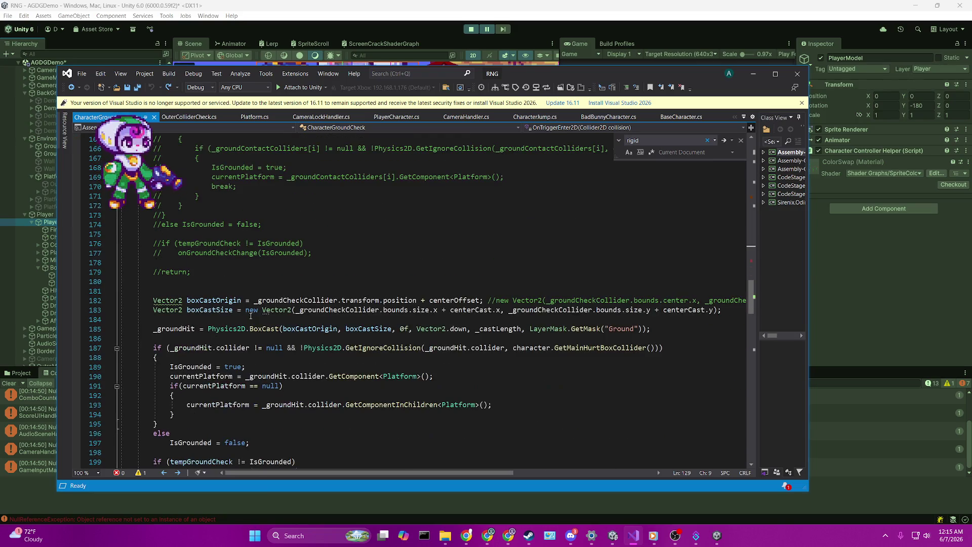
{"action": "left_click", "coordinate": [221, 304]}
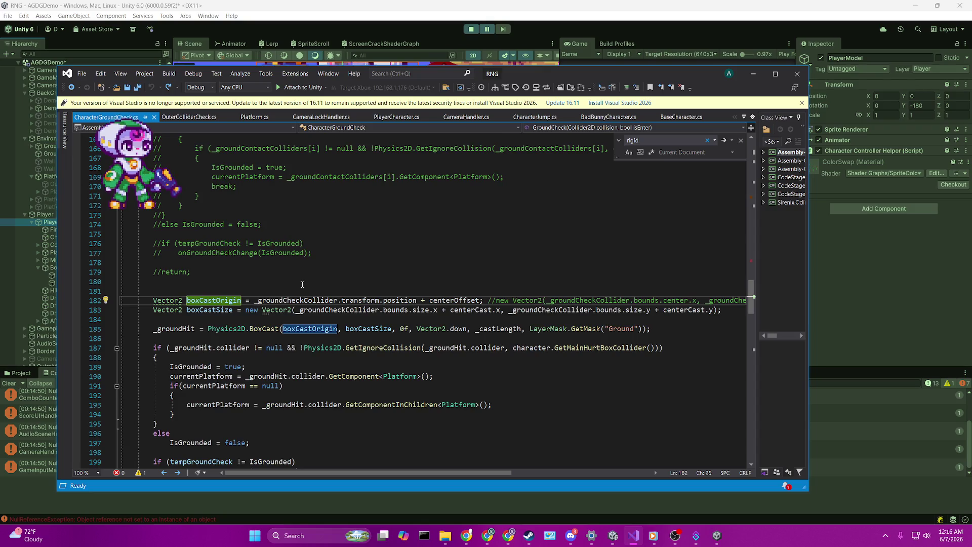
{"action": "scroll", "coordinate": [302, 284], "scroll_direction": "up", "scroll_amount": 9}
{"action": "scroll", "coordinate": [302, 284], "scroll_direction": "up", "scroll_amount": 1}
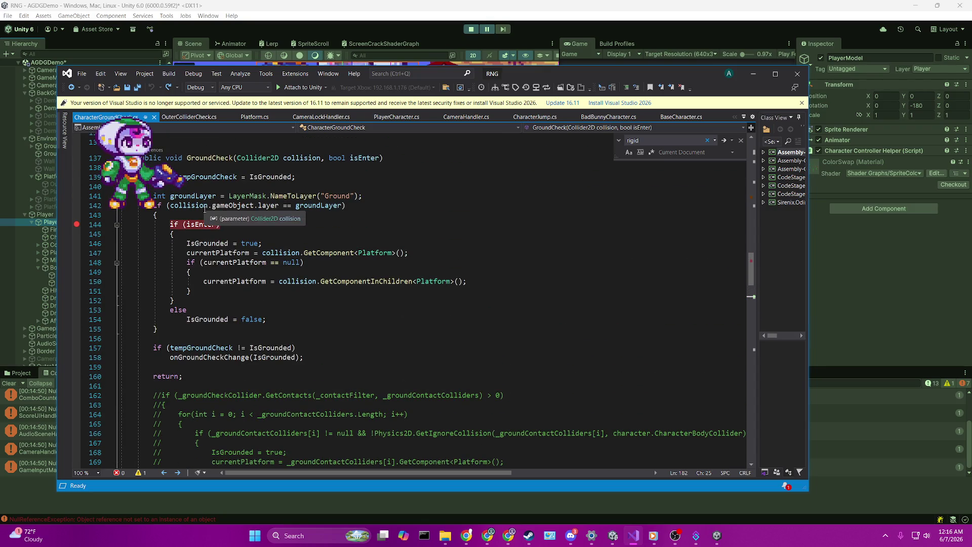
{"action": "scroll", "coordinate": [297, 176], "scroll_direction": "up", "scroll_amount": 3}
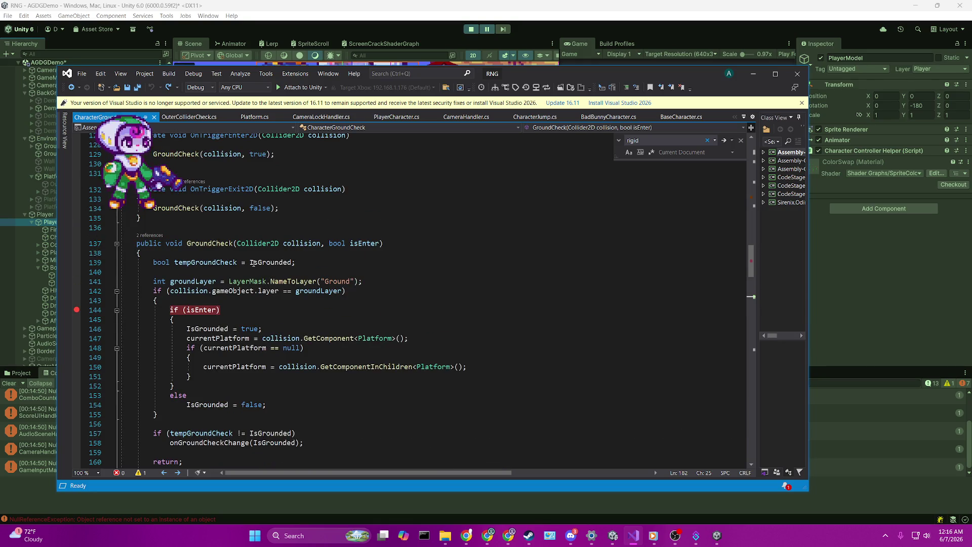
{"action": "scroll", "coordinate": [252, 263], "scroll_direction": "up", "scroll_amount": 2}
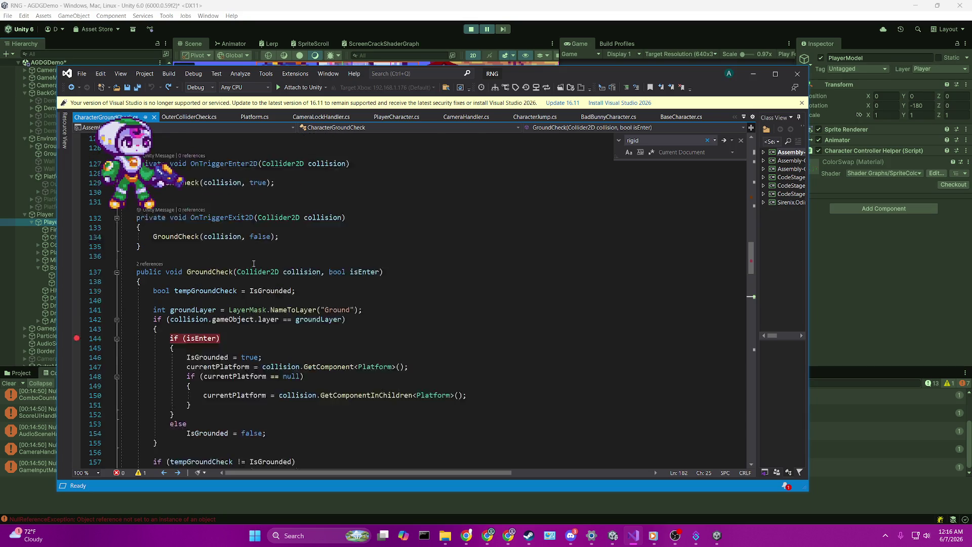
Set a breakpoint on line 129's GroundCheck call and attach the debugger to Unity
{"action": "left_click", "coordinate": [77, 211]}
{"action": "left_click", "coordinate": [497, 25]}
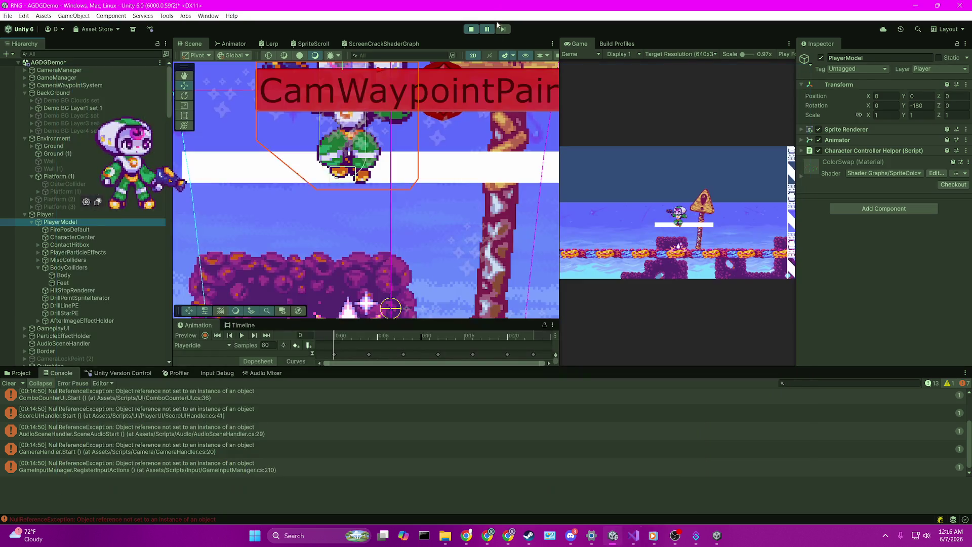
{"action": "left_click", "coordinate": [633, 535]}
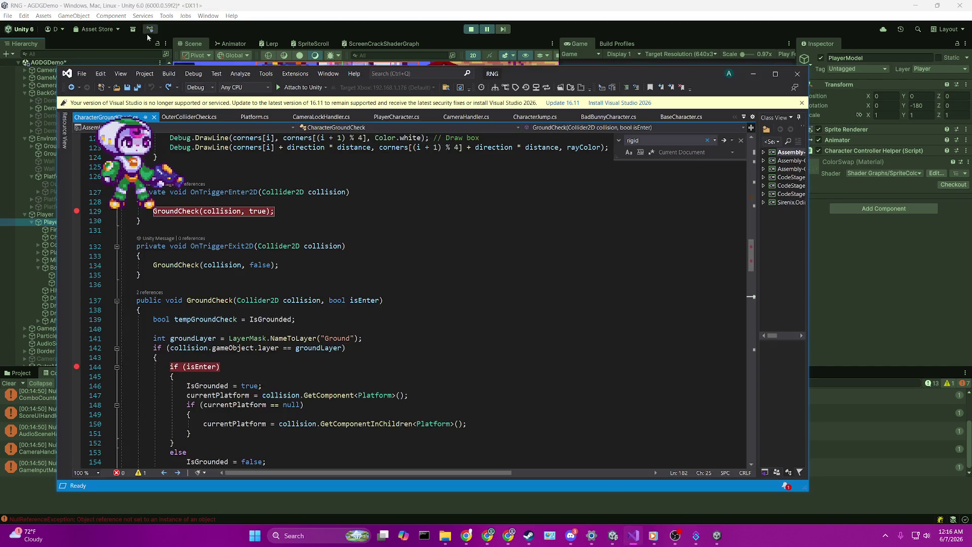
{"action": "left_click", "coordinate": [304, 87]}
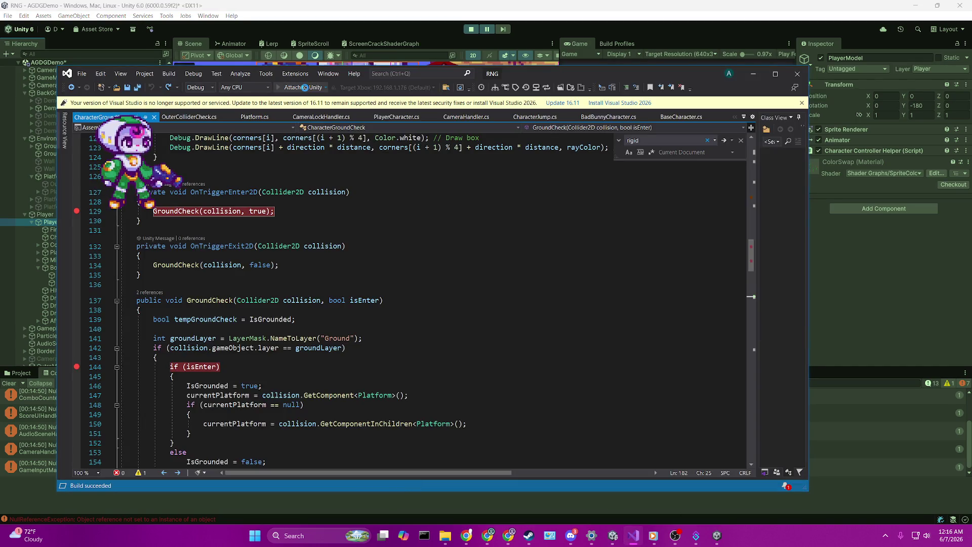
Resume the game in Unity, continue past the line 144 breakpoint hits, and move the player right with D
{"action": "left_click", "coordinate": [521, 4]}
{"action": "left_click", "coordinate": [486, 29]}
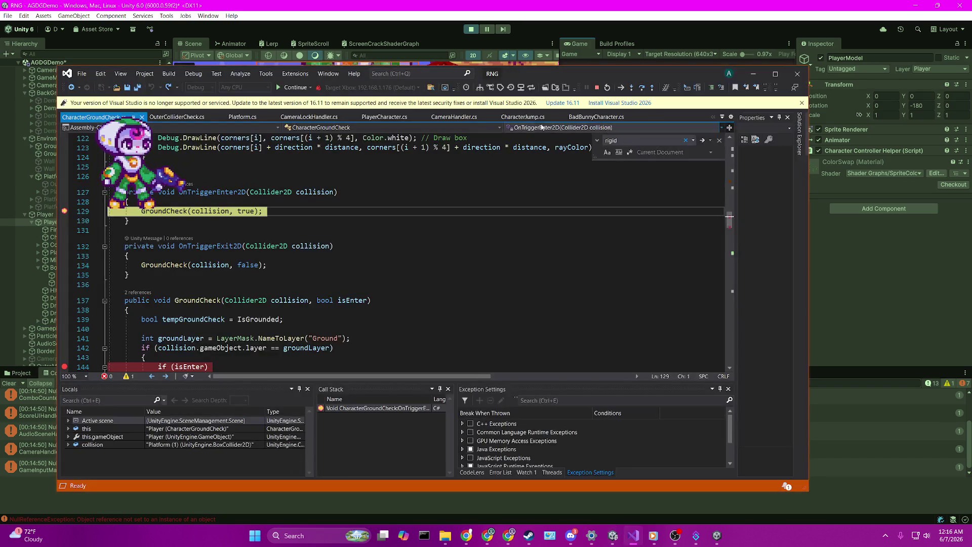
{"action": "left_click", "coordinate": [294, 88]}
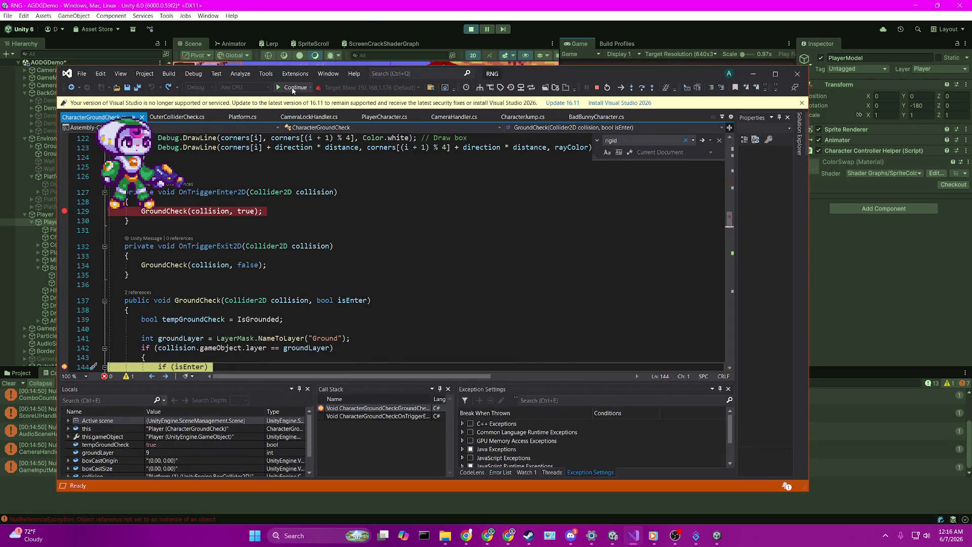
{"action": "left_click", "coordinate": [293, 88]}
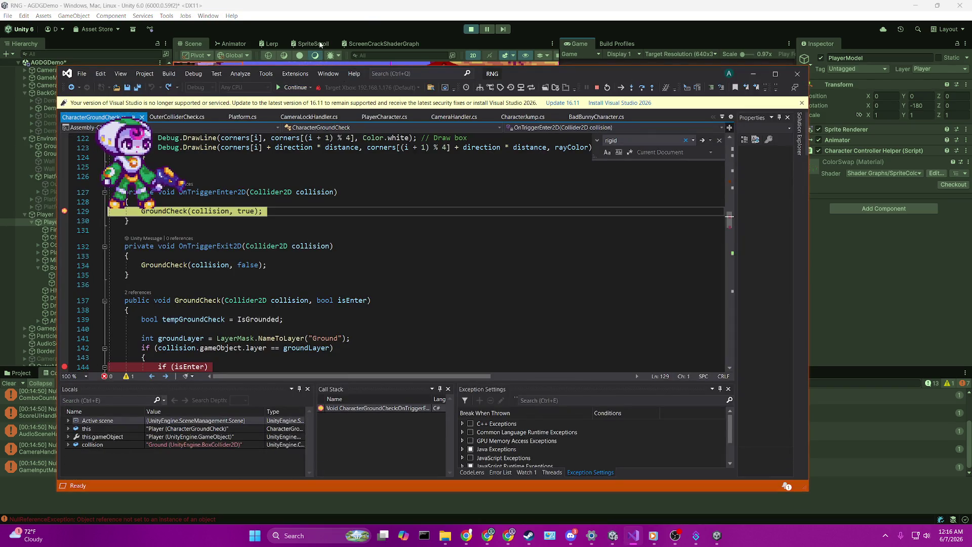
{"action": "left_click", "coordinate": [292, 88]}
{"action": "left_click", "coordinate": [292, 88]}
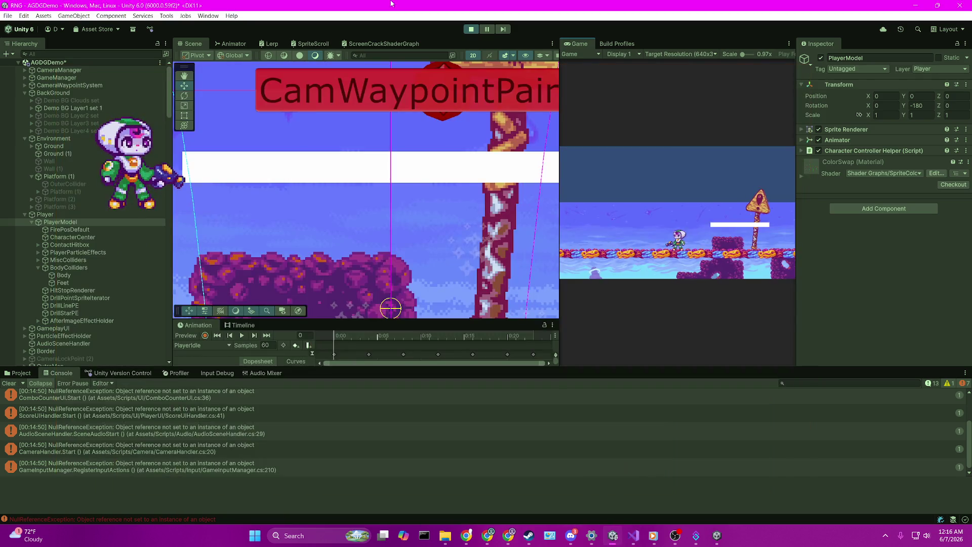
{"action": "key", "text": "d"}
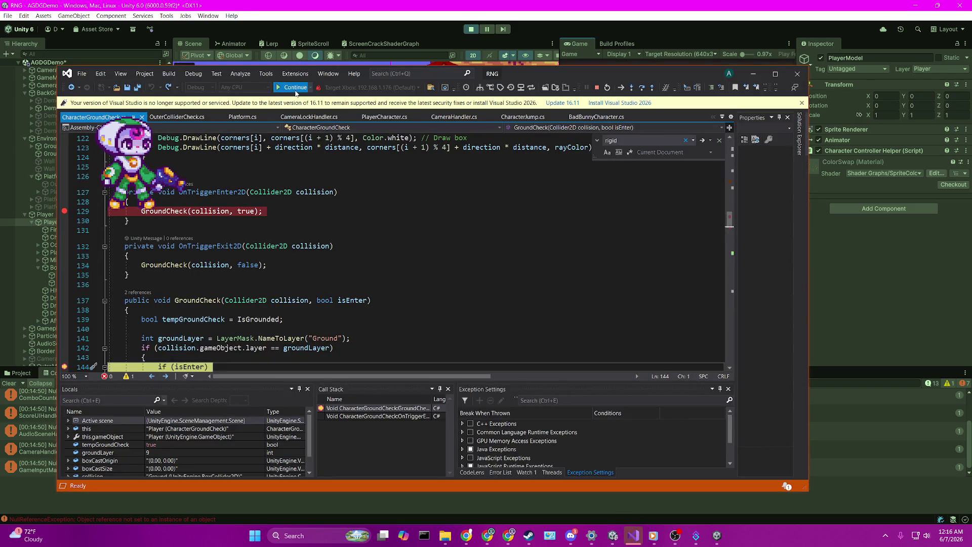
Continue through further breakpoint hits and leave break mode so the game runs
{"action": "left_click", "coordinate": [293, 87]}
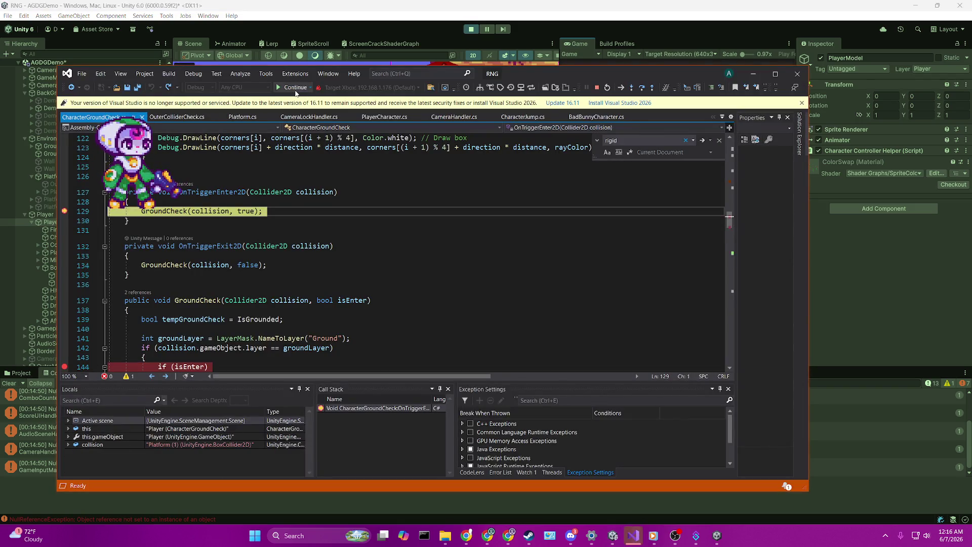
{"action": "left_click", "coordinate": [296, 87]}
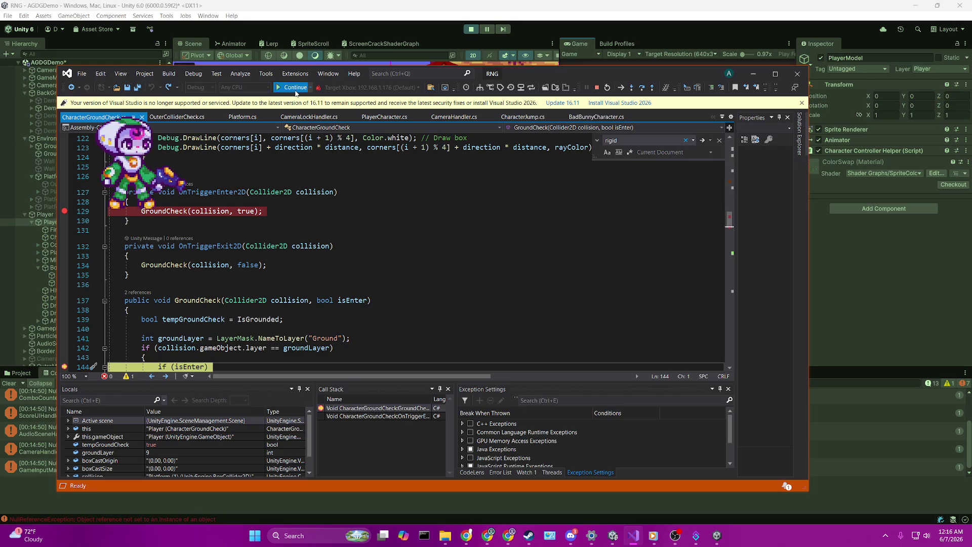
{"action": "left_click", "coordinate": [296, 88]}
{"action": "left_click", "coordinate": [296, 87]}
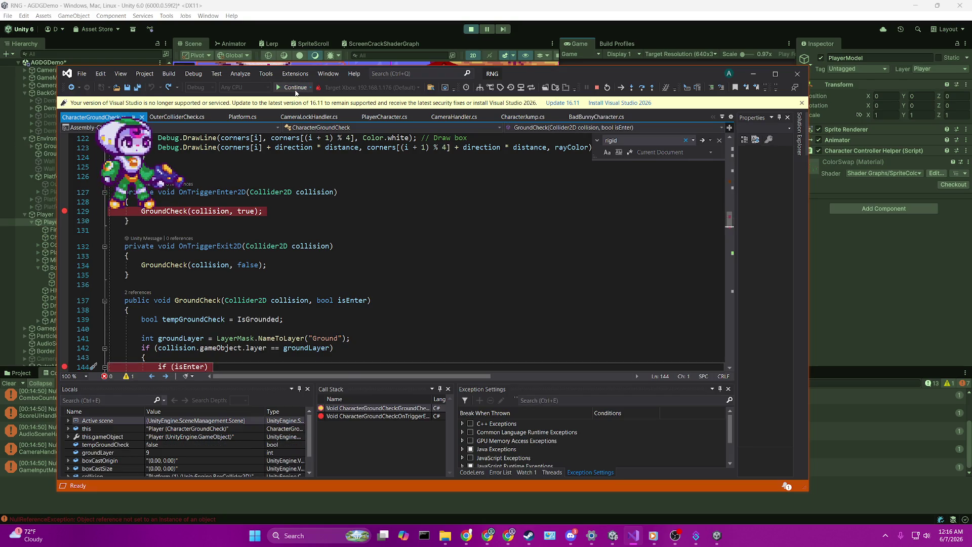
{"action": "left_click", "coordinate": [296, 90]}
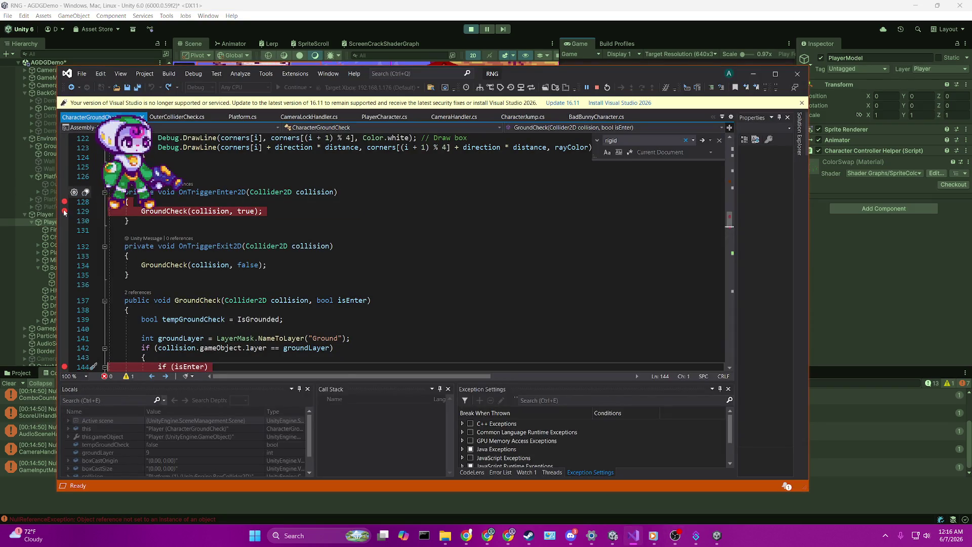
Toggle the breakpoints on lines 128–129 and resume until the debugger breaks on Platform (1)'s collision
{"action": "left_click", "coordinate": [65, 211]}
{"action": "left_click", "coordinate": [64, 201]}
{"action": "key", "text": "F5"}
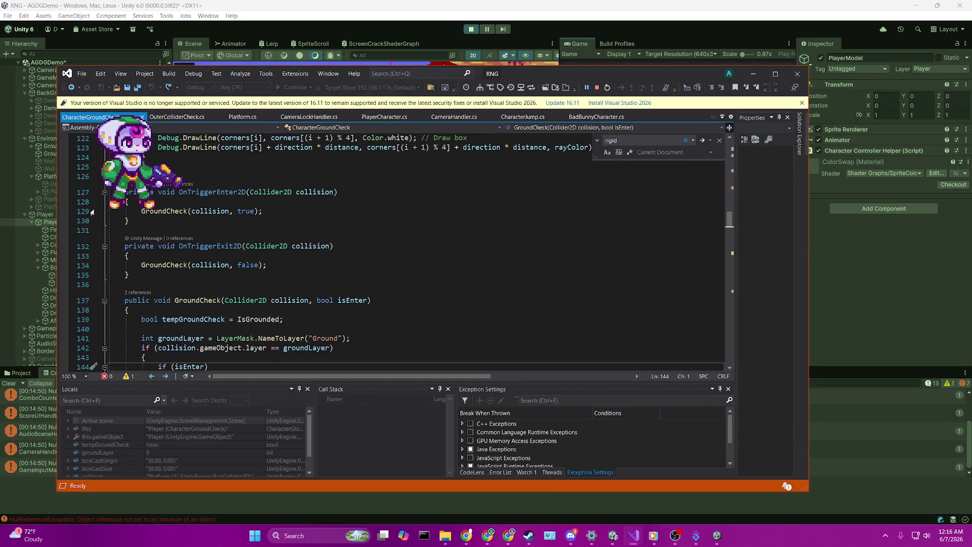
{"action": "key", "text": "shift+F11"}
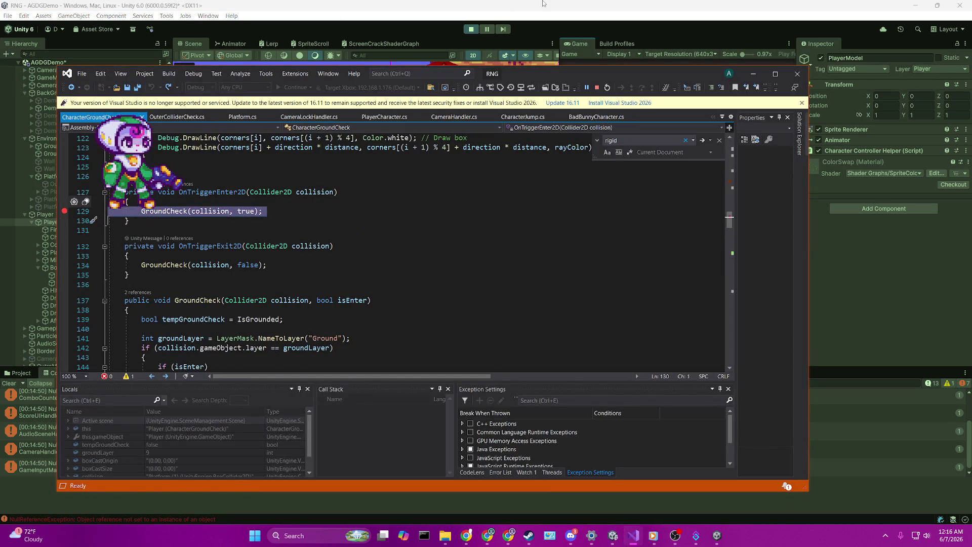
{"action": "key", "text": "F5"}
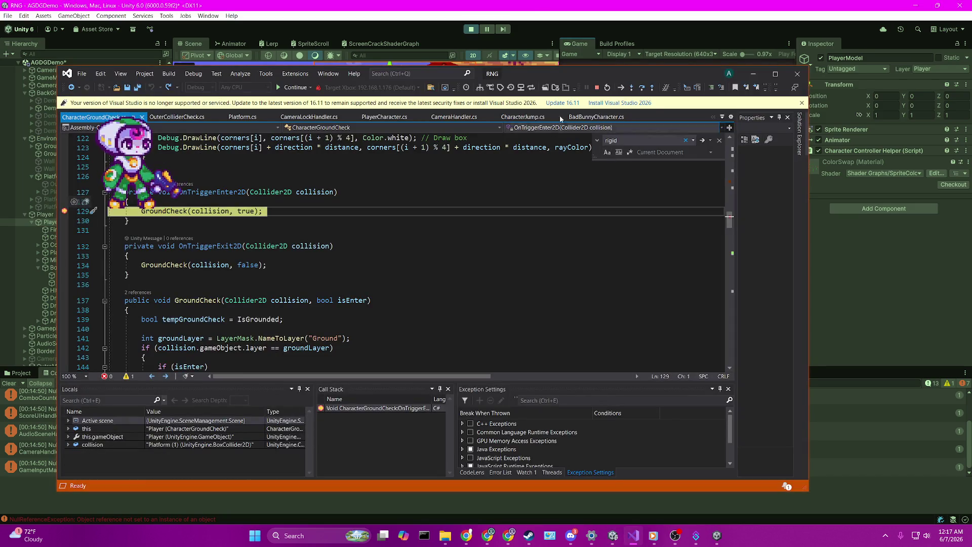
{"action": "mouse_move", "coordinate": [637, 77]}
{"action": "left_mouse_down"}
{"action": "mouse_move", "coordinate": [777, 257]}
{"action": "mouse_move", "coordinate": [688, 80]}
{"action": "mouse_move", "coordinate": [657, 52]}
{"action": "left_mouse_up"}
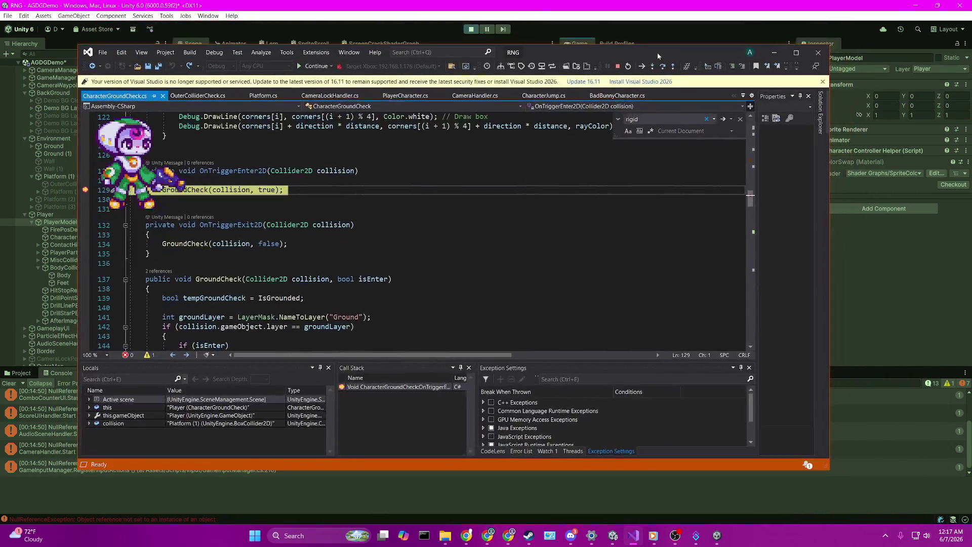
Step into GroundCheck and through the groundLayer check on lines 141–142 to the isEnter check on line 144
{"action": "mouse_move", "coordinate": [336, 169]}
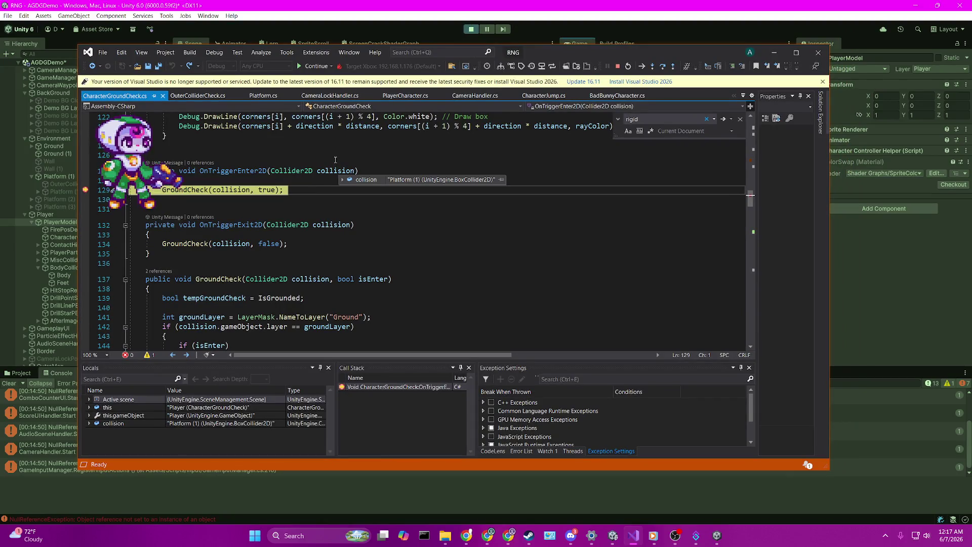
{"action": "key", "text": "F11"}
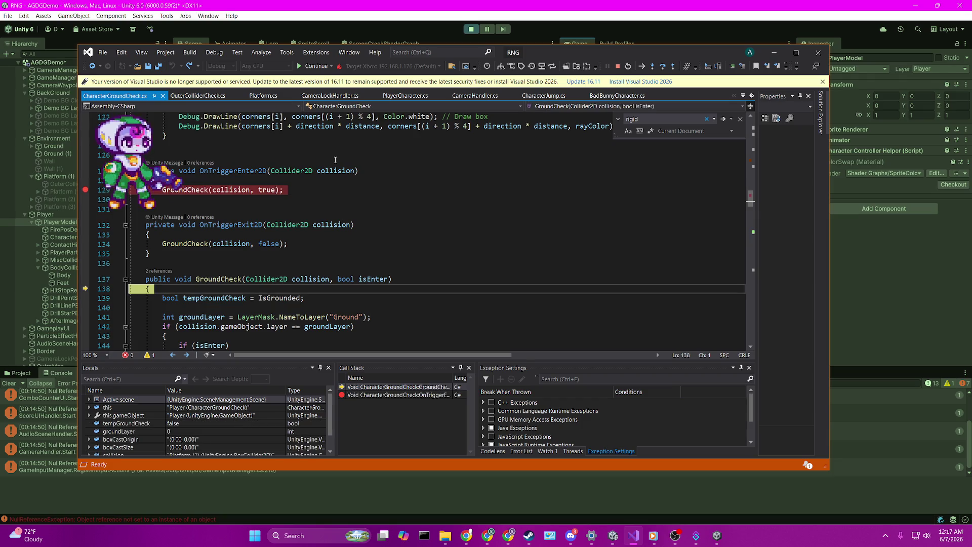
{"action": "scroll", "coordinate": [326, 185], "scroll_direction": "down", "scroll_amount": 2}
{"action": "key", "text": "F10"}
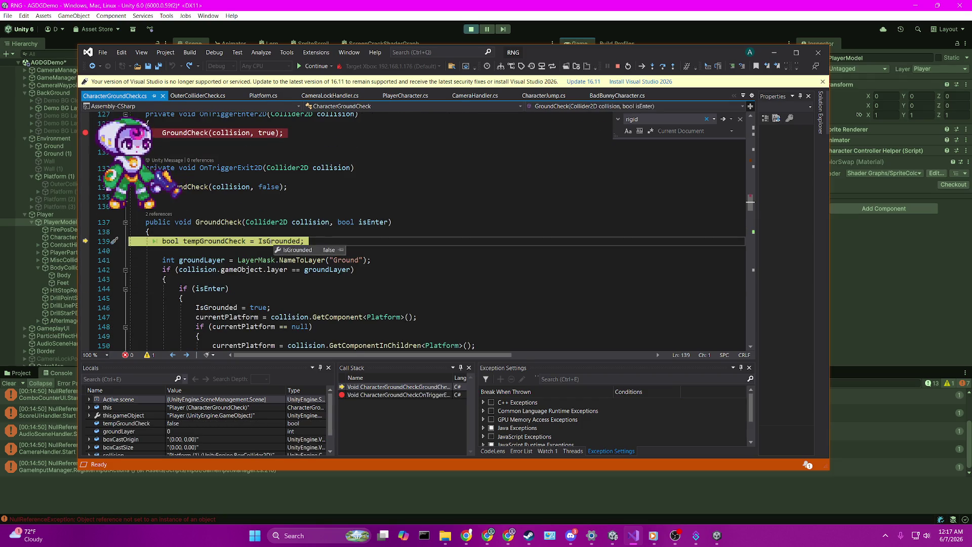
{"action": "key", "text": "F10"}
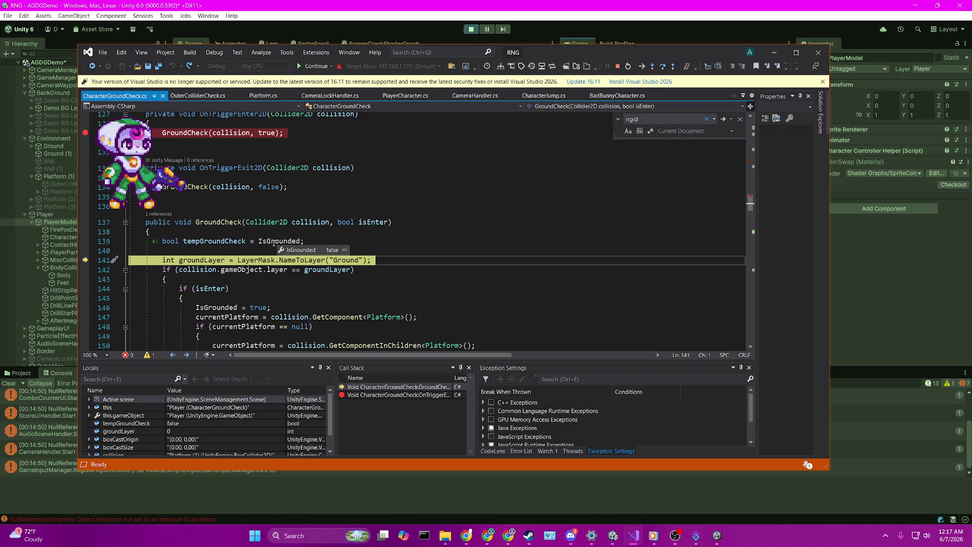
{"action": "key", "text": "F10"}
{"action": "mouse_move", "coordinate": [219, 260]}
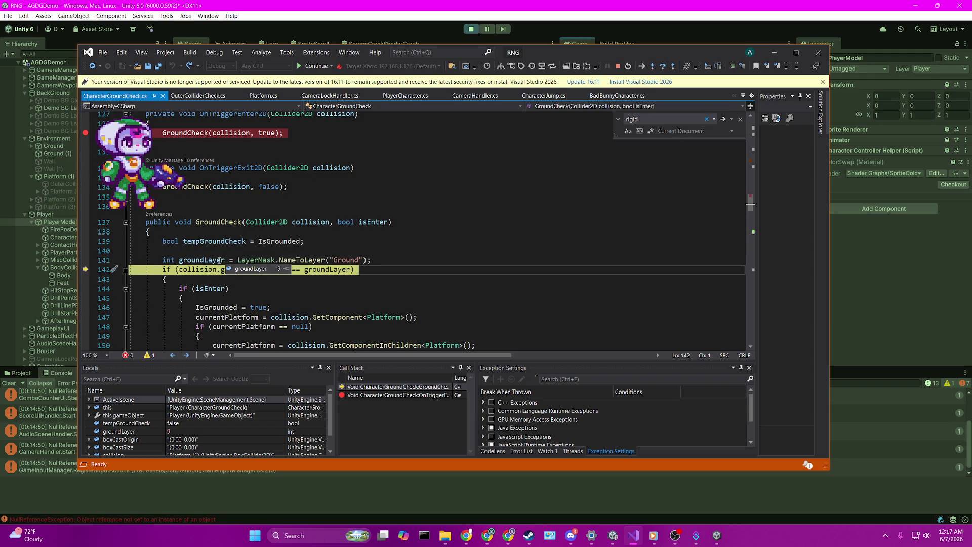
{"action": "key", "text": "F10"}
{"action": "scroll", "coordinate": [379, 236], "scroll_direction": "down", "scroll_amount": 3}
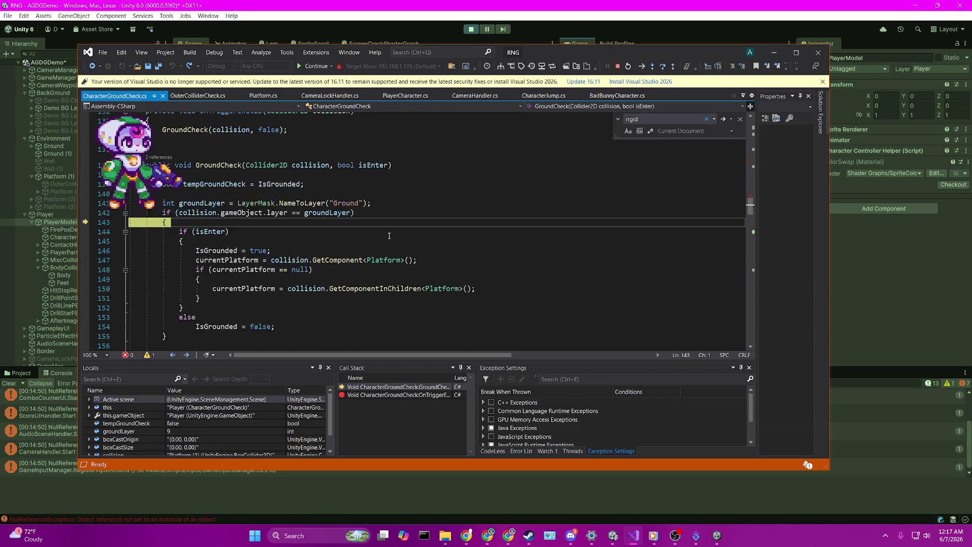
{"action": "key", "text": "F10"}
Step through the isEnter branch: IsGrounded set true, Platform component fetch, fallback and ground-state change check
{"action": "left_click", "coordinate": [211, 204]}
{"action": "key", "text": "F10"}
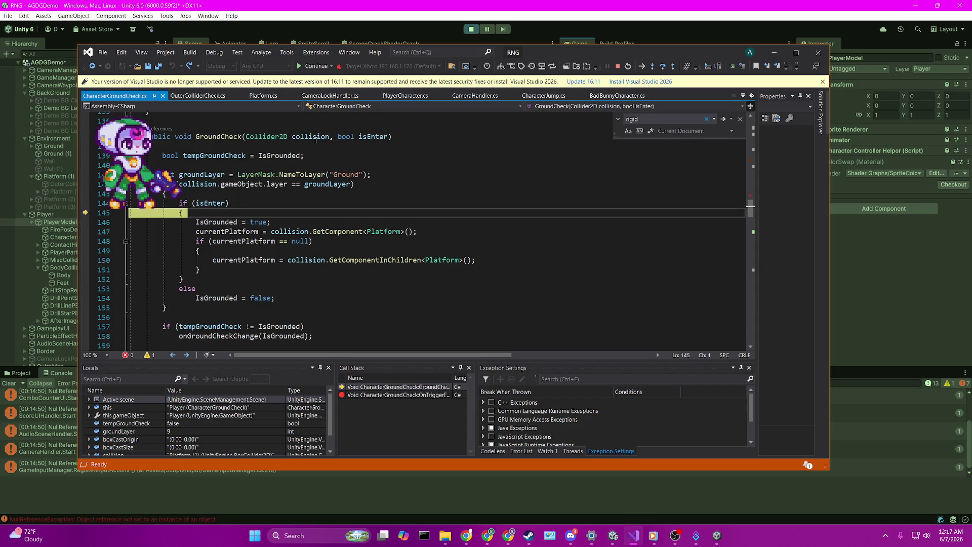
{"action": "key", "text": "F10"}
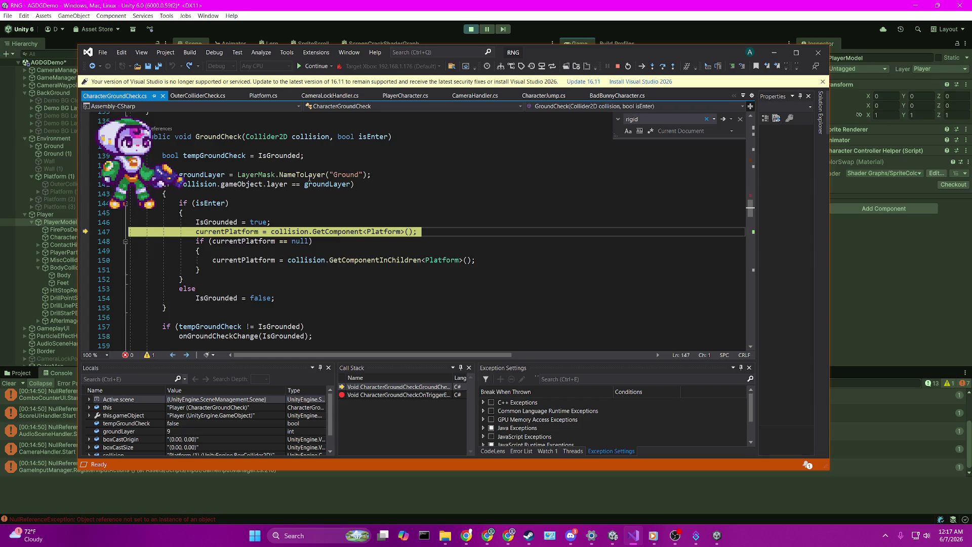
{"action": "key", "text": "F10"}
{"action": "key", "text": "F10"}
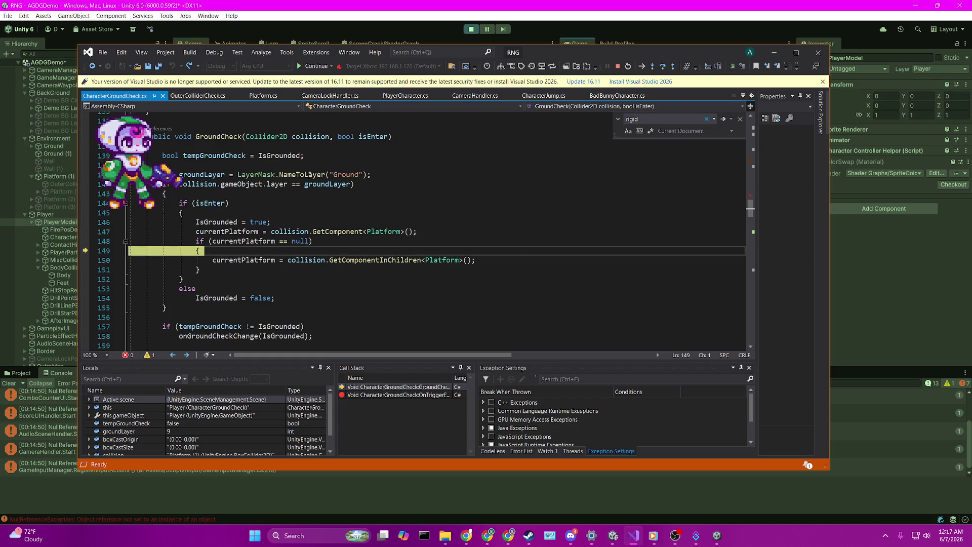
{"action": "key", "text": "F10"}
{"action": "key", "text": "F10"}
{"action": "key", "text": "F10"}
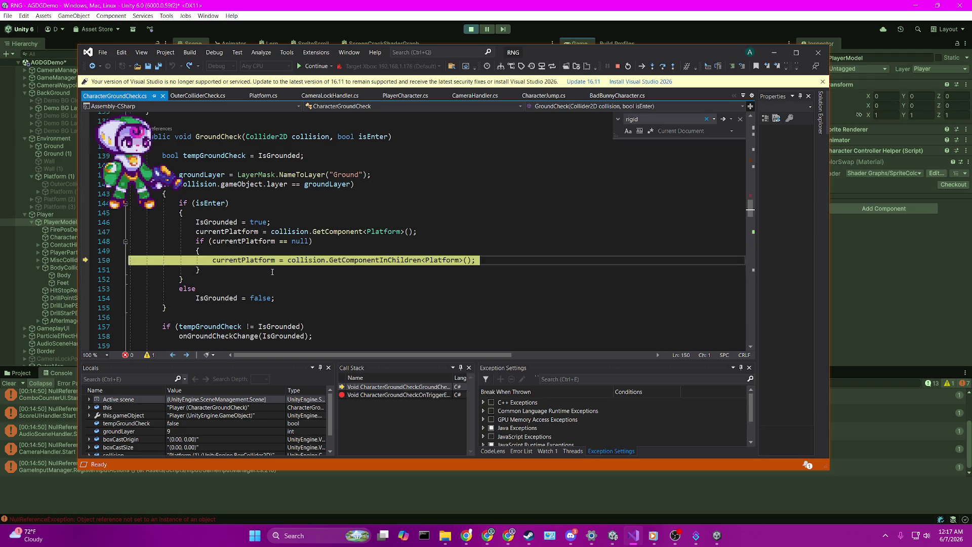
{"action": "key", "text": "F10"}
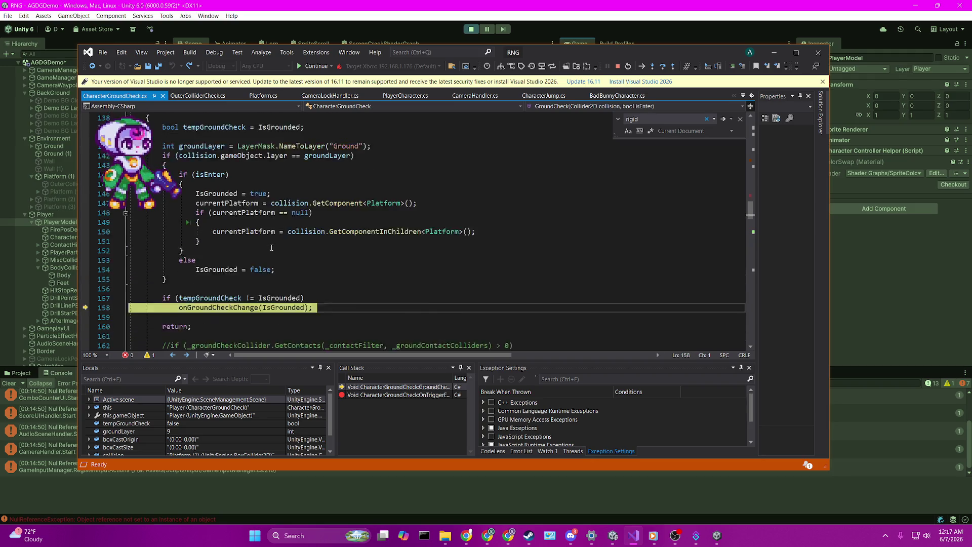
{"action": "mouse_move", "coordinate": [277, 283]}
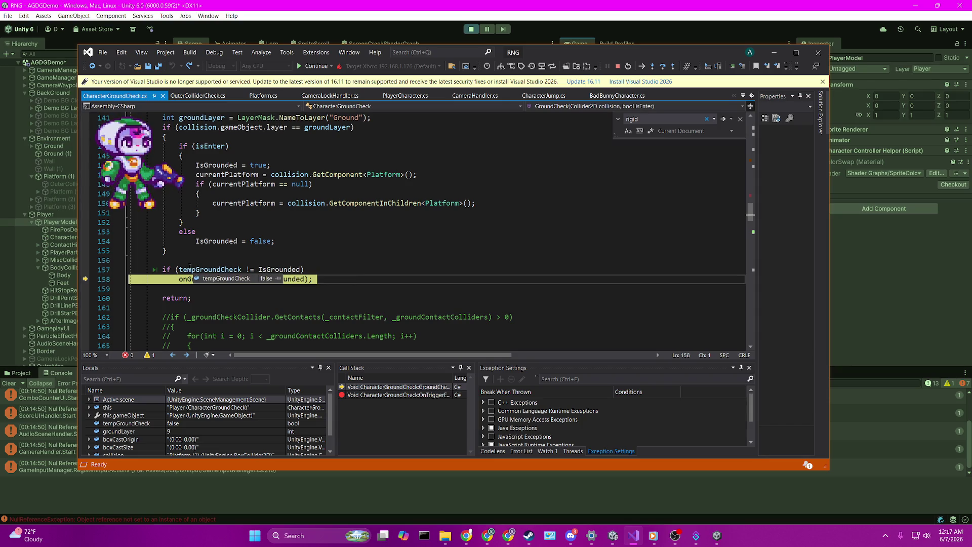
Step into the IsGrounded getter and callbacks ResetDoubleJump, DisableGravity and GroundLandFX, confirming isGrounded is true
{"action": "key", "text": "F11"}
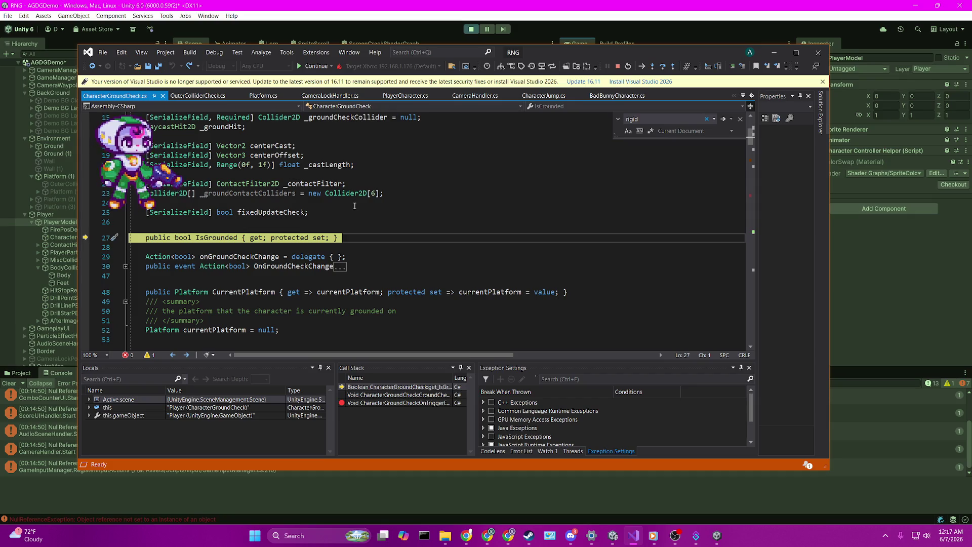
{"action": "key", "text": "F11"}
{"action": "key", "text": "F11"}
{"action": "key", "text": "F11"}
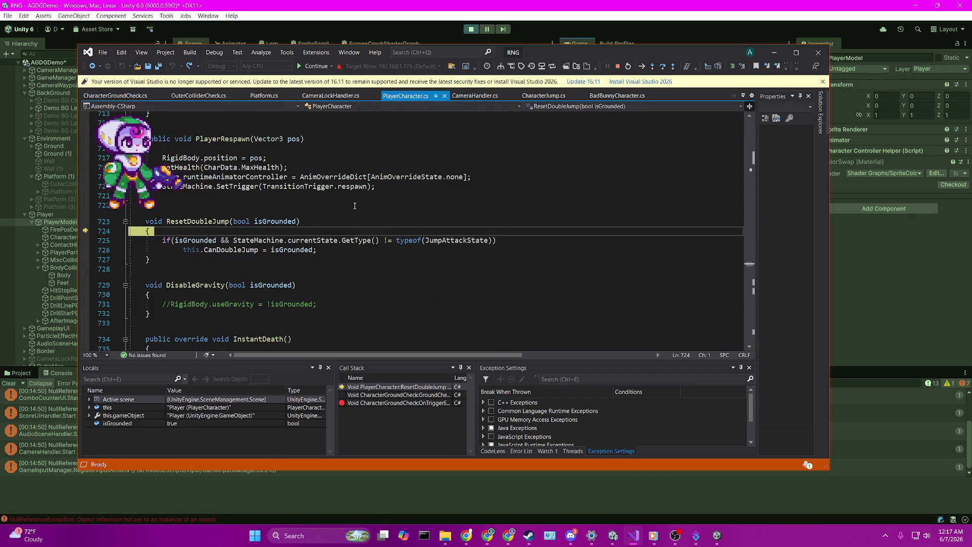
{"action": "key", "text": "F11"}
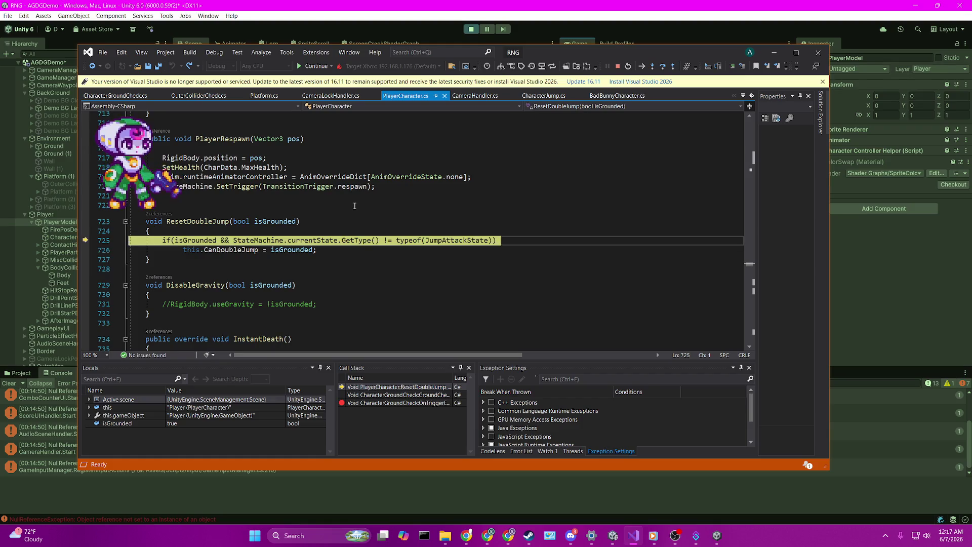
{"action": "key", "text": "F11"}
{"action": "key", "text": "F11"}
{"action": "key", "text": "F11"}
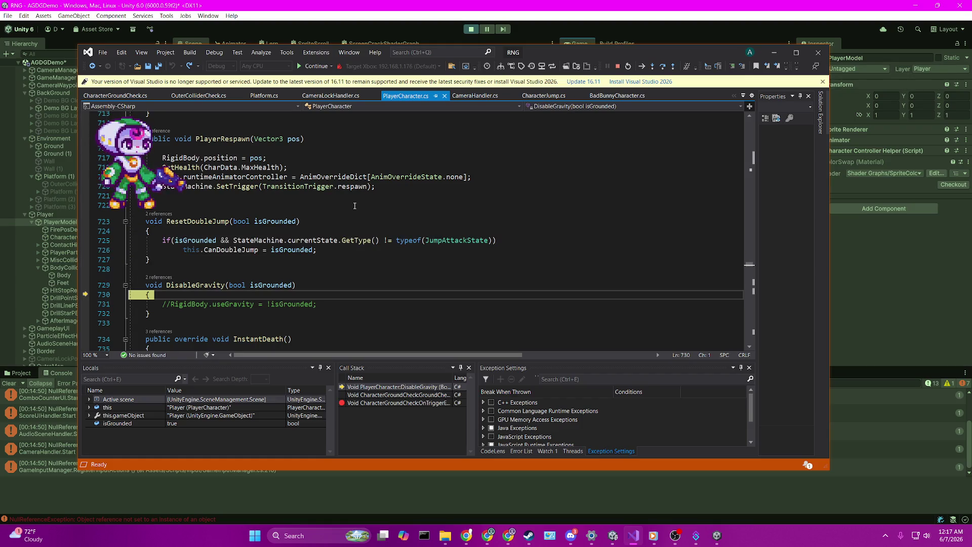
{"action": "key", "text": "F11"}
{"action": "key", "text": "F11"}
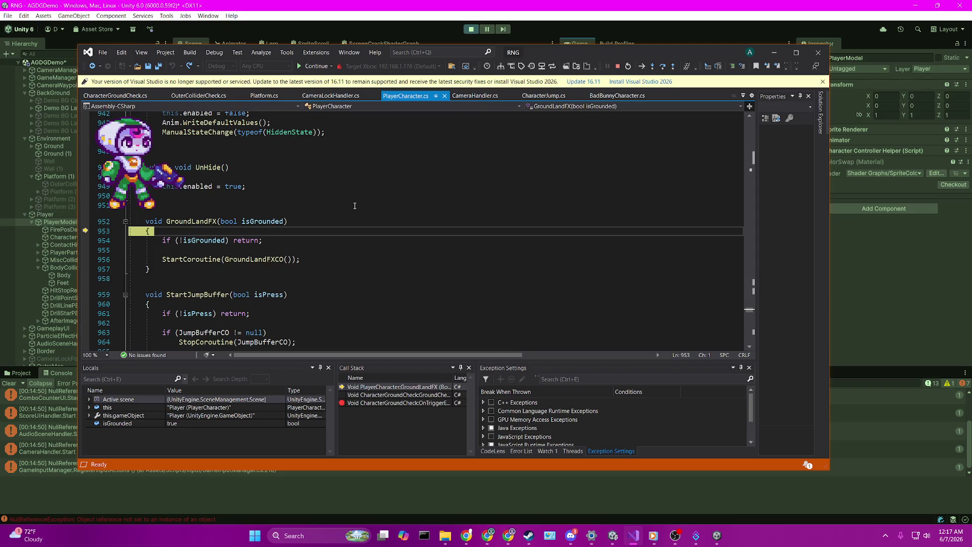
{"action": "key", "text": "F11"}
{"action": "key", "text": "F11"}
{"action": "key", "text": "F11"}
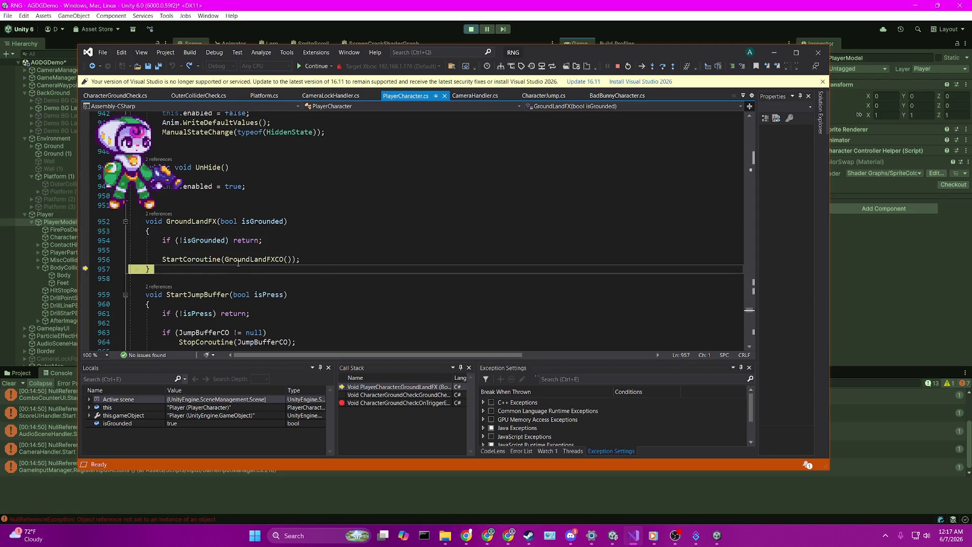
{"action": "mouse_move", "coordinate": [212, 240]}
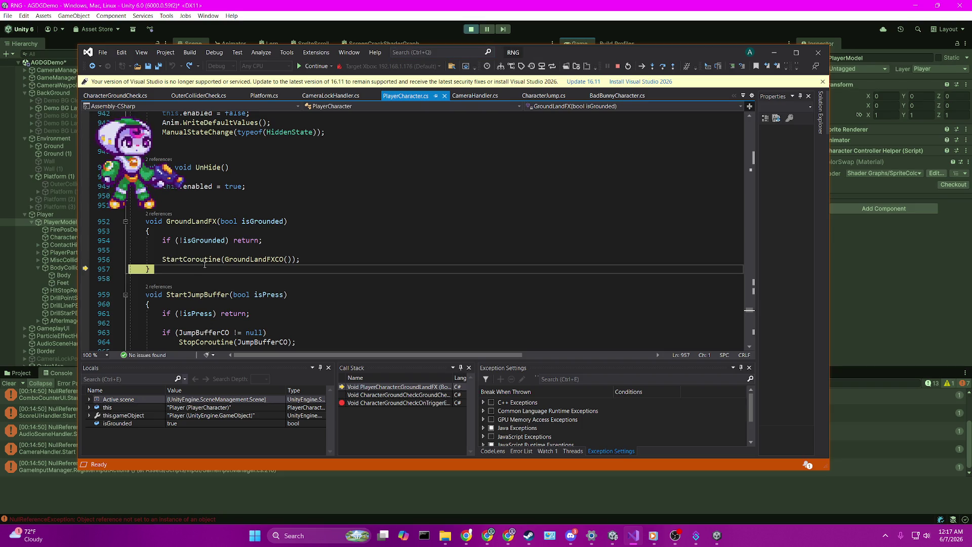
Hide Visual Studio, run the game until the player reaches the white platform, pause, and frame Player
{"action": "left_click", "coordinate": [774, 52]}
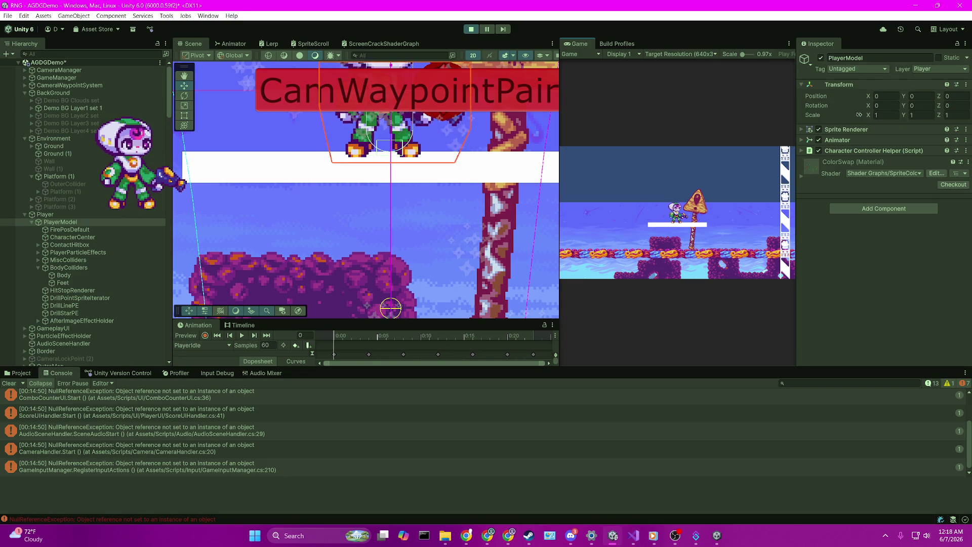
{"action": "left_click", "coordinate": [397, 223]}
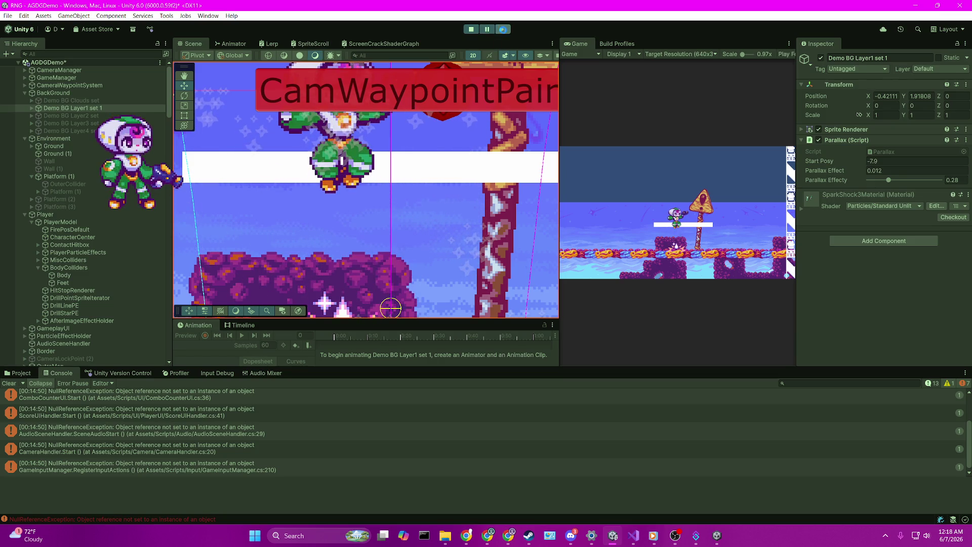
{"action": "left_click", "coordinate": [503, 31]}
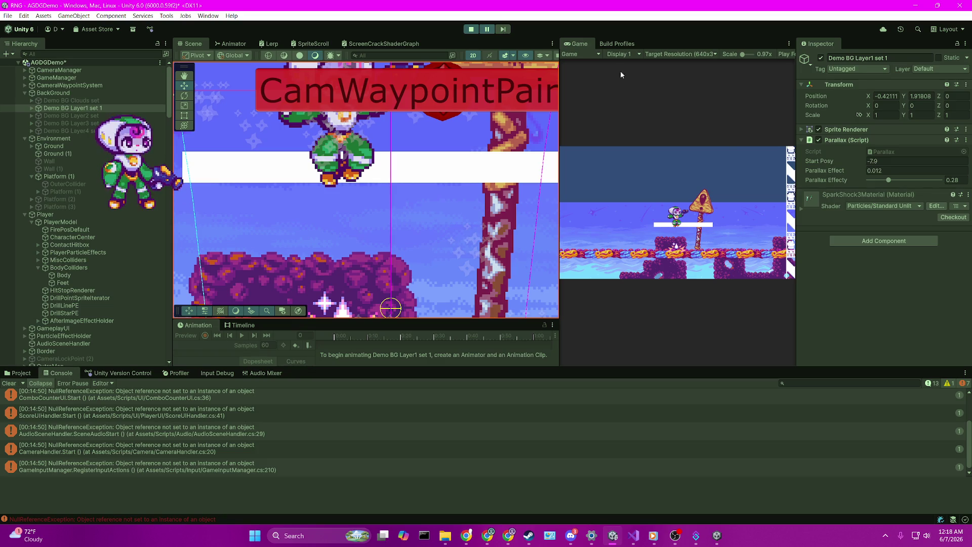
{"action": "left_click", "coordinate": [493, 32]}
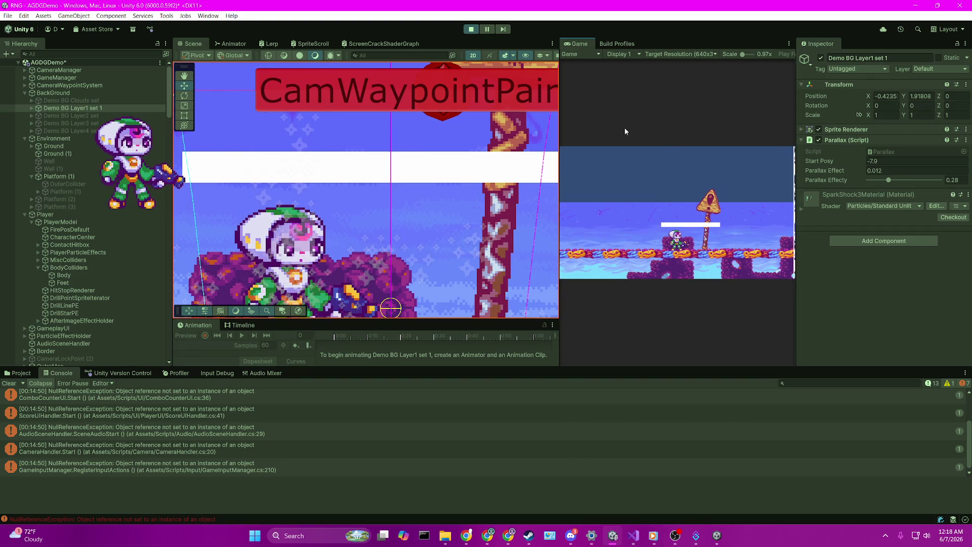
{"action": "left_click", "coordinate": [486, 30]}
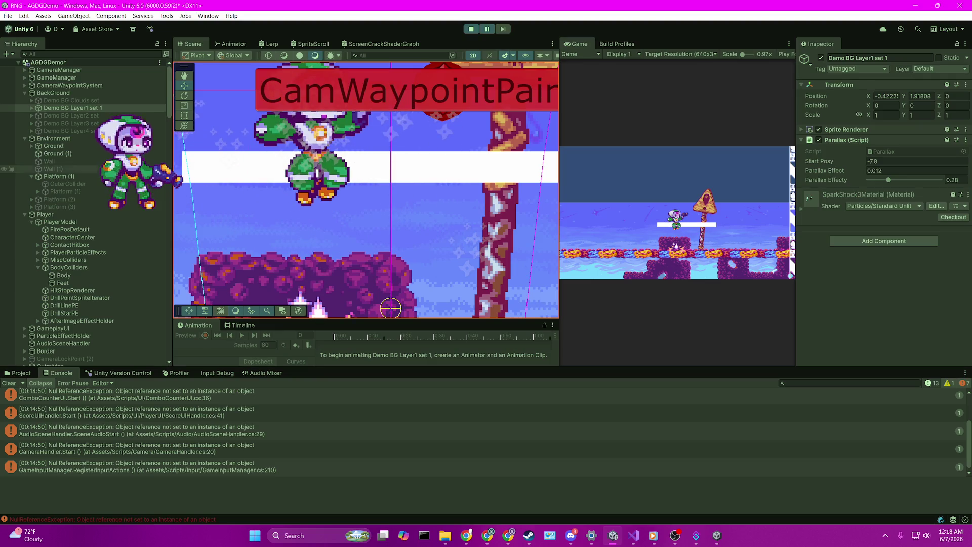
{"action": "left_click", "coordinate": [65, 215]}
{"action": "key", "text": "f"}
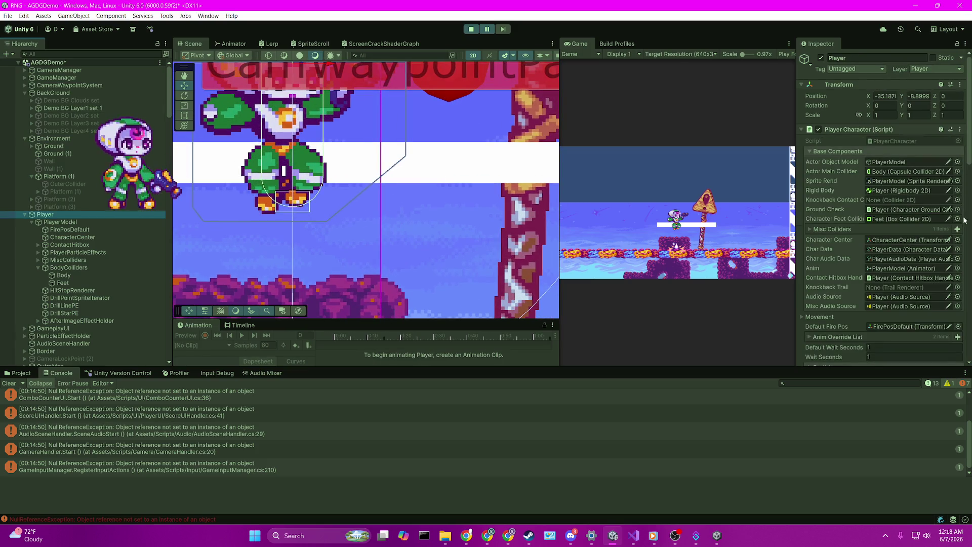
{"action": "left_click", "coordinate": [628, 528]}
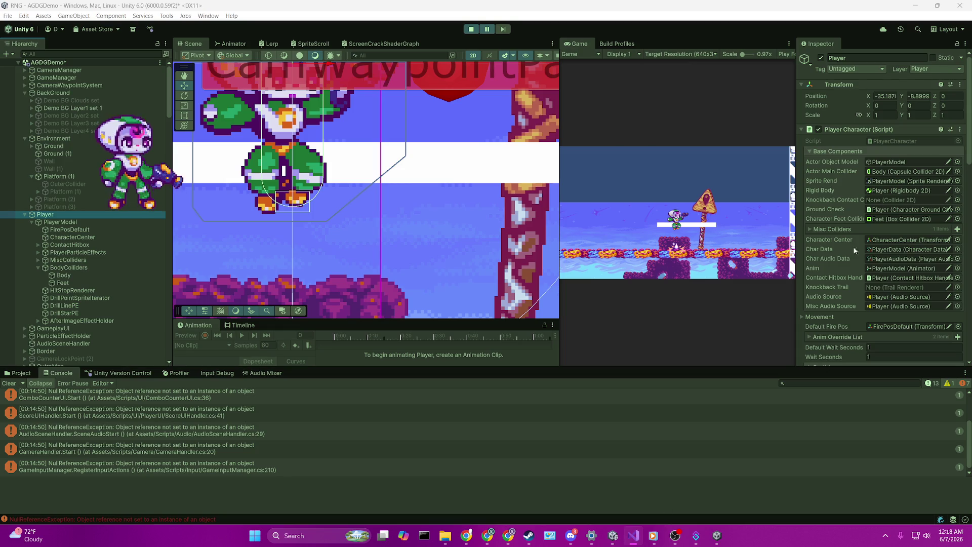
{"action": "left_click", "coordinate": [514, 45]}
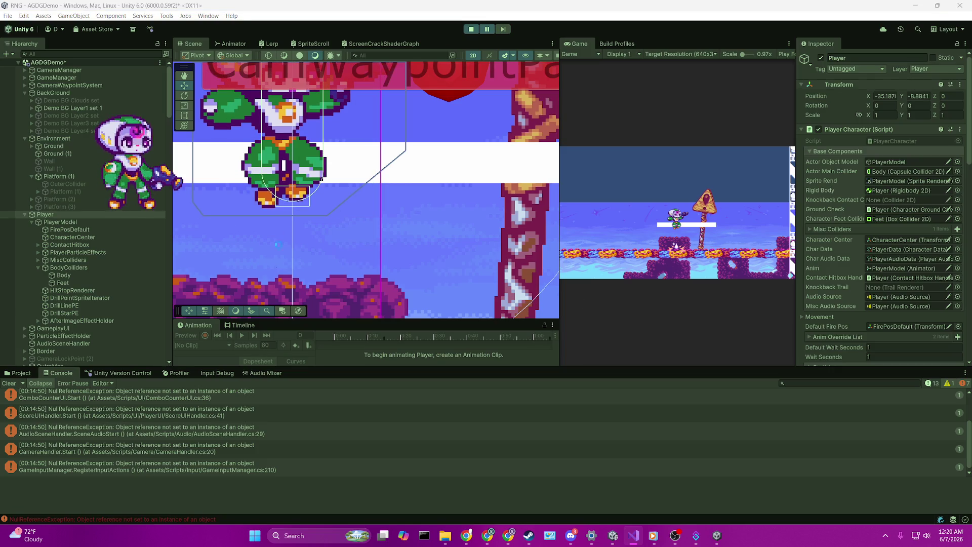
Resume play mode and jump the Player onto the white one-way platform at about X -35.27, Y -8.81
{"action": "left_click", "coordinate": [495, 30]}
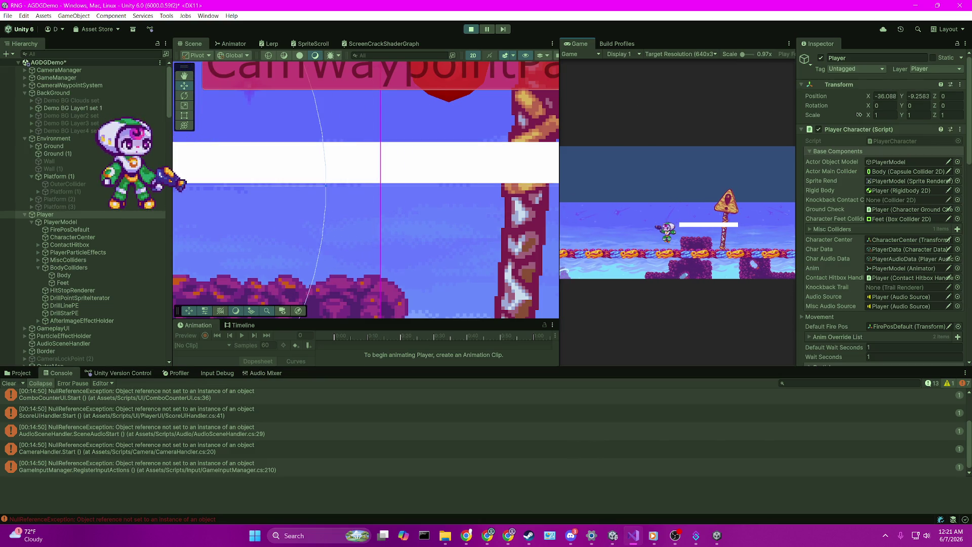
{"action": "key", "text": "space"}
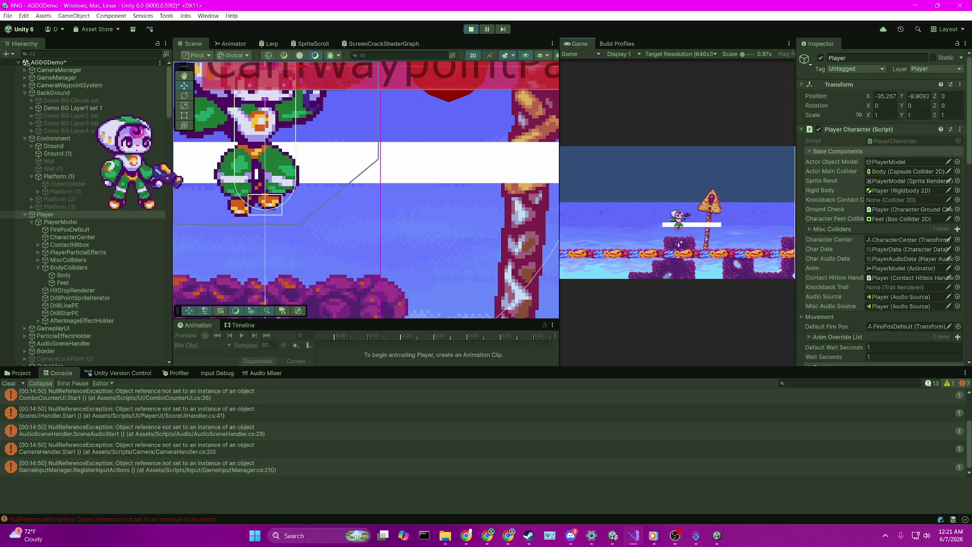
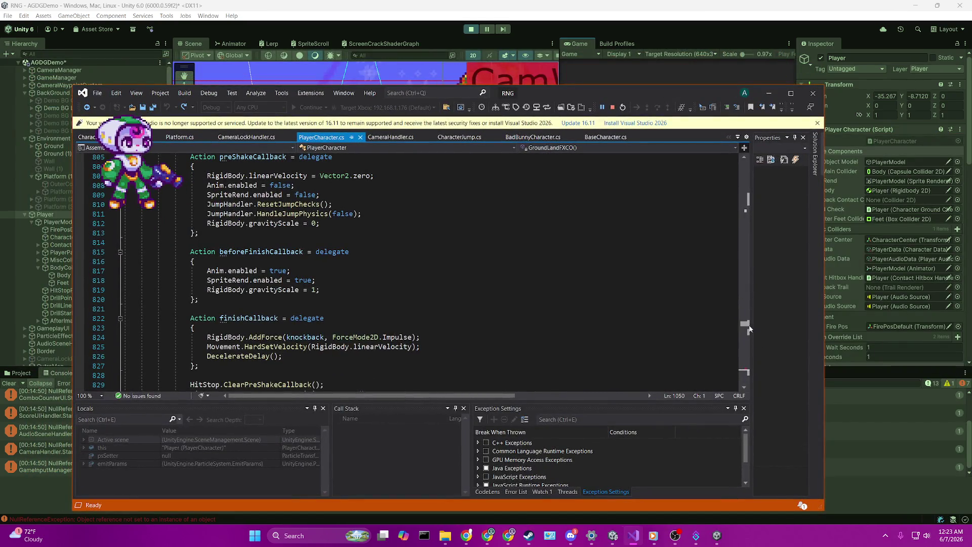
Select the RigidBody.linearVelocity.y <= 0.1f condition on line 273 of PlayerCharacter.cs
{"action": "mouse_move", "coordinate": [745, 324]}
{"action": "left_mouse_down"}
{"action": "mouse_move", "coordinate": [717, 187]}
{"action": "mouse_move", "coordinate": [721, 211]}
{"action": "mouse_move", "coordinate": [722, 202]}
{"action": "left_mouse_up"}
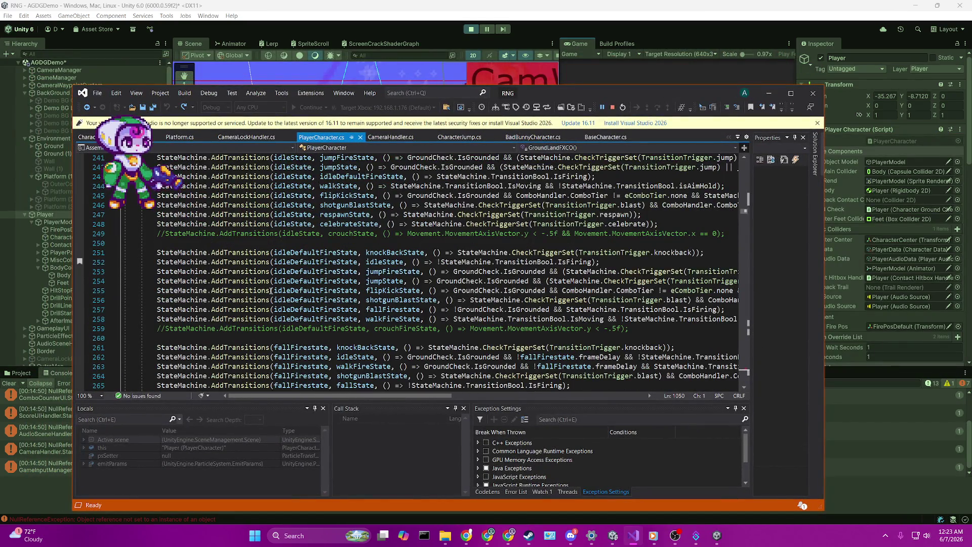
{"action": "scroll", "coordinate": [272, 290], "scroll_direction": "up", "scroll_amount": 5}
{"action": "scroll", "coordinate": [334, 248], "scroll_direction": "down", "scroll_amount": 4}
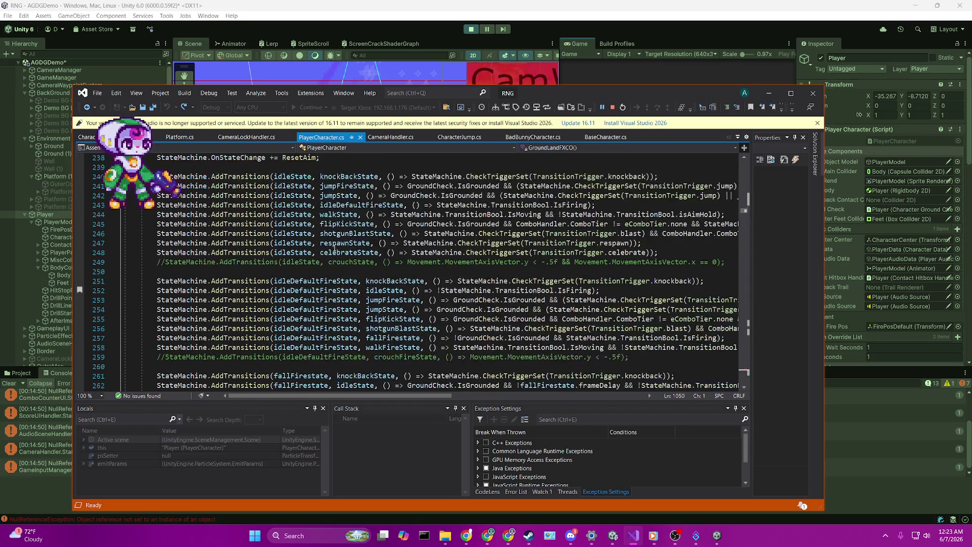
{"action": "scroll", "coordinate": [334, 249], "scroll_direction": "down", "scroll_amount": 8}
{"action": "left_click", "coordinate": [341, 262]}
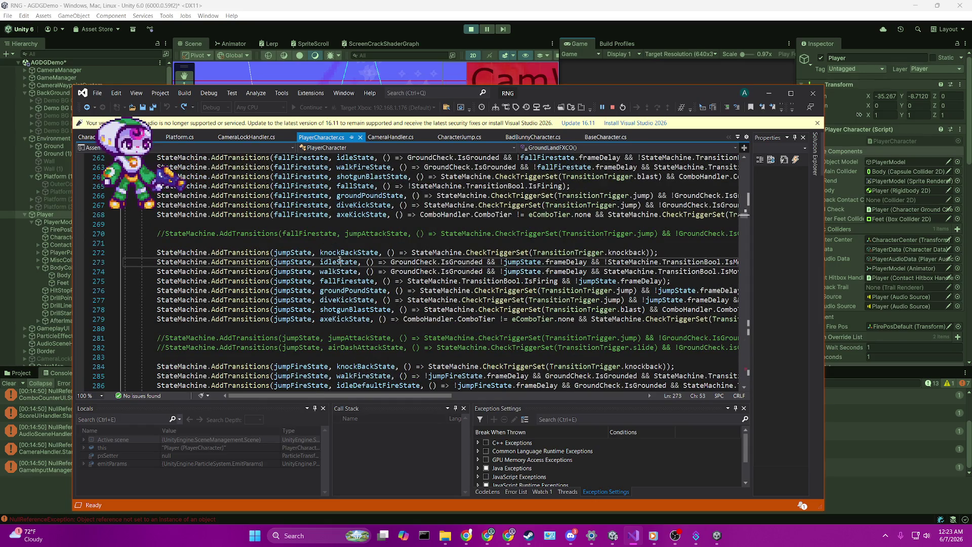
{"action": "left_click_drag", "start_coordinate": [395, 396], "coordinate": [516, 387]}
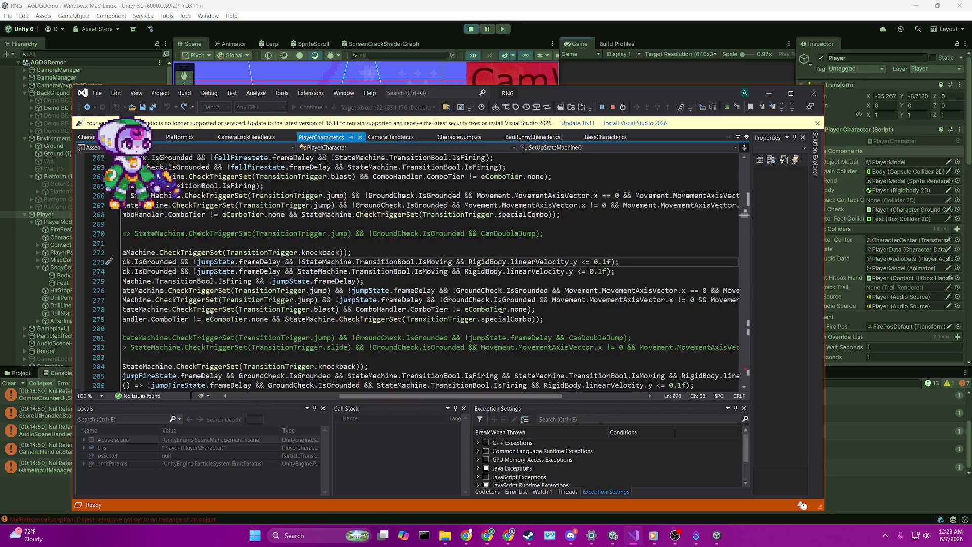
{"action": "left_click", "coordinate": [468, 262]}
{"action": "mouse_move", "coordinate": [468, 262]}
{"action": "left_mouse_down"}
{"action": "mouse_move", "coordinate": [597, 272]}
{"action": "mouse_move", "coordinate": [608, 251]}
{"action": "mouse_move", "coordinate": [611, 259]}
{"action": "left_mouse_up"}
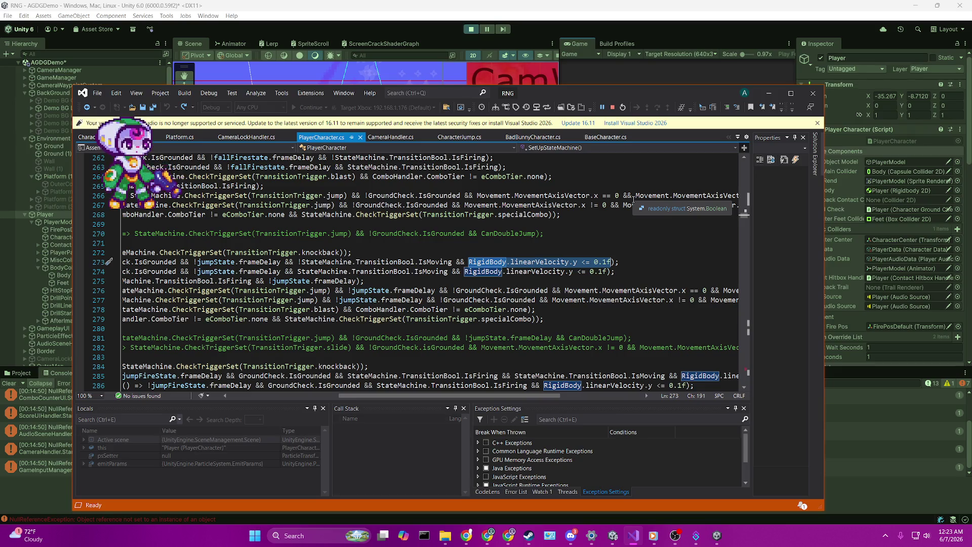
Stop the Visual Studio debugging session and switch between the Unity and Visual Studio windows
{"action": "left_click", "coordinate": [583, 74]}
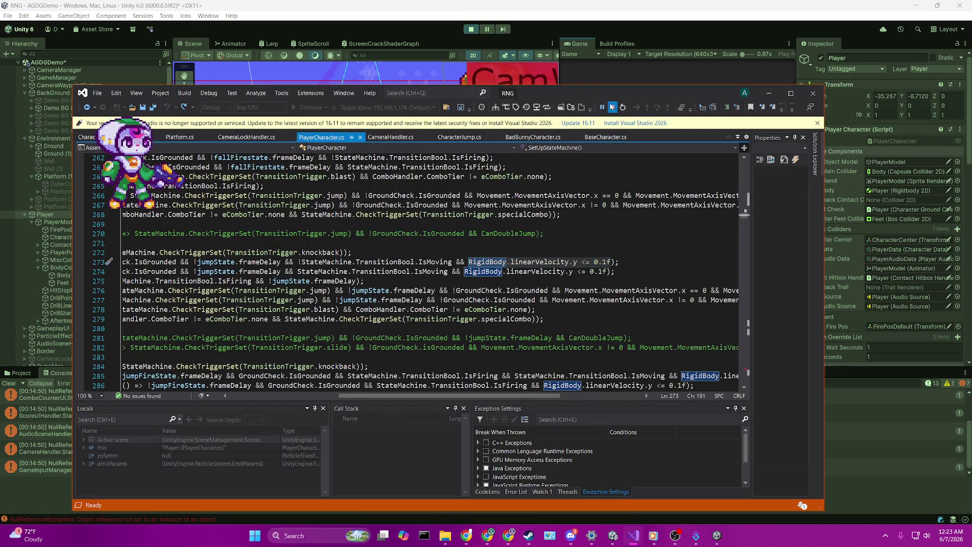
{"action": "left_click", "coordinate": [612, 107]}
{"action": "left_click", "coordinate": [591, 74]}
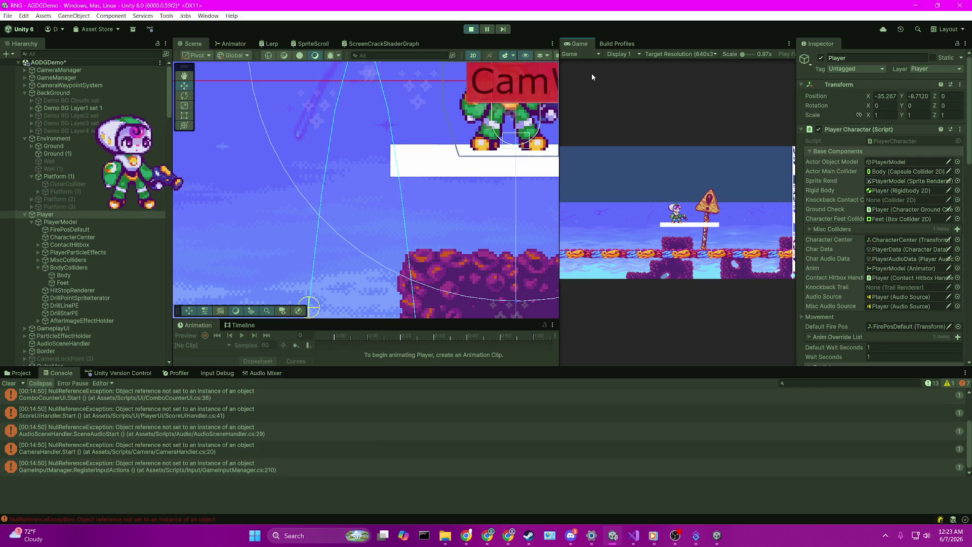
{"action": "left_click", "coordinate": [627, 535]}
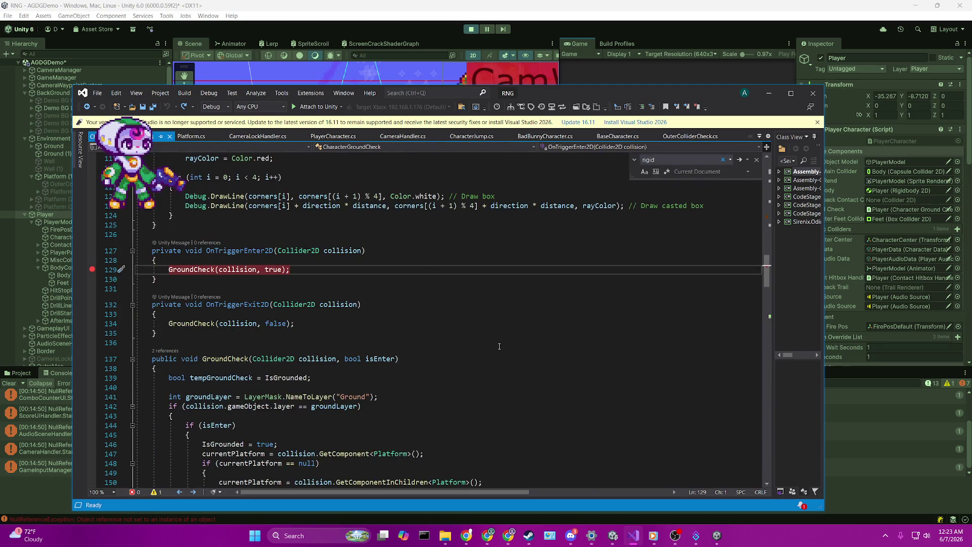
Remove the line 129 breakpoint, scroll to the GroundCheck method, and exit Unity's play mode
{"action": "scroll", "coordinate": [455, 319], "scroll_direction": "up", "scroll_amount": 2}
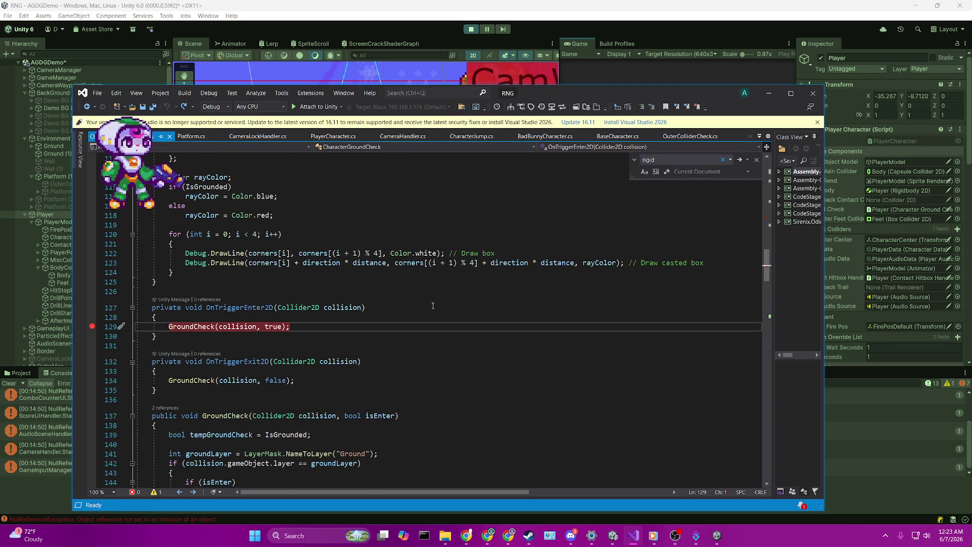
{"action": "scroll", "coordinate": [149, 351], "scroll_direction": "up", "scroll_amount": 3}
{"action": "left_click", "coordinate": [92, 469]}
{"action": "scroll", "coordinate": [246, 272], "scroll_direction": "up", "scroll_amount": 20}
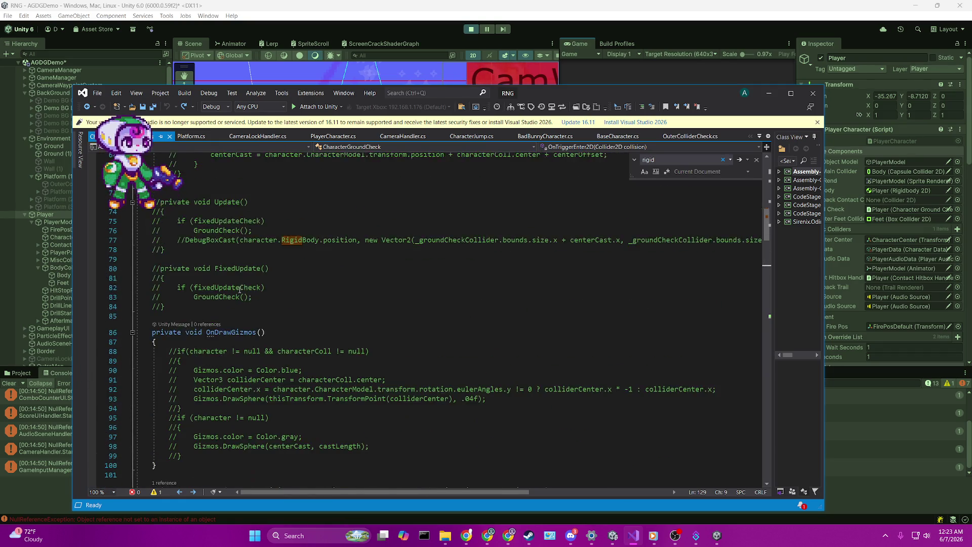
{"action": "scroll", "coordinate": [229, 311], "scroll_direction": "down", "scroll_amount": 20}
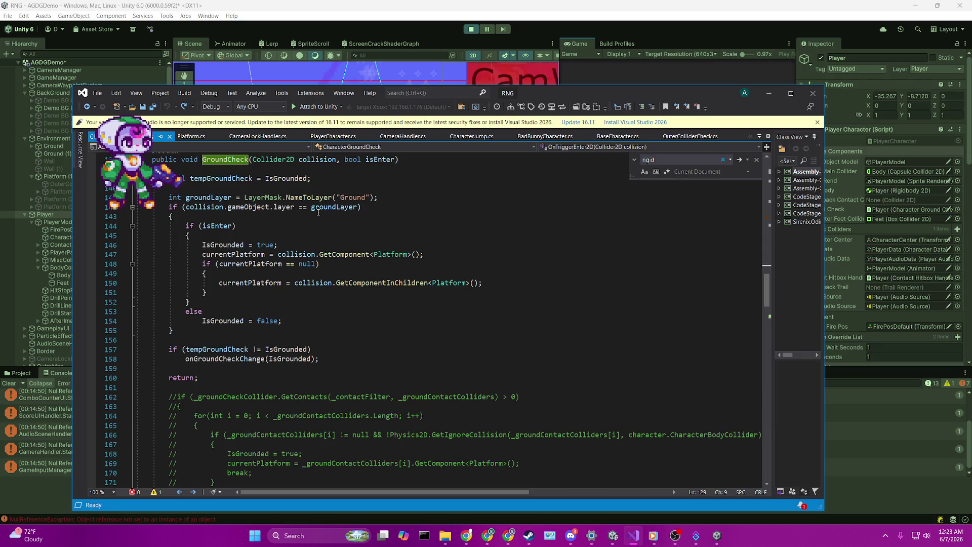
{"action": "left_click", "coordinate": [471, 29]}
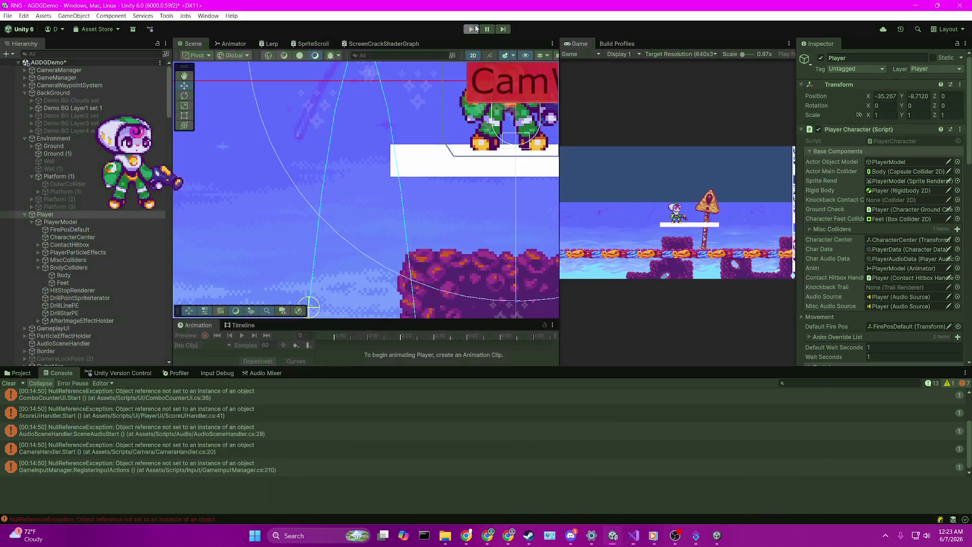
Change line 144's isEnter condition to also require character.RigidBody.linearVelocity.y < .1f, and save
{"action": "key", "text": "alt+Tab"}
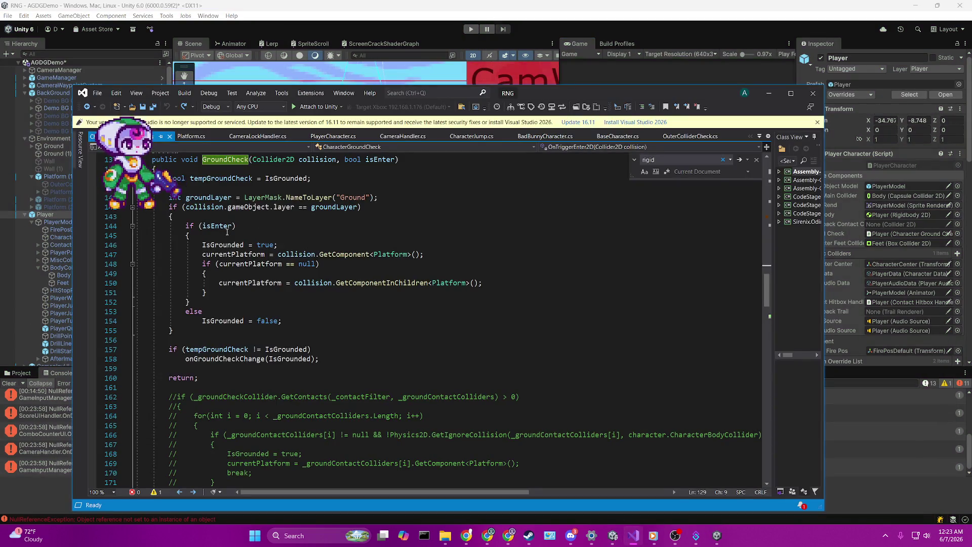
{"action": "double_click", "coordinate": [218, 226]}
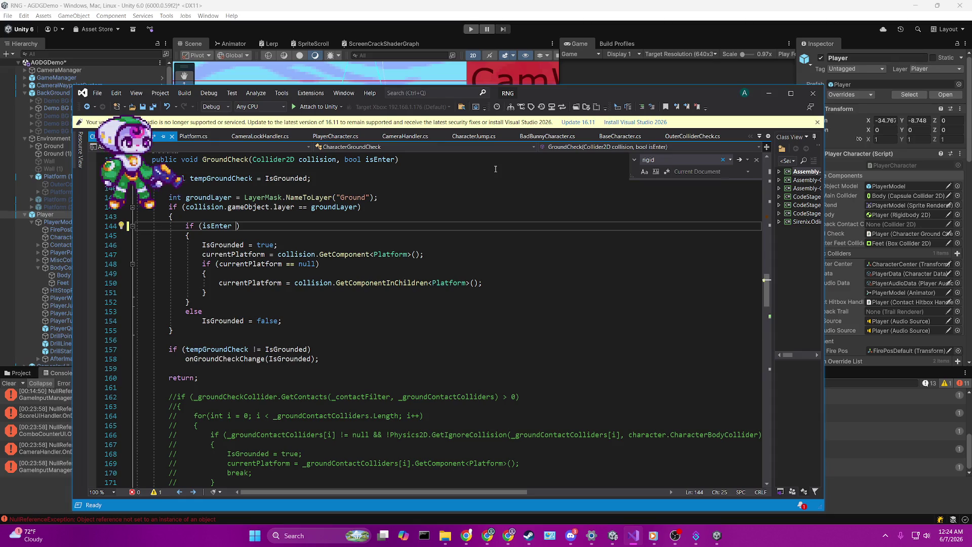
{"action": "type", "text": "rigi"}
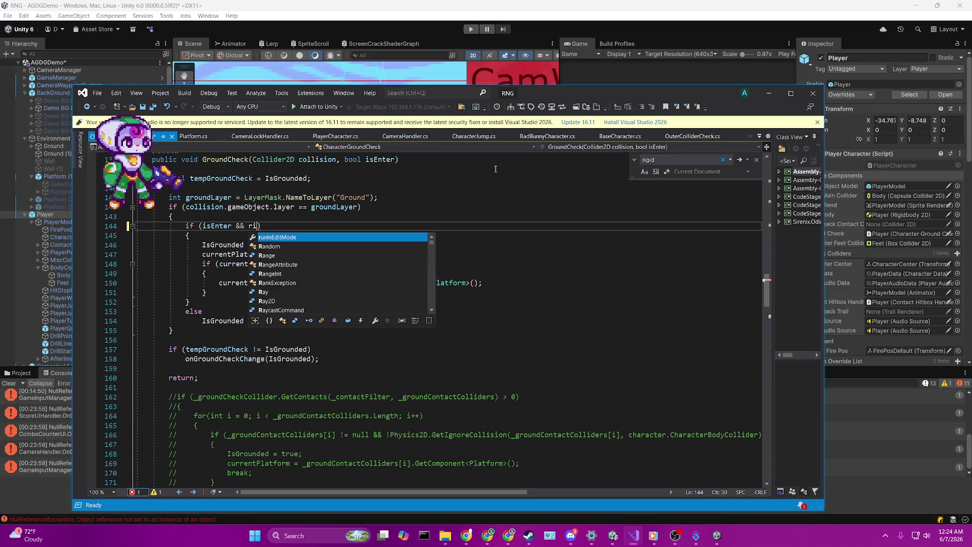
{"action": "key", "text": "BackSpace"}
{"action": "key", "text": "BackSpace"}
{"action": "key", "text": "BackSpace"}
{"action": "type", "text": "charac.rig."}
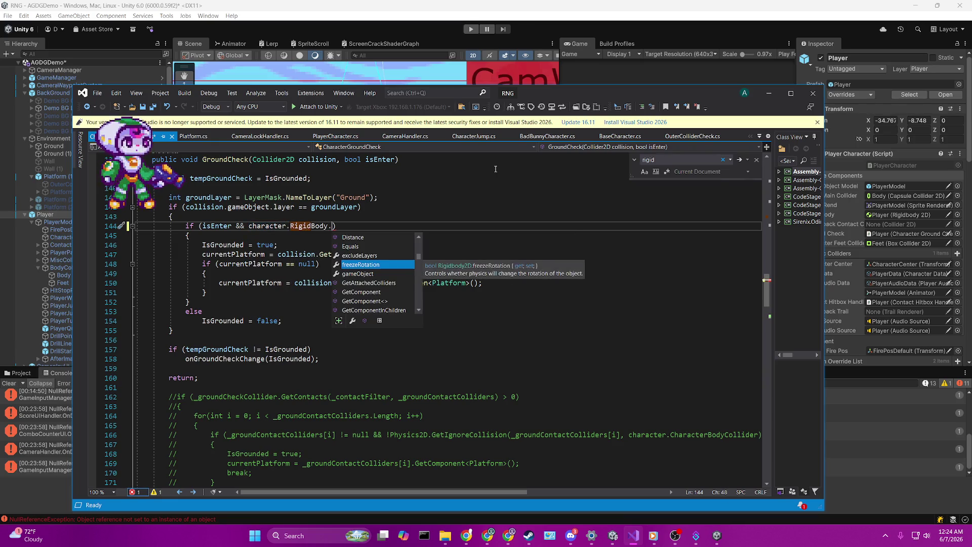
{"action": "type", "text": "line"}
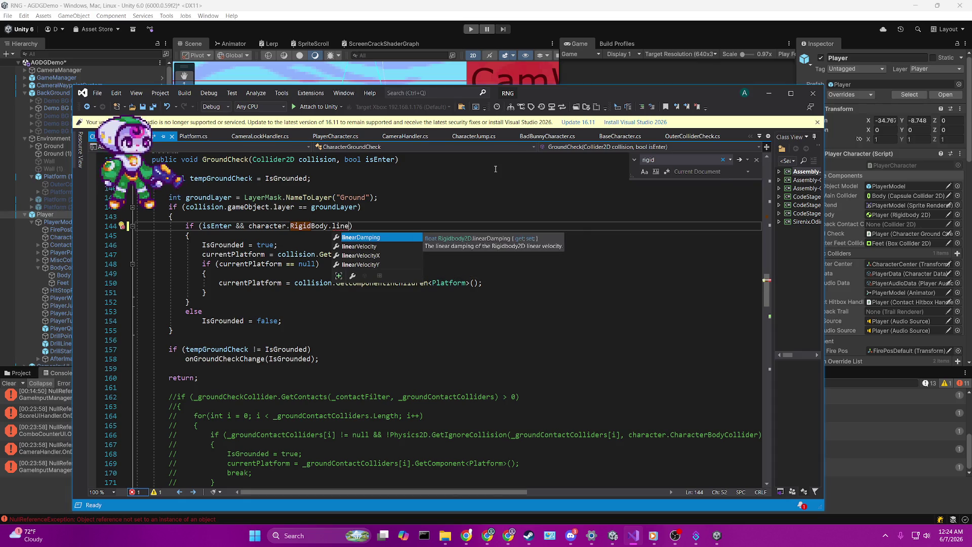
{"action": "key", "text": "Down"}
{"action": "key", "text": "Tab"}
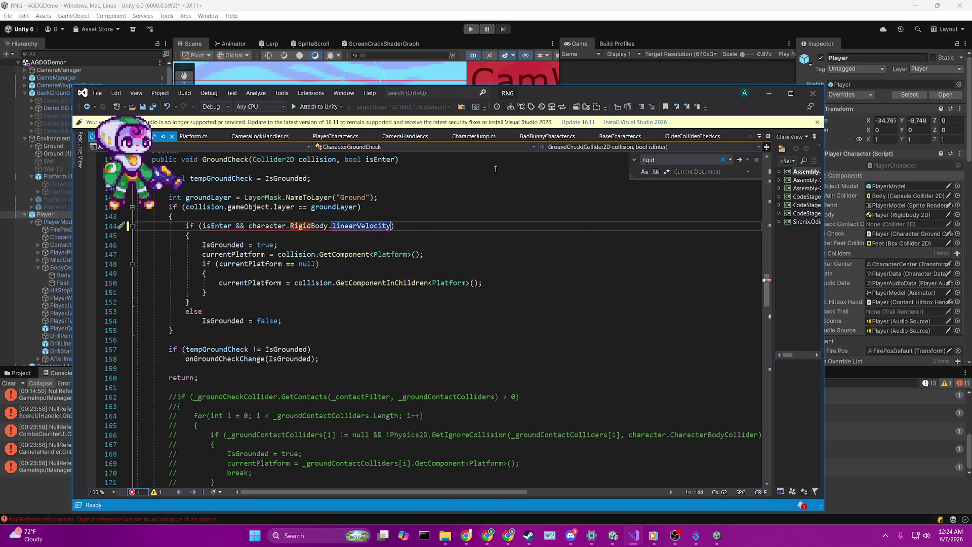
{"action": "type", "text": ".y < .1f"}
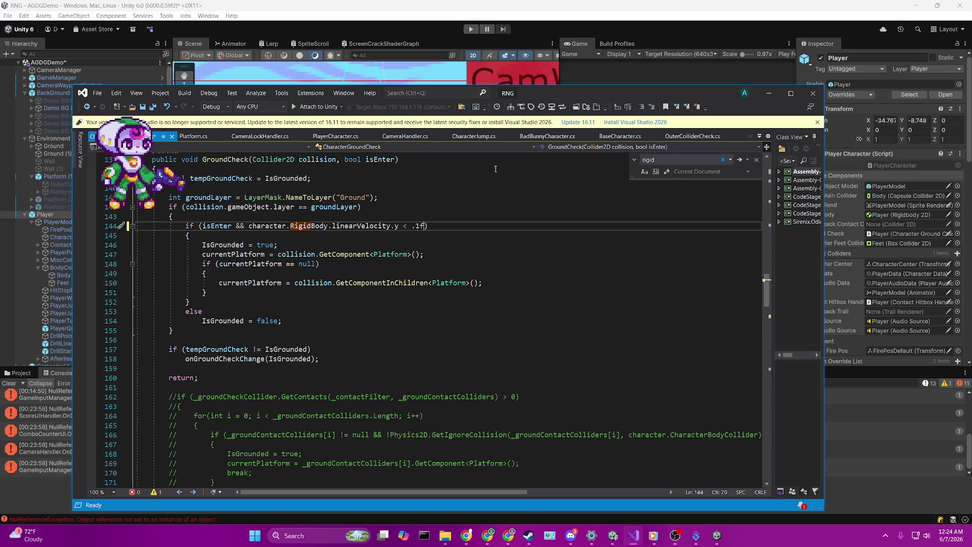
{"action": "key", "text": "ctrl+s"}
{"action": "left_click", "coordinate": [320, 136]}
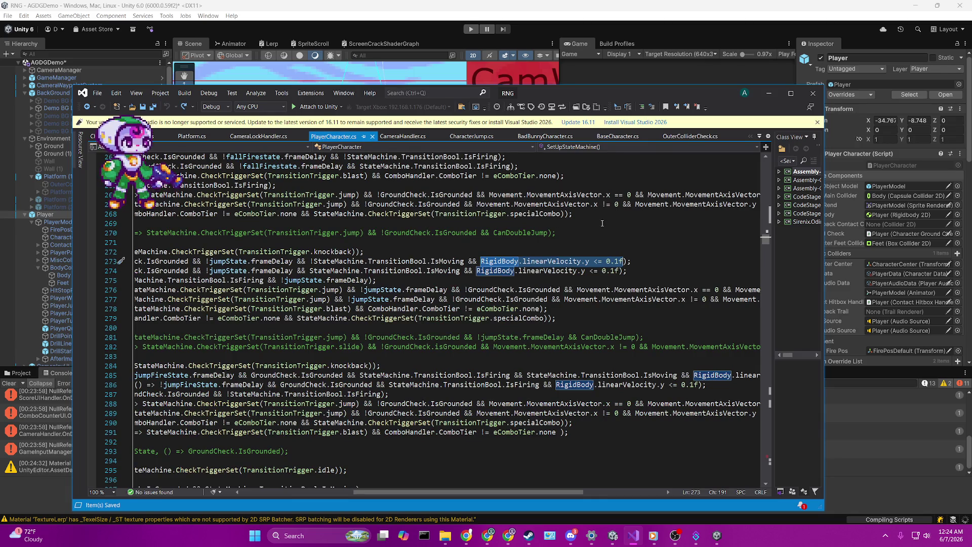
Review the linearVelocity.y <= .1f check on line 144, then return to the Unity editor
{"action": "left_click", "coordinate": [122, 136]}
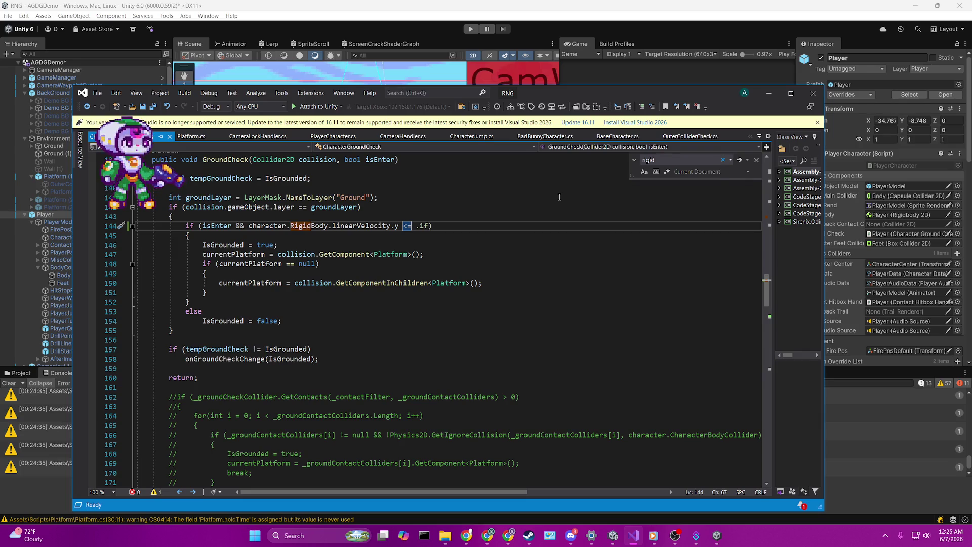
{"action": "left_click", "coordinate": [547, 7]}
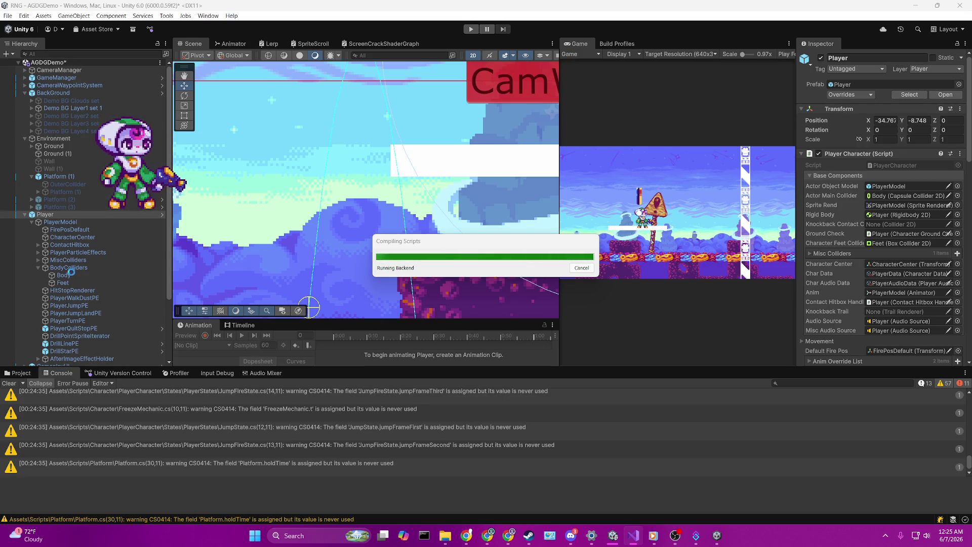
Inspect Platform (1)'s Platform Effector 2D settings and enter play mode to test landing
{"action": "left_click", "coordinate": [84, 222]}
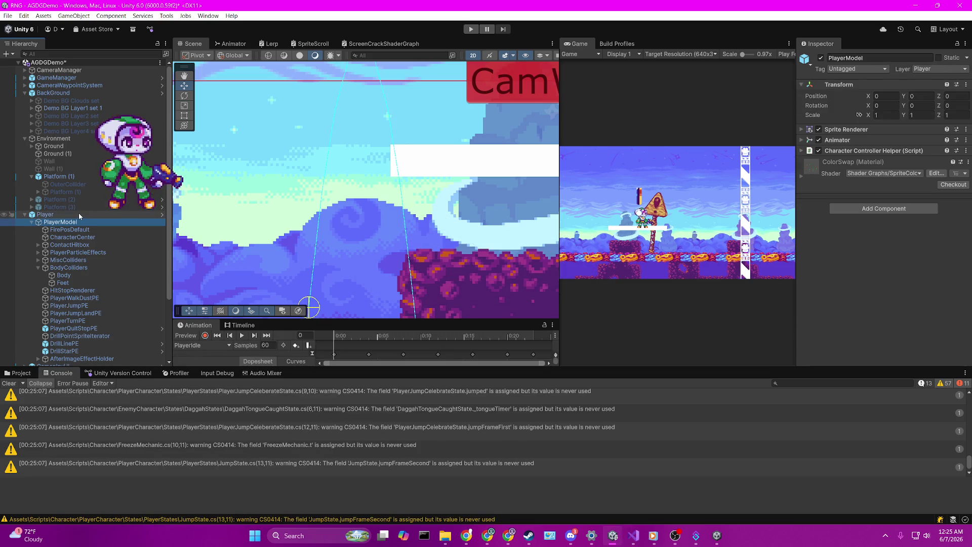
{"action": "left_click", "coordinate": [79, 215]}
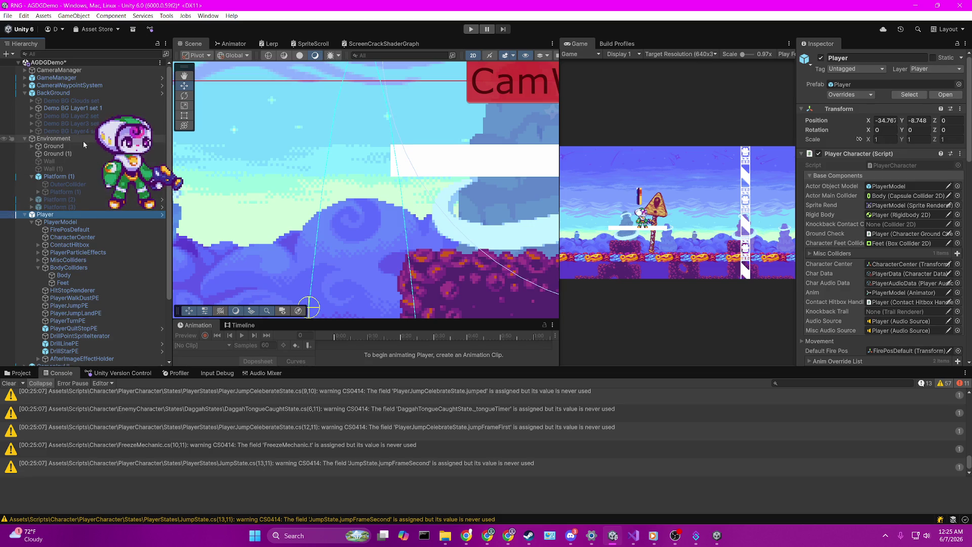
{"action": "left_click", "coordinate": [77, 178]}
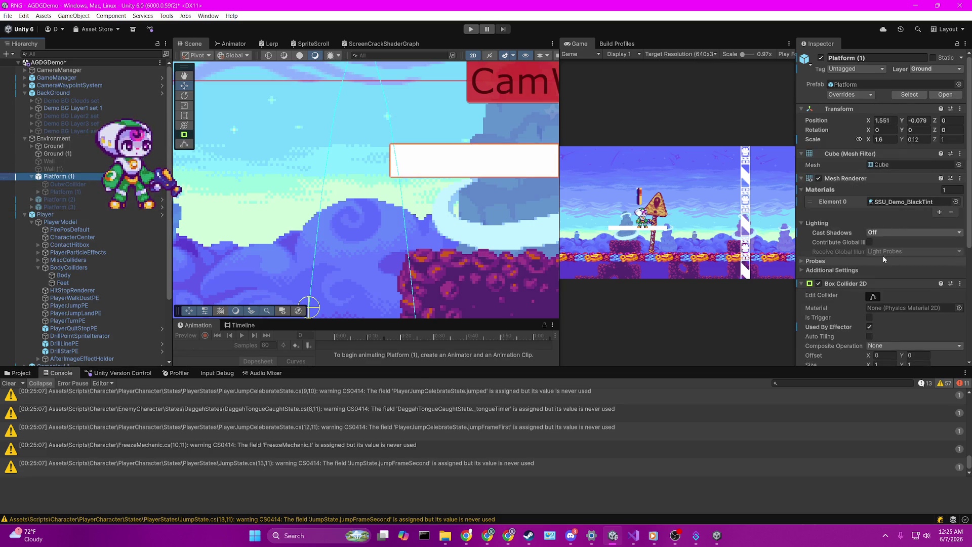
{"action": "scroll", "coordinate": [872, 256], "scroll_direction": "down", "scroll_amount": 3}
{"action": "scroll", "coordinate": [865, 269], "scroll_direction": "down", "scroll_amount": 4}
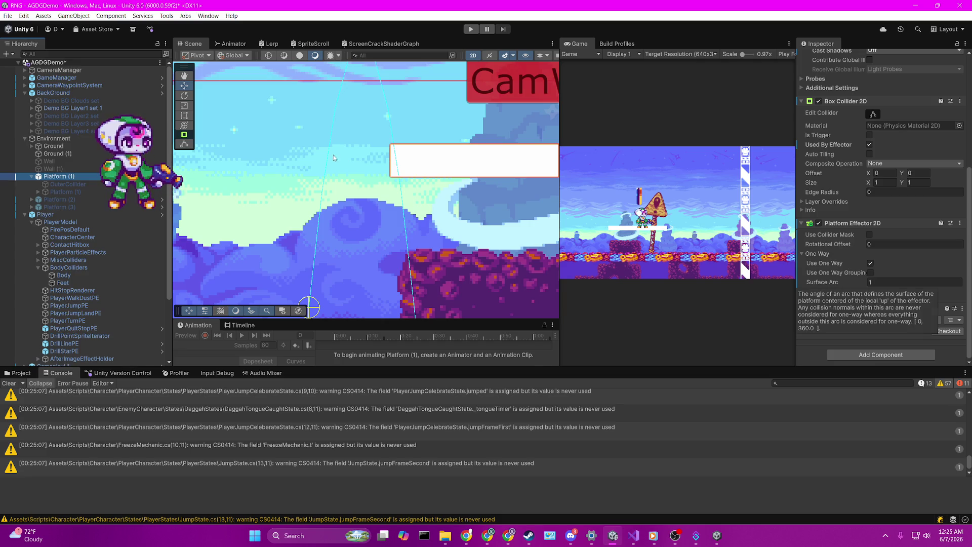
{"action": "left_click", "coordinate": [471, 29]}
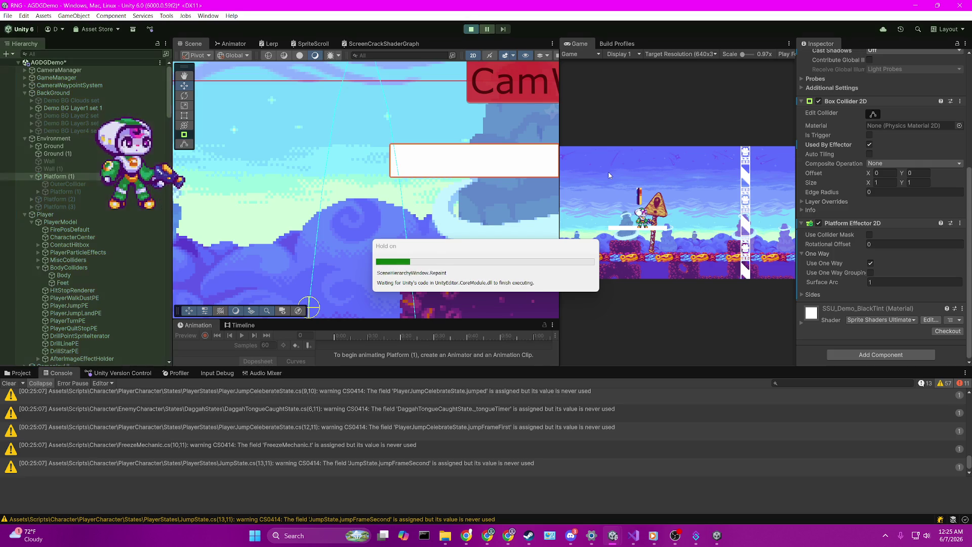
{"action": "key", "text": "Right"}
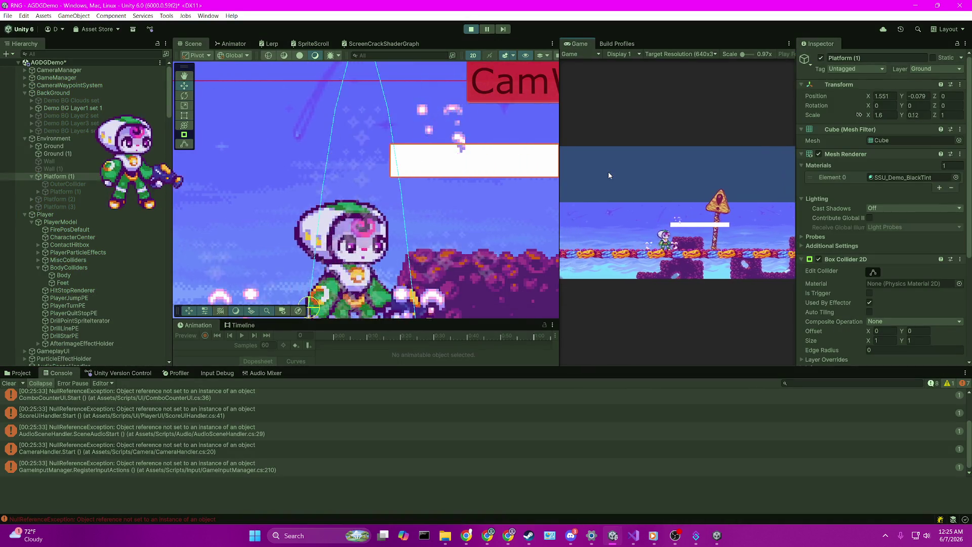
{"action": "key", "text": "Left"}
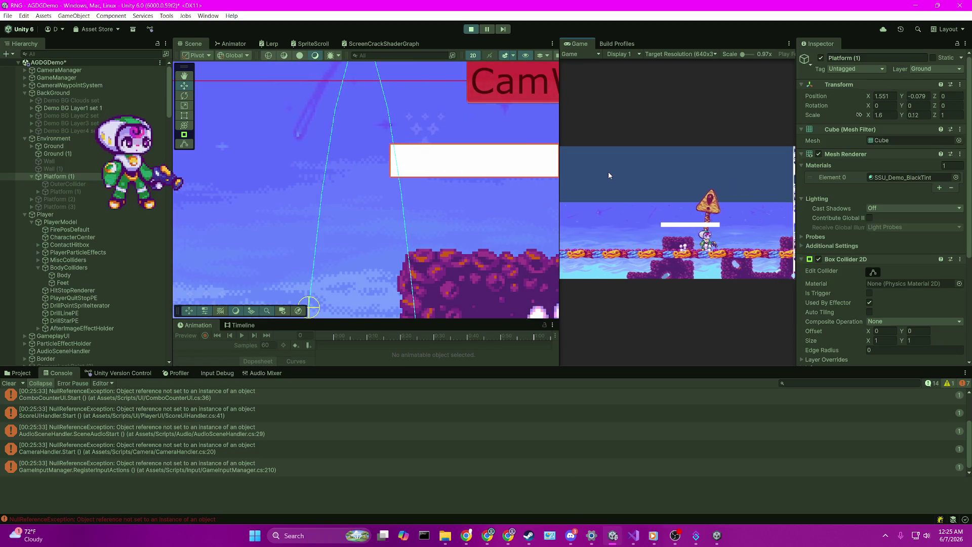
{"action": "key", "text": "Right"}
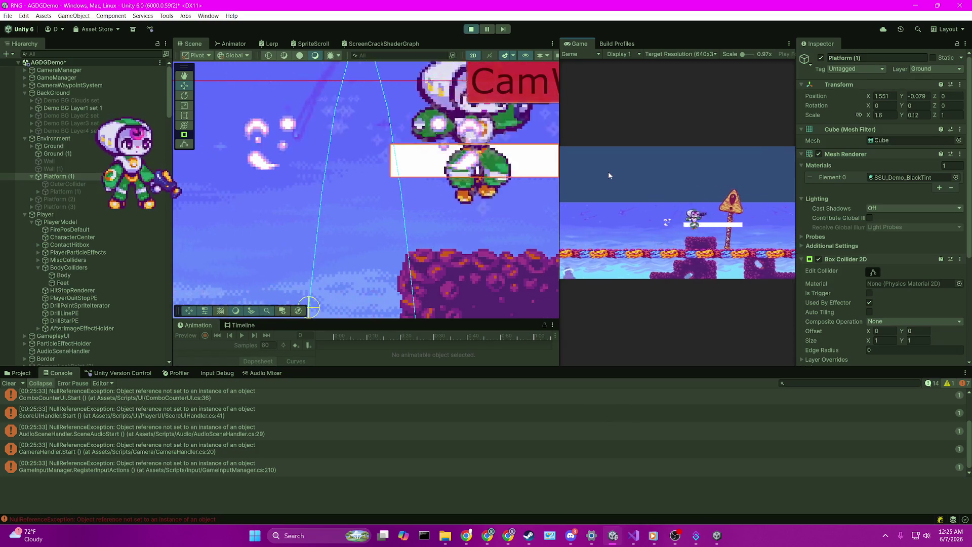
{"action": "key", "text": "space"}
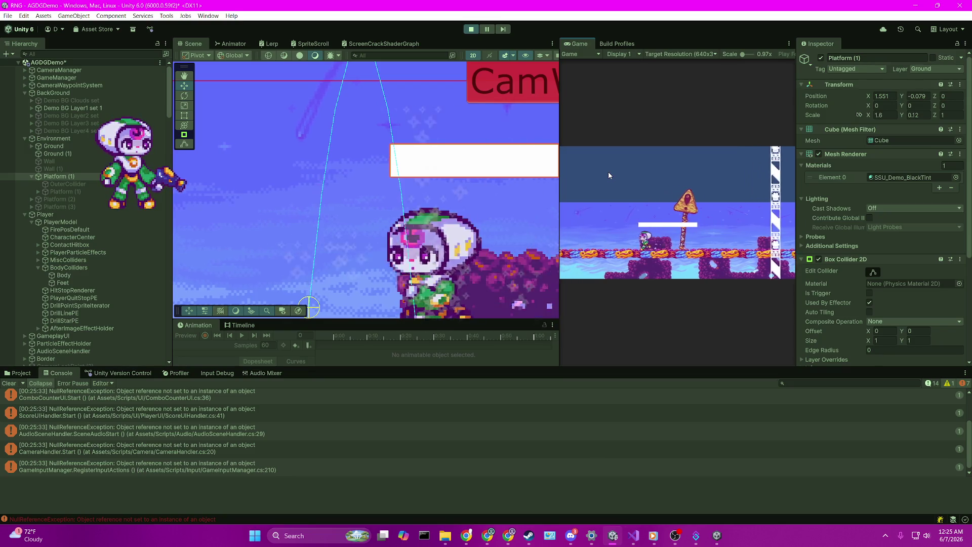
{"action": "key", "text": "Right"}
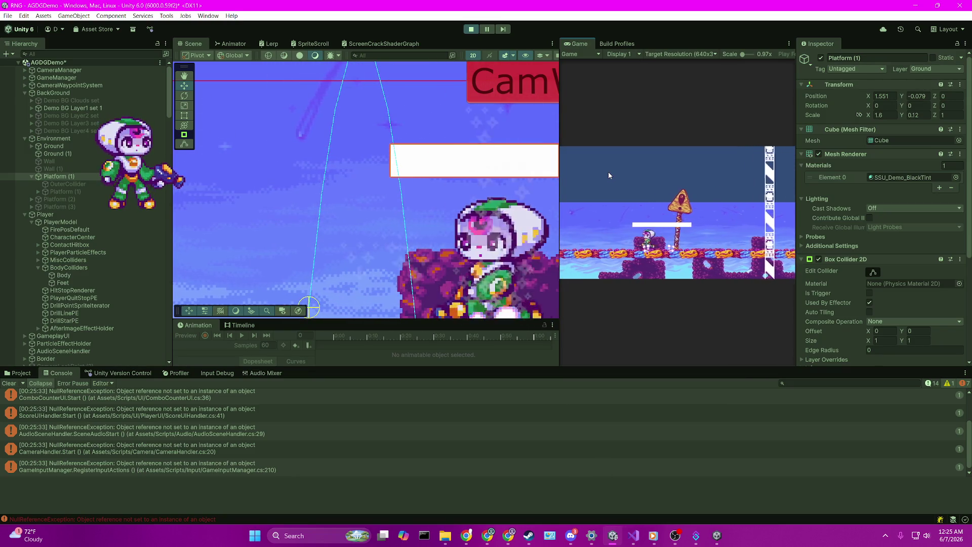
{"action": "key", "text": "space"}
{"action": "key", "text": "Right"}
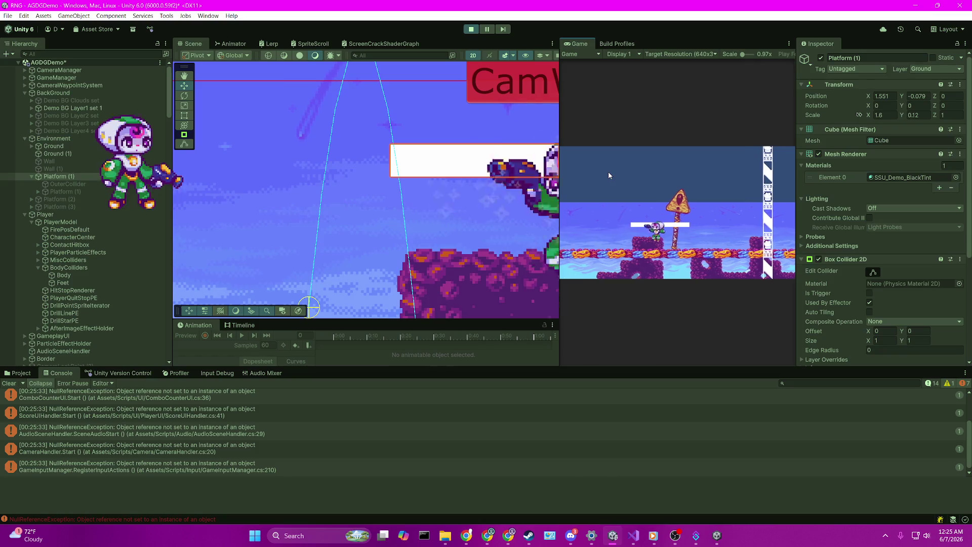
{"action": "key", "text": "space"}
{"action": "key", "text": "Left"}
{"action": "key", "text": "space"}
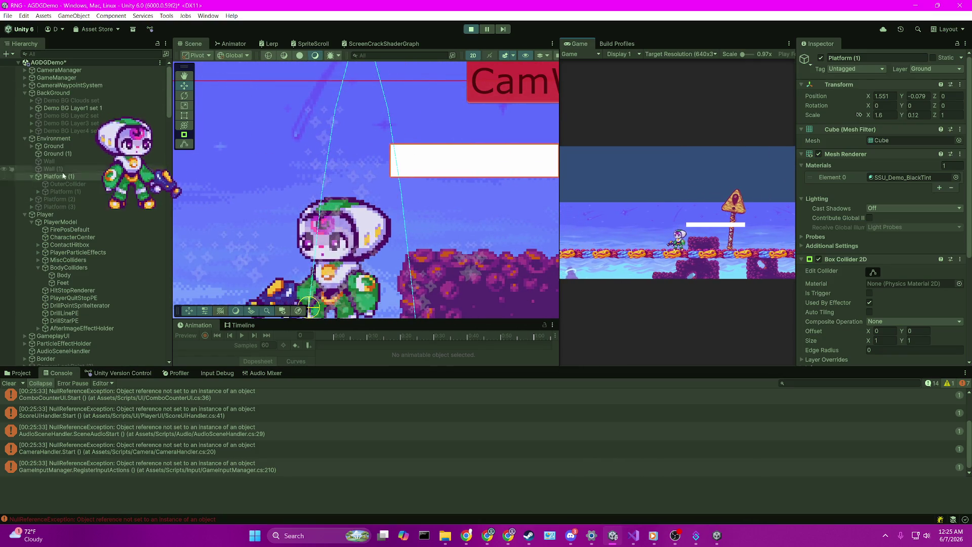
{"action": "left_click", "coordinate": [30, 177]}
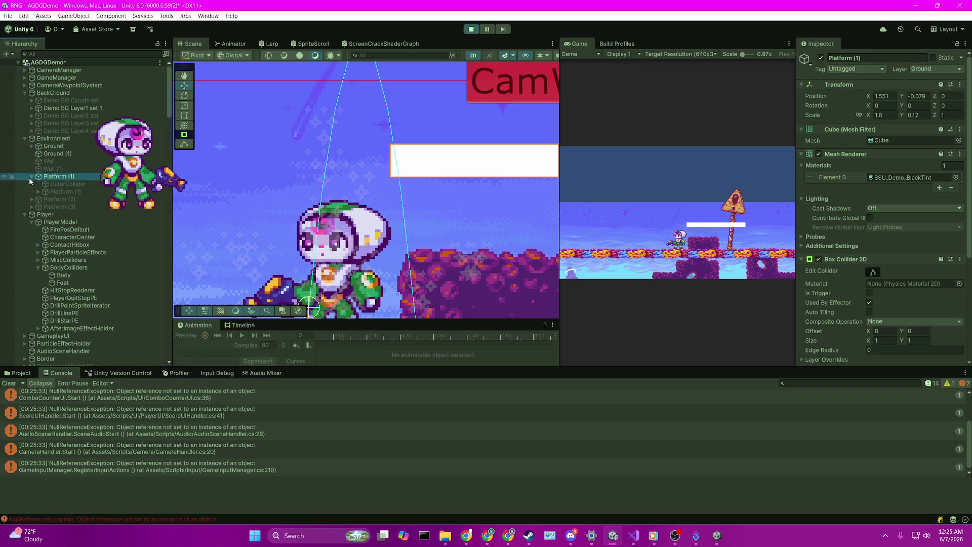
Expand Platform (1), bring the white platform into view, and shrink Box Collider 2D Size Y to 0.08
{"action": "left_click", "coordinate": [29, 176]}
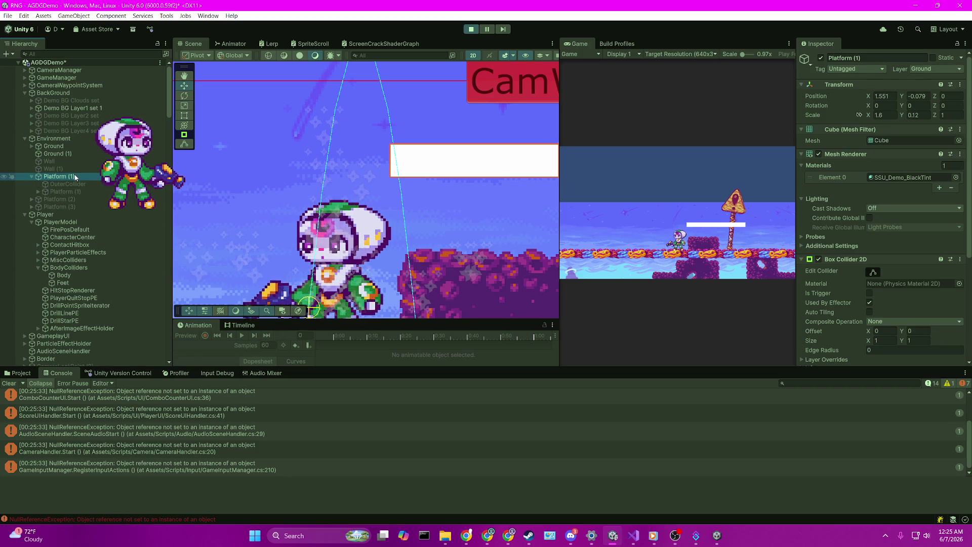
{"action": "mouse_move", "coordinate": [455, 174]}
{"action": "left_mouse_down"}
{"action": "mouse_move", "coordinate": [358, 174]}
{"action": "mouse_move", "coordinate": [309, 187]}
{"action": "left_mouse_up"}
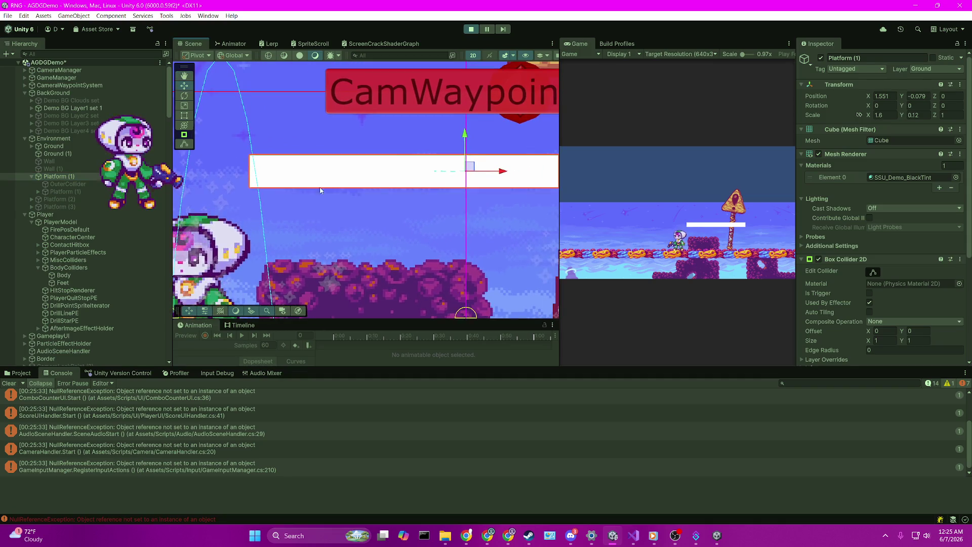
{"action": "left_click_drag", "start_coordinate": [907, 342], "coordinate": [889, 342]}
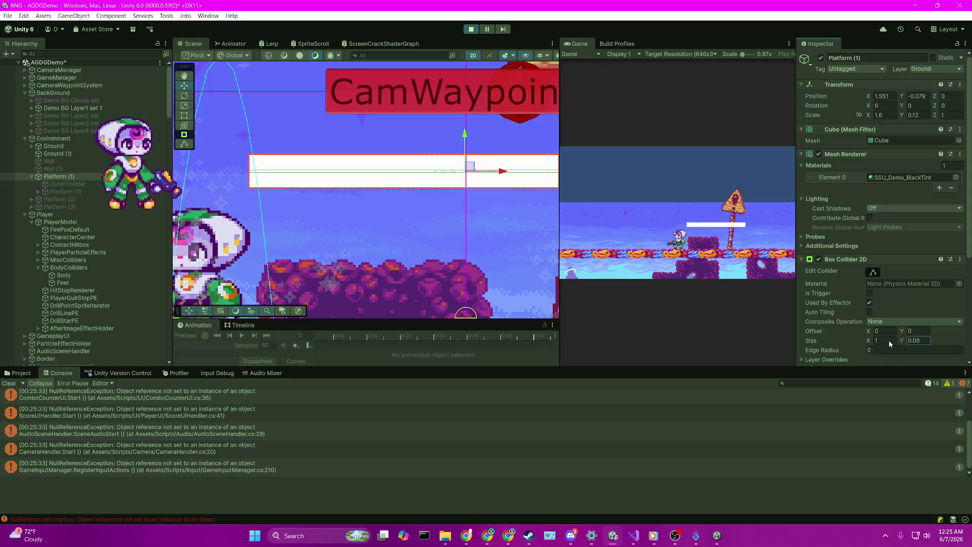
{"action": "left_click", "coordinate": [925, 339]}
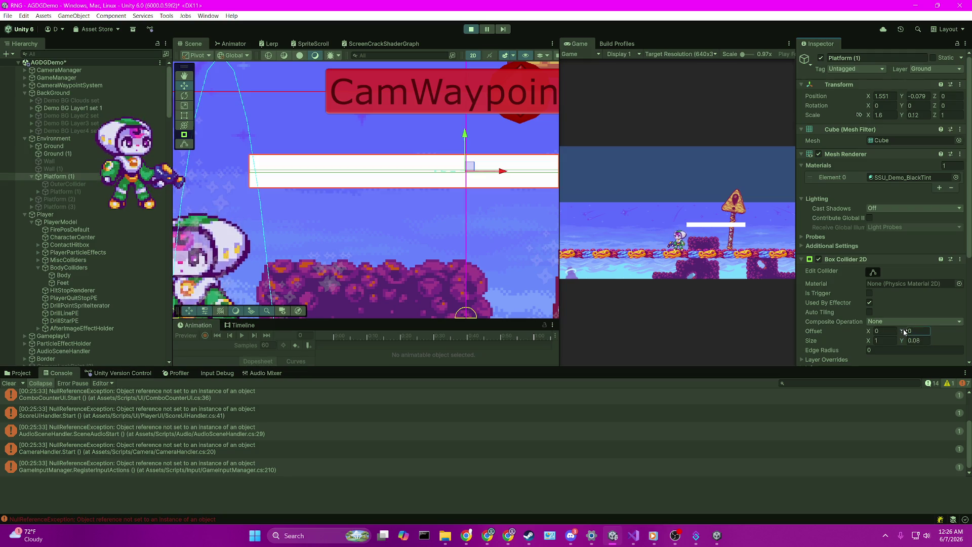
{"action": "left_click_drag", "start_coordinate": [903, 329], "coordinate": [912, 331]}
{"action": "type", "text": "0.1"}
Set the Box Collider 2D Offset Y to 0.5 so the strip sits on the platform's top
{"action": "scroll", "coordinate": [434, 120], "scroll_direction": "up", "scroll_amount": 5}
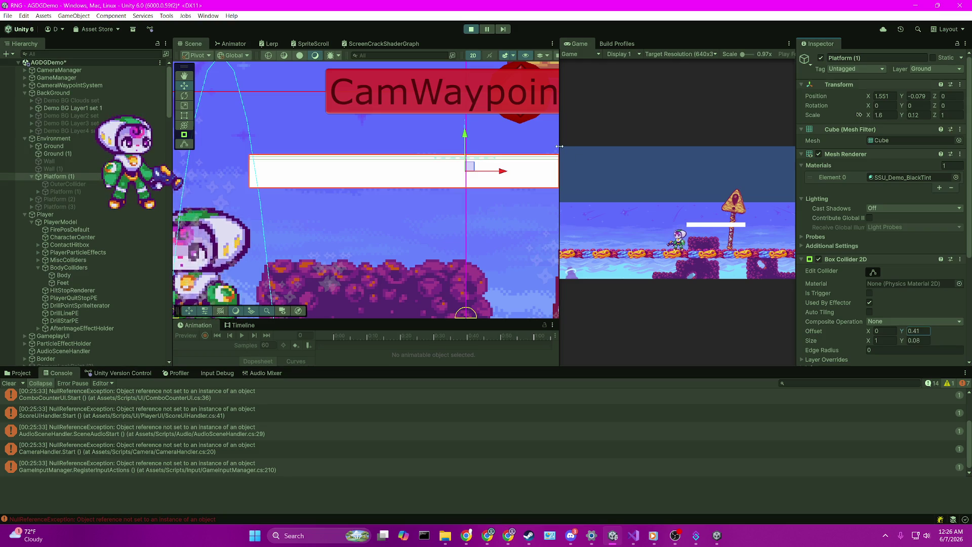
{"action": "scroll", "coordinate": [414, 256], "scroll_direction": "up", "scroll_amount": 3}
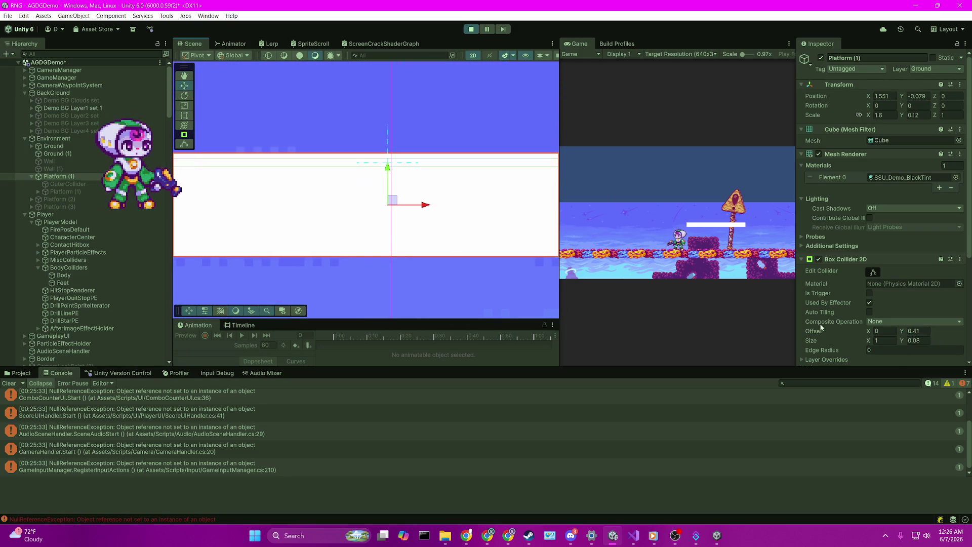
{"action": "left_click", "coordinate": [904, 333]}
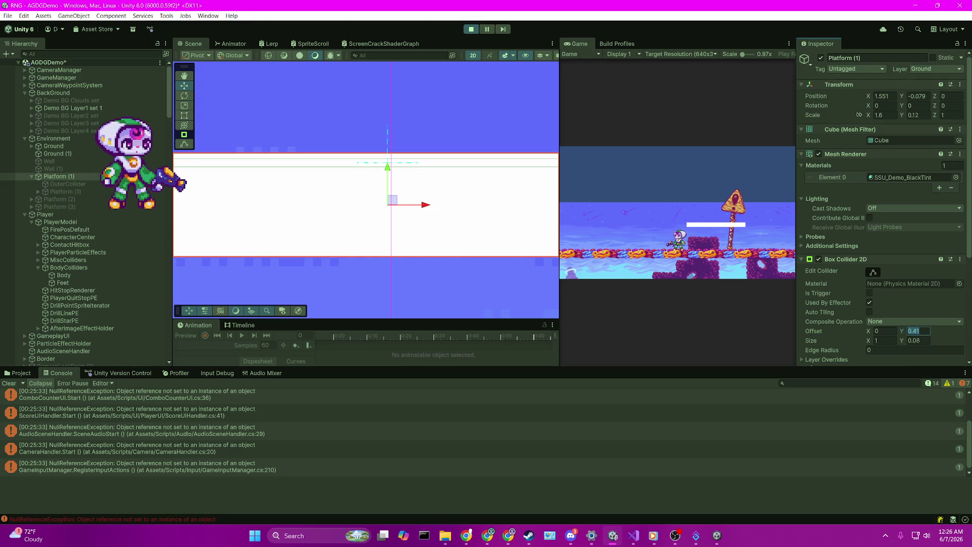
{"action": "type", "text": "42"}
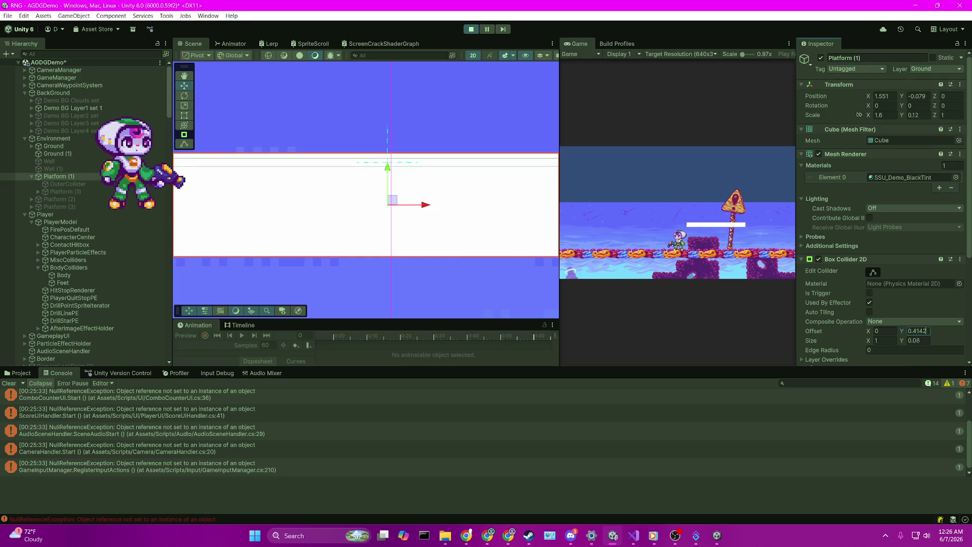
{"action": "key", "text": "BackSpace"}
{"action": "type", "text": "5"}
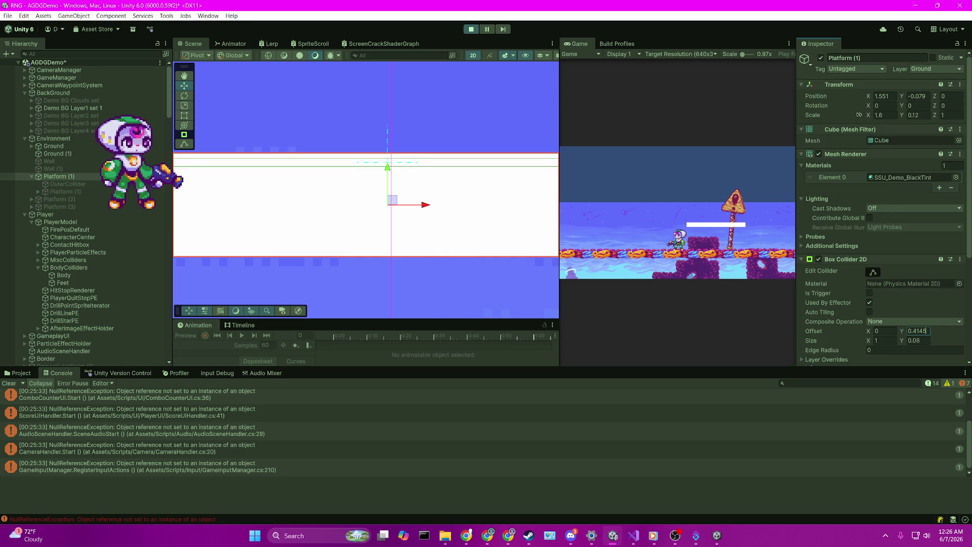
{"action": "key", "text": "BackSpace"}
{"action": "key", "text": "BackSpace"}
{"action": "key", "text": "BackSpace"}
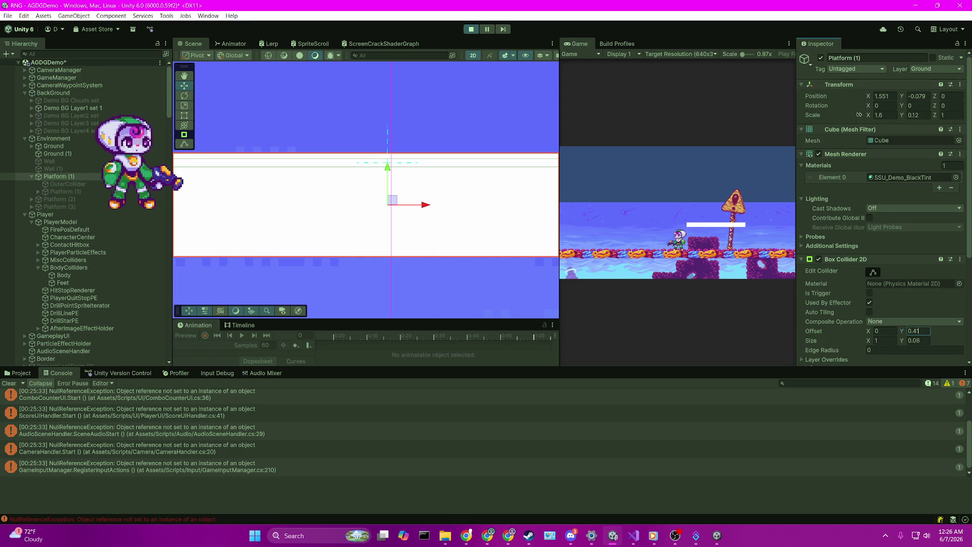
{"action": "type", "text": "6"}
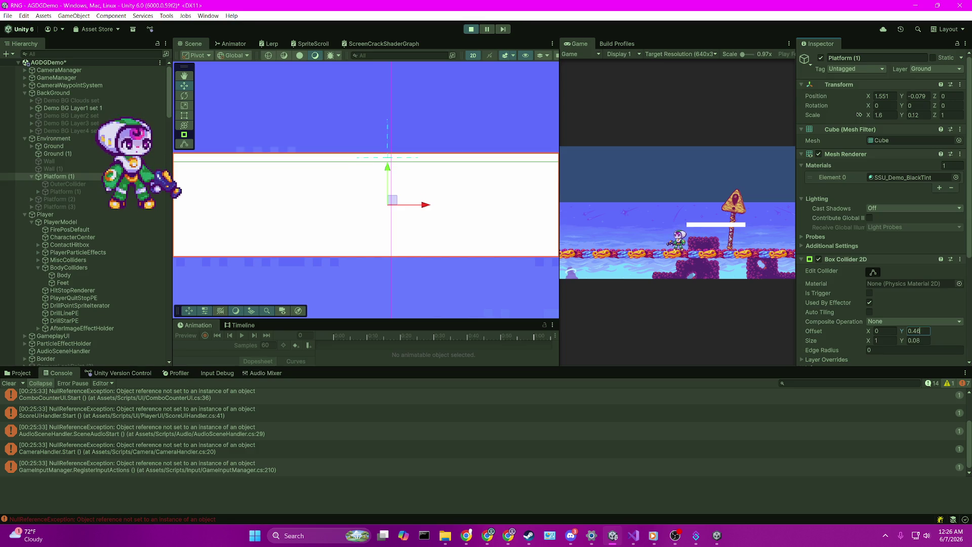
{"action": "key", "text": "BackSpace"}
{"action": "key", "text": "BackSpace"}
{"action": "type", "text": "5"}
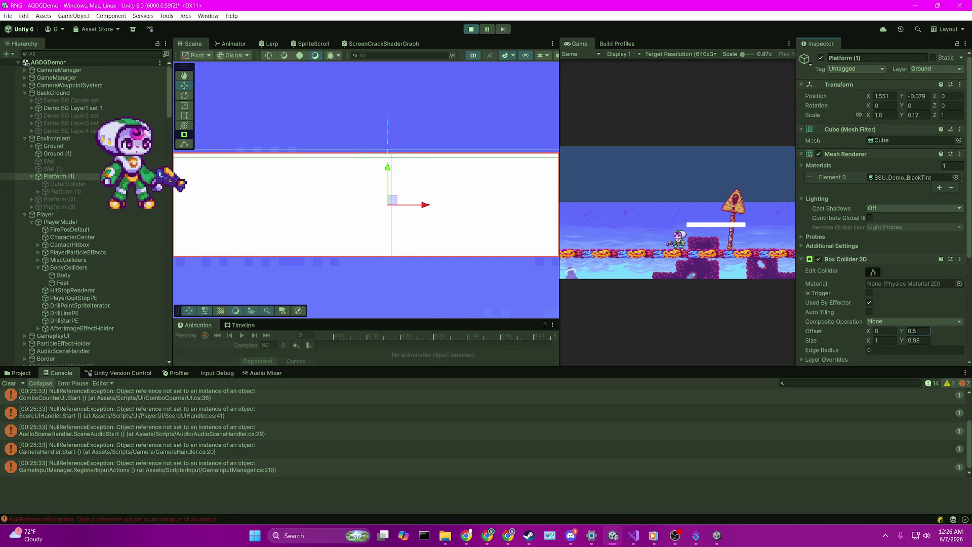
{"action": "left_click", "coordinate": [500, 96]}
{"action": "scroll", "coordinate": [487, 238], "scroll_direction": "down", "scroll_amount": 5}
{"action": "scroll", "coordinate": [498, 242], "scroll_direction": "down", "scroll_amount": 2}
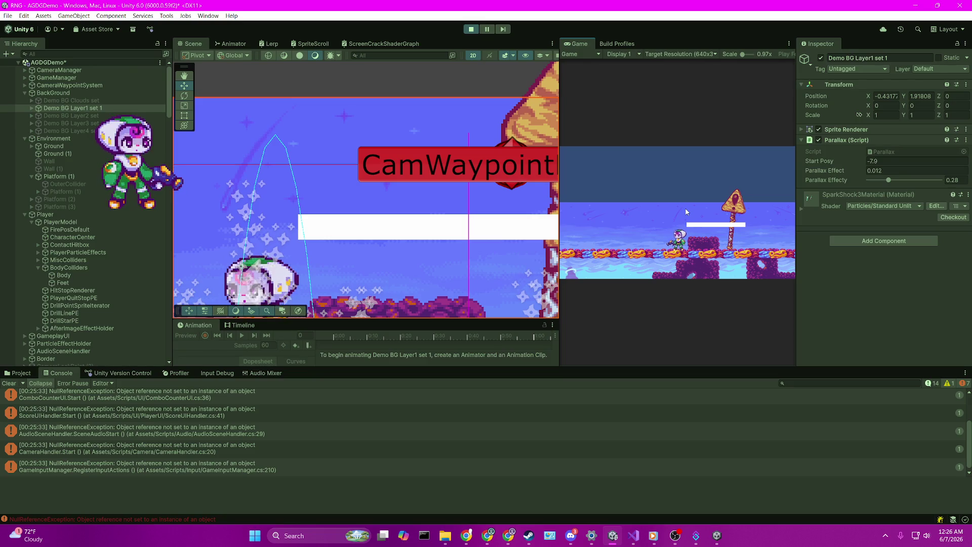
Walk the player left and right and jump it onto the white platform several times
{"action": "key", "text": "space"}
{"action": "key", "text": "Left"}
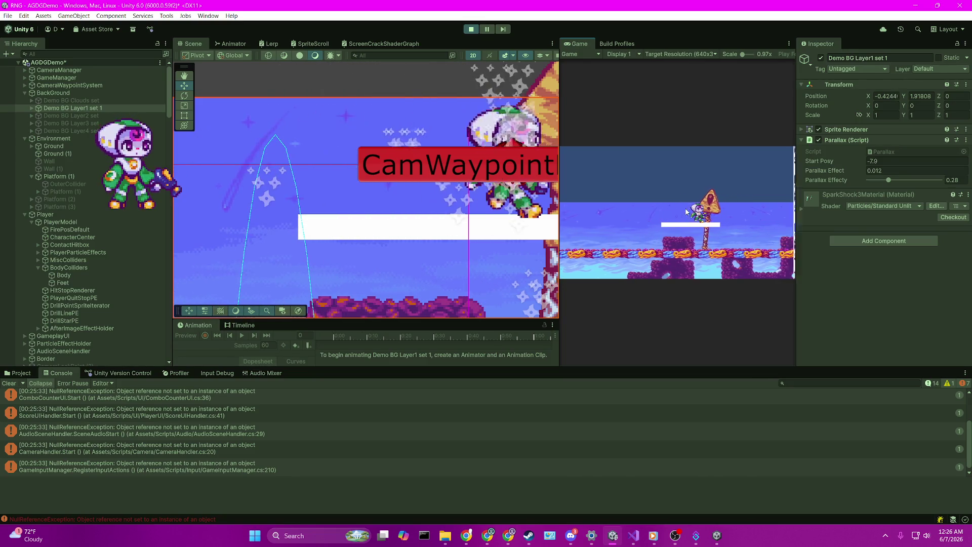
{"action": "key", "text": "Right"}
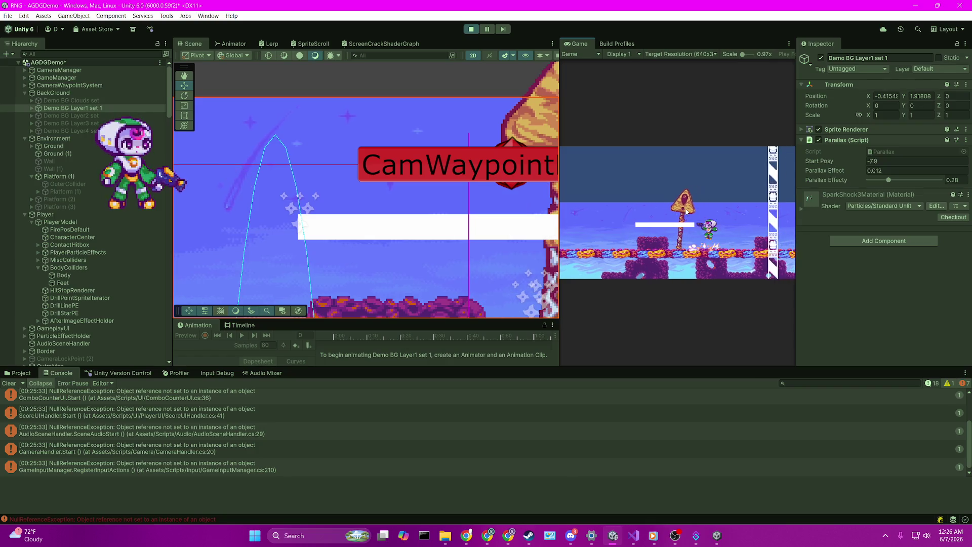
{"action": "key", "text": "Left"}
{"action": "key", "text": "space"}
{"action": "key", "text": "Right"}
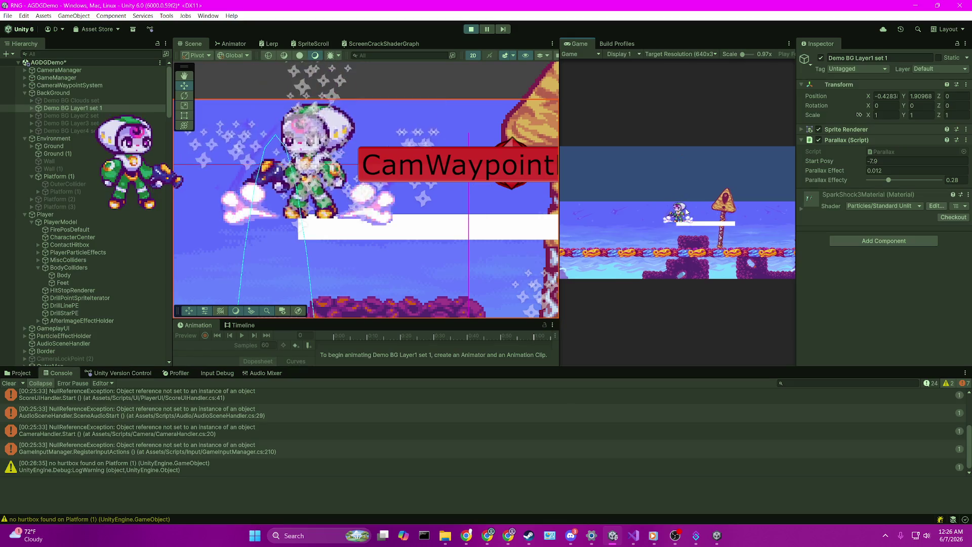
{"action": "key", "text": "Left"}
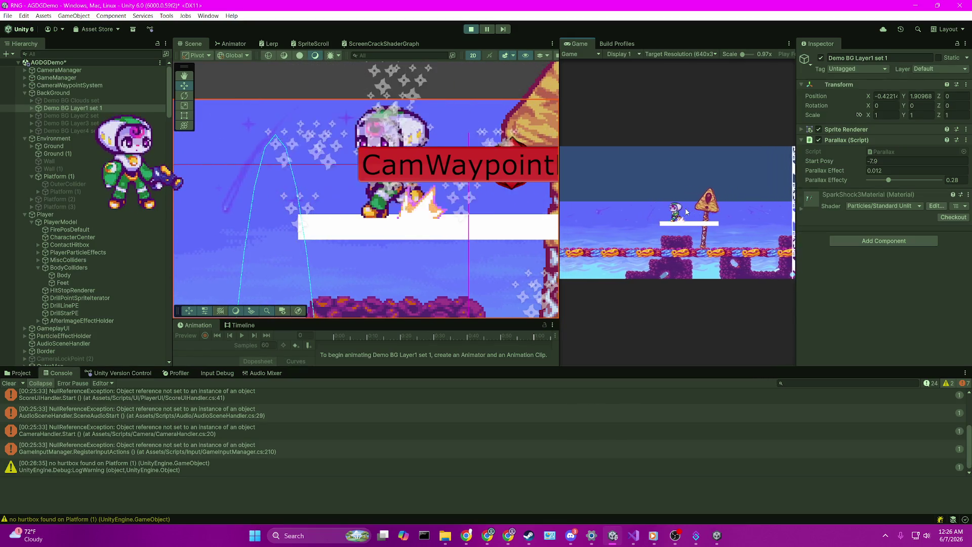
{"action": "key", "text": "Left"}
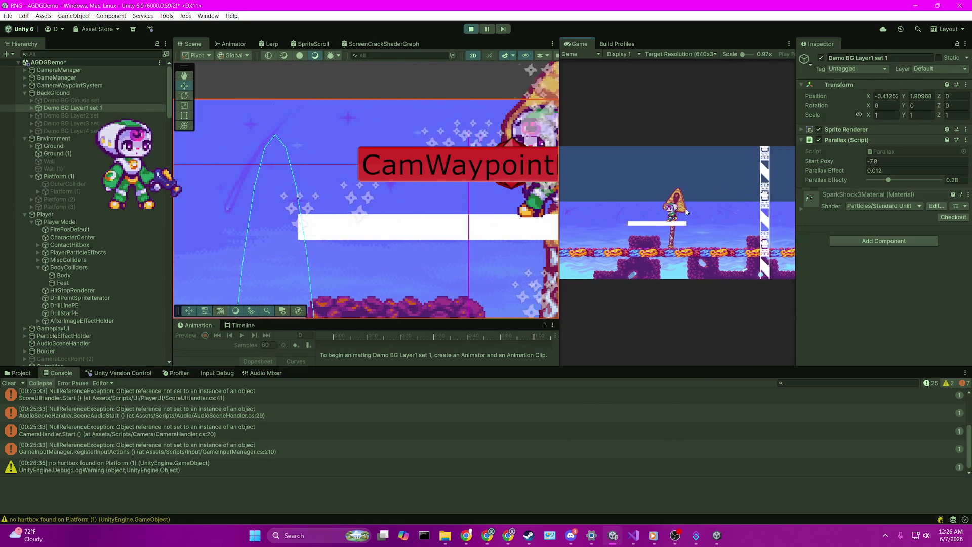
{"action": "key", "text": "Left"}
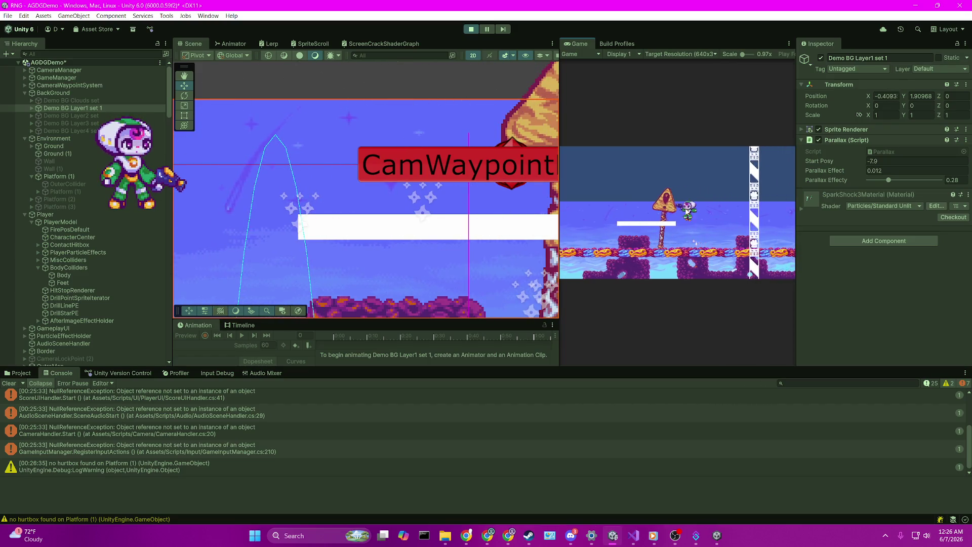
{"action": "key", "text": "Right"}
{"action": "key", "text": "space"}
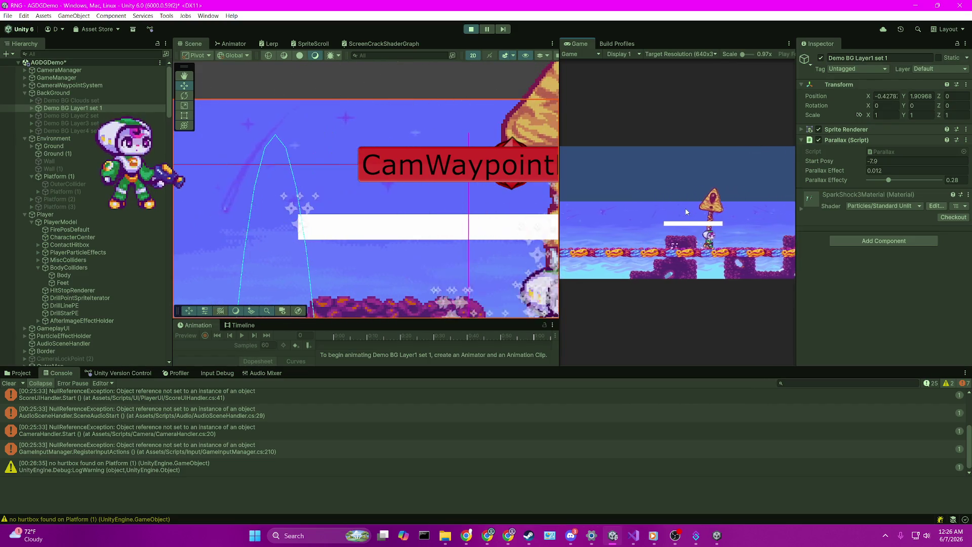
{"action": "key", "text": "Right"}
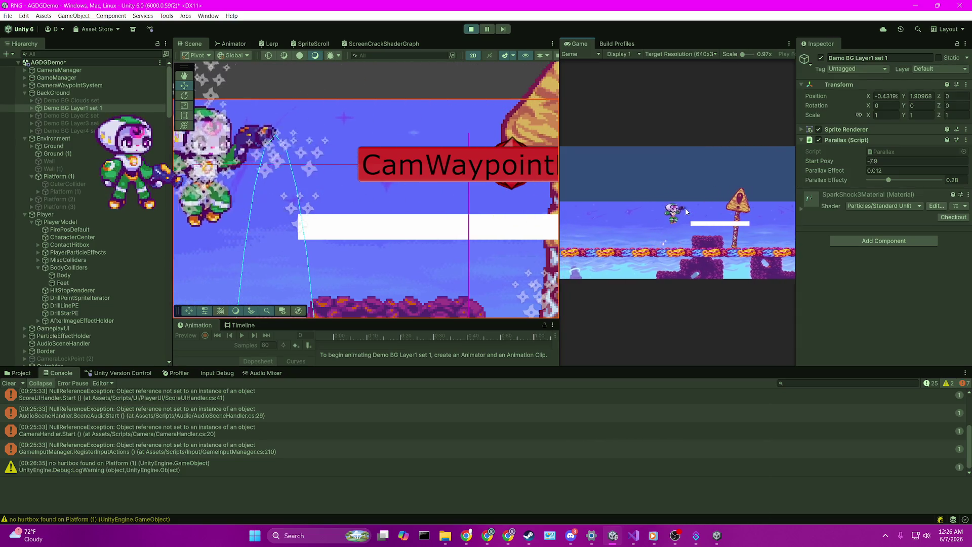
{"action": "key", "text": "Left"}
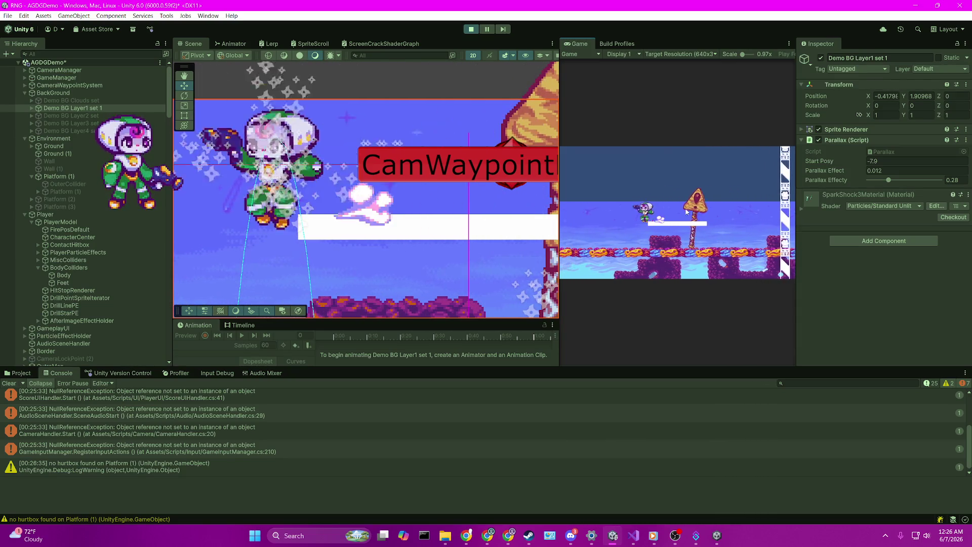
{"action": "key", "text": "Left"}
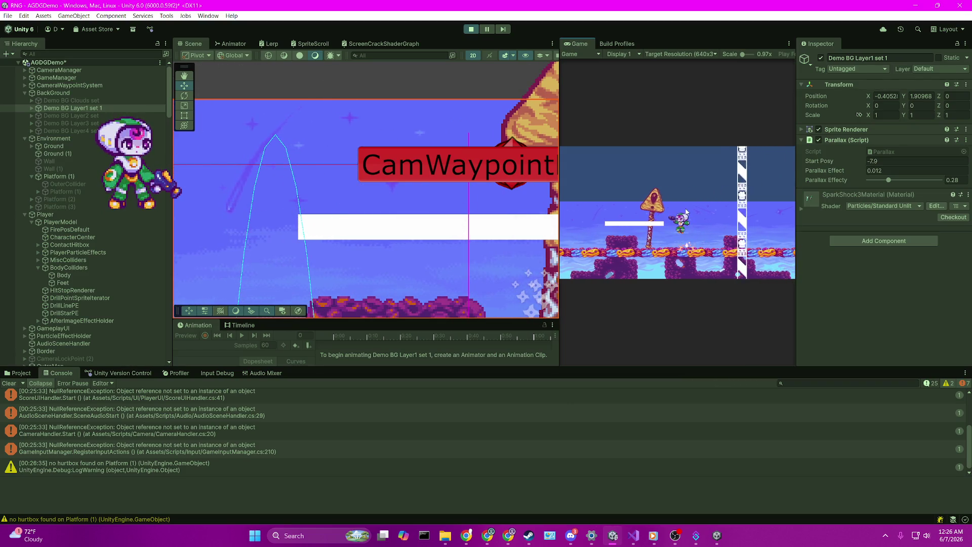
{"action": "key", "text": "Right"}
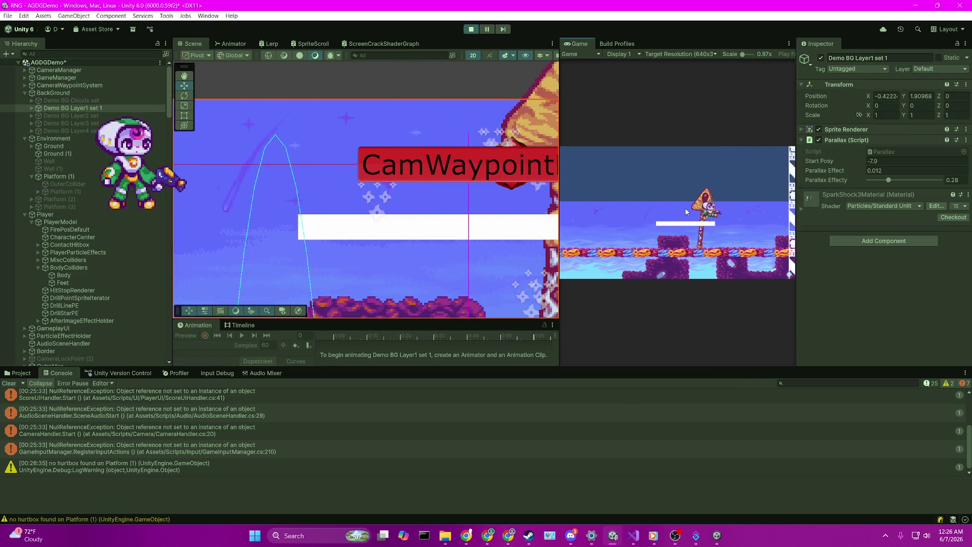
{"action": "key", "text": "space"}
{"action": "key", "text": "Left"}
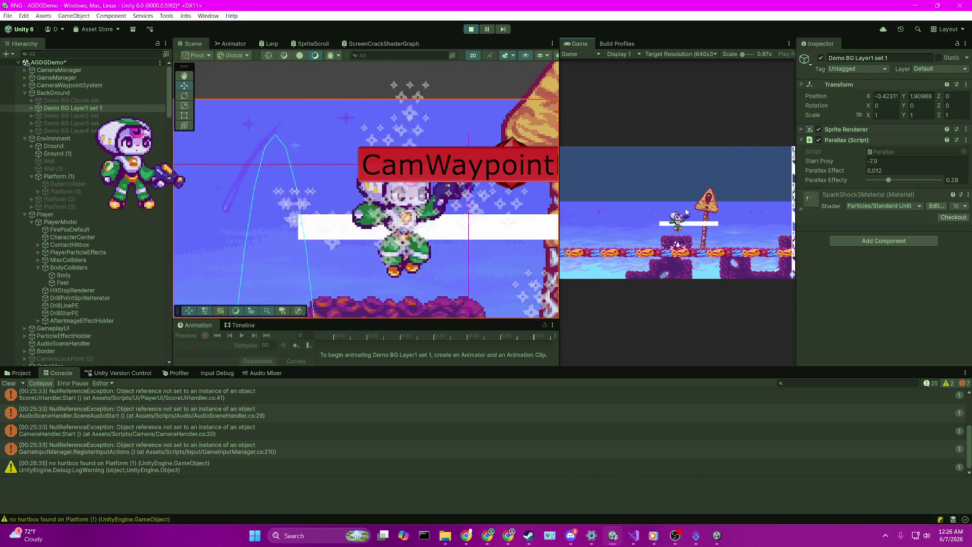
{"action": "key", "text": "space"}
{"action": "key", "text": "Right"}
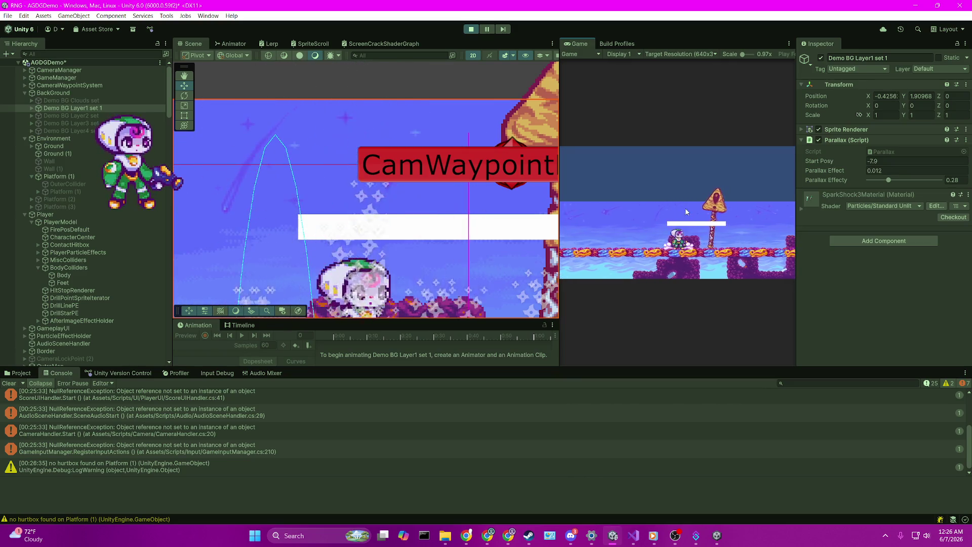
Drop down through the platform and jump back up, landing on it repeatedly
{"action": "key", "text": "Down"}
{"action": "key", "text": "space"}
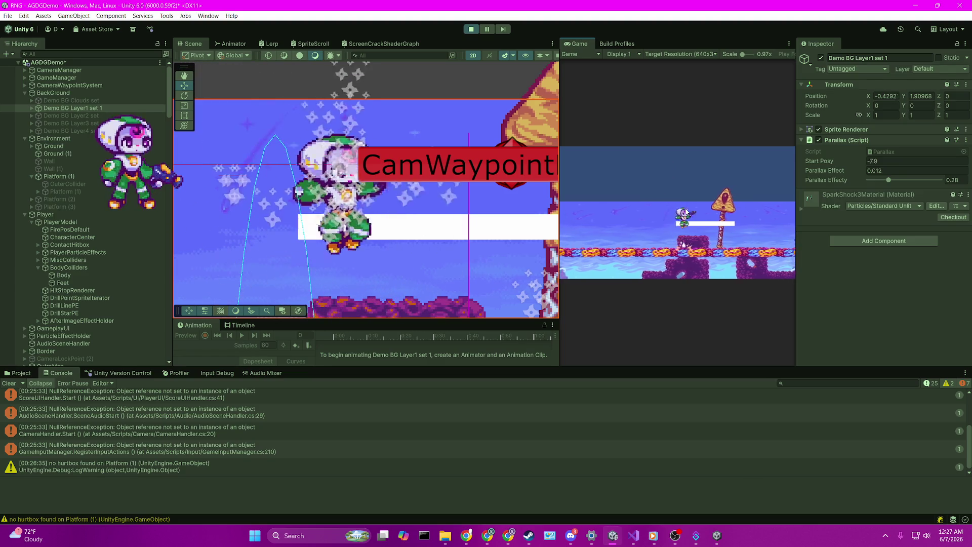
{"action": "key", "text": "Down"}
{"action": "key", "text": "space"}
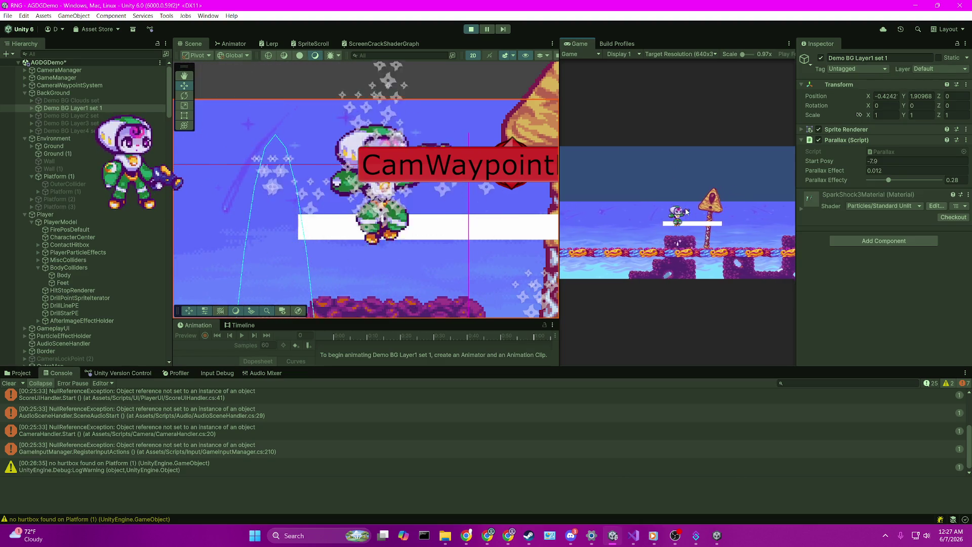
{"action": "key", "text": "space"}
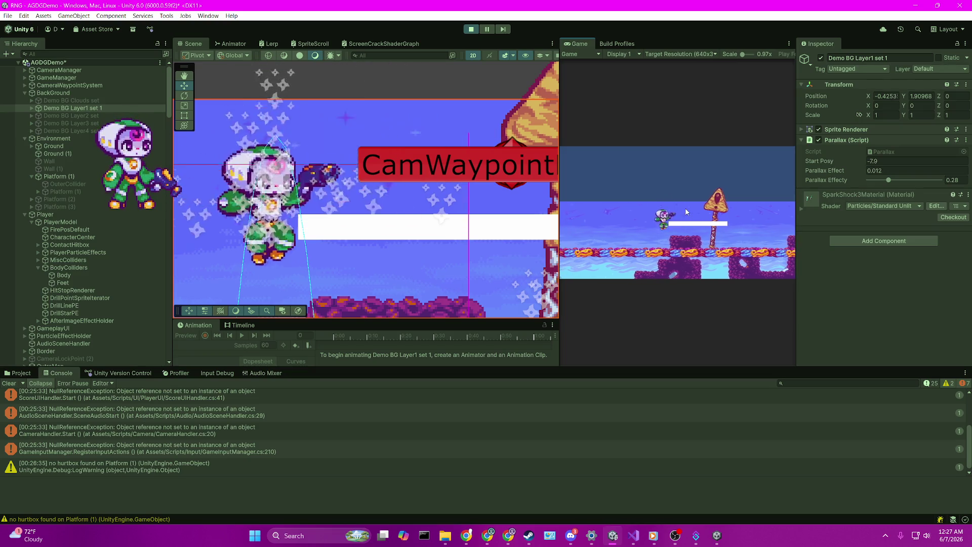
{"action": "key", "text": "space"}
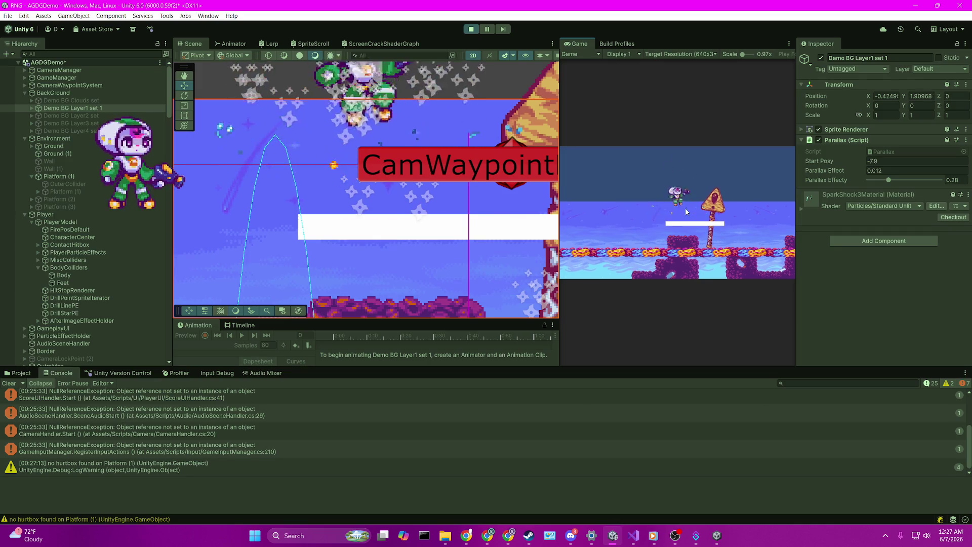
{"action": "key", "text": "space"}
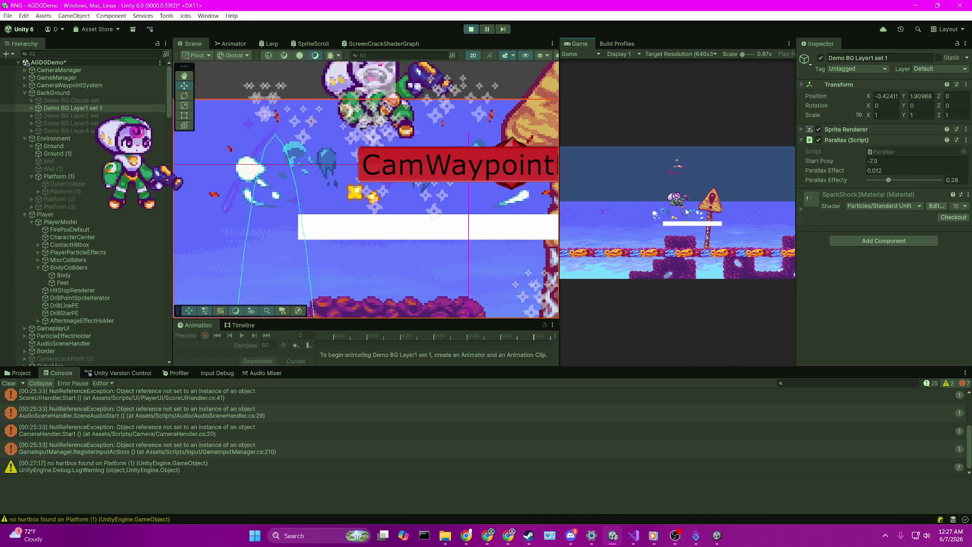
{"action": "key", "text": "space"}
{"action": "key", "text": "space"}
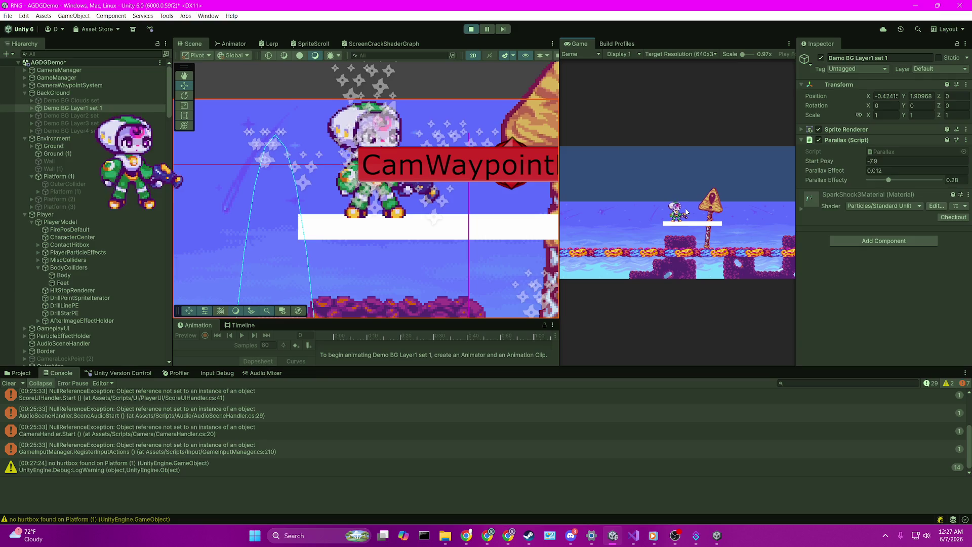
{"action": "key", "text": "space"}
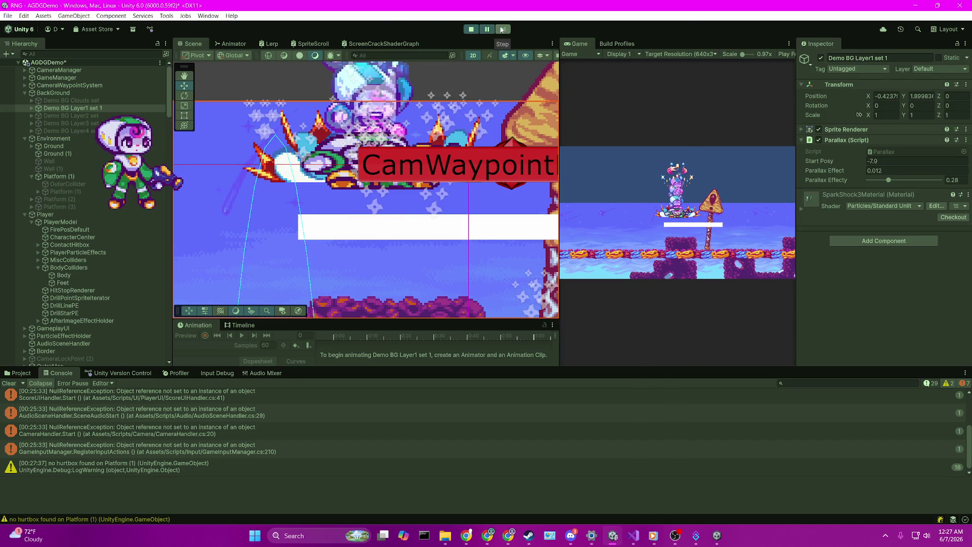
Widen the Game view and frame the selected Player in the Scene view
{"action": "scroll", "coordinate": [432, 183], "scroll_direction": "up", "scroll_amount": 5}
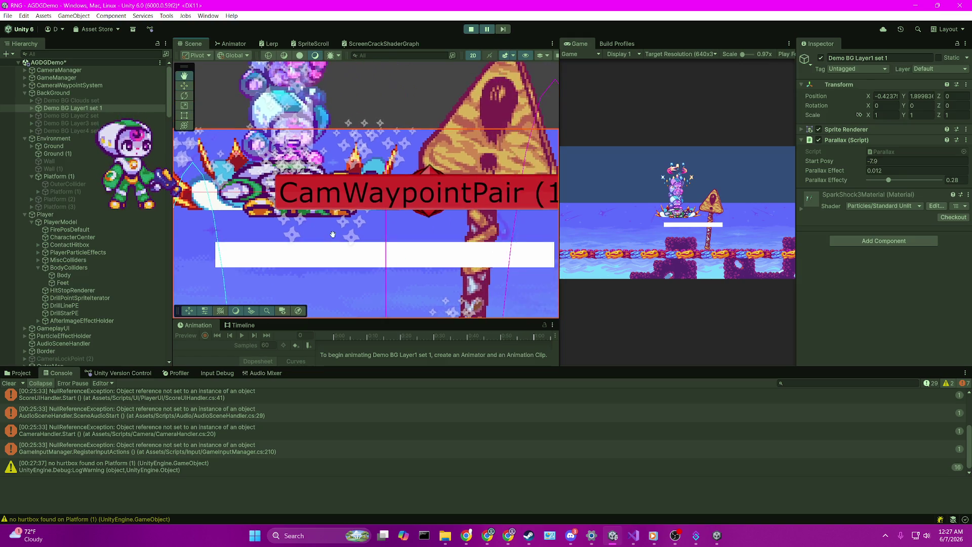
{"action": "scroll", "coordinate": [324, 208], "scroll_direction": "down", "scroll_amount": 1}
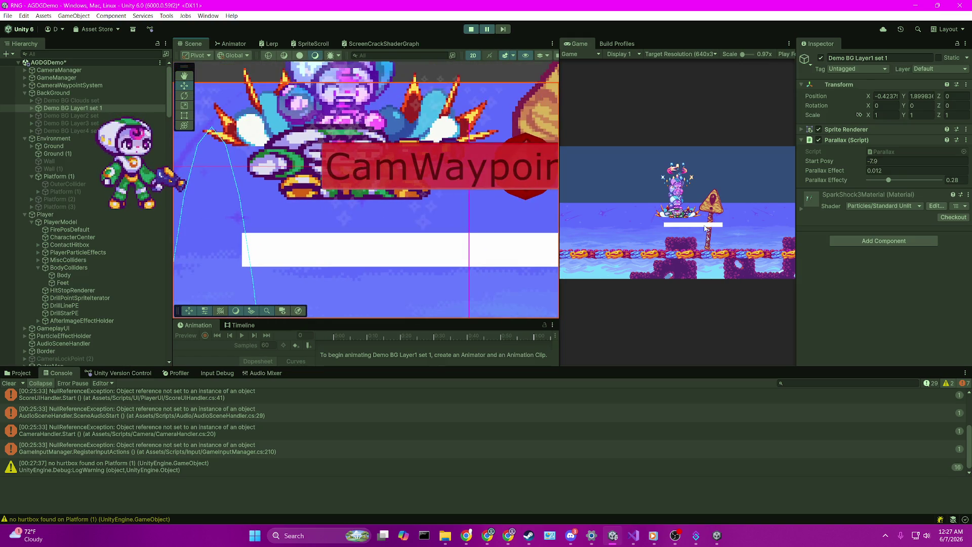
{"action": "mouse_move", "coordinate": [558, 204]}
{"action": "left_mouse_down"}
{"action": "mouse_move", "coordinate": [219, 201]}
{"action": "mouse_move", "coordinate": [678, 203]}
{"action": "left_mouse_up"}
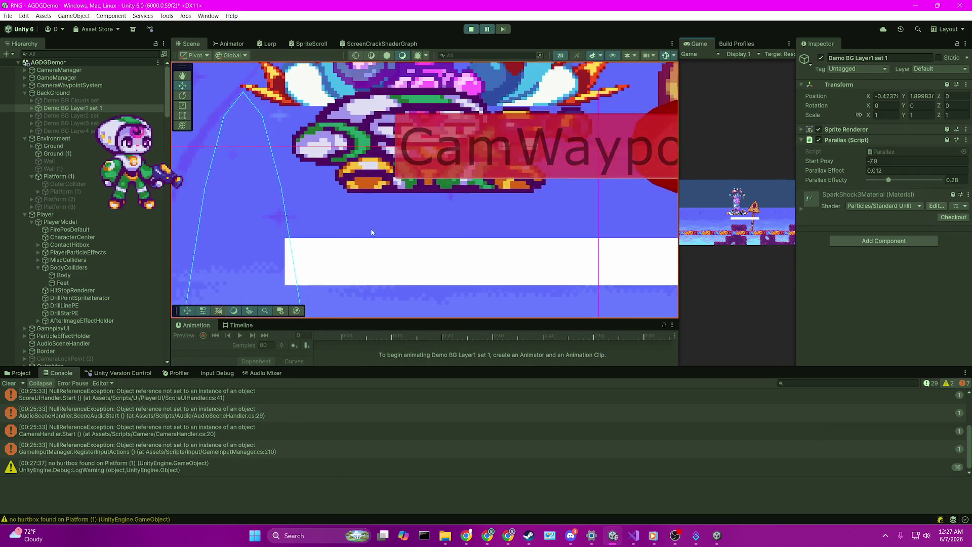
{"action": "scroll", "coordinate": [371, 232], "scroll_direction": "up", "scroll_amount": 3}
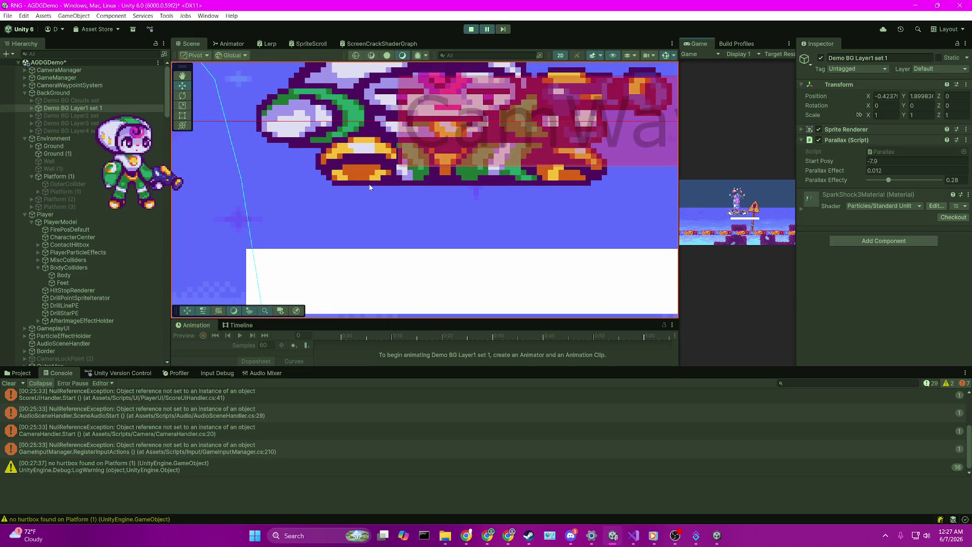
{"action": "scroll", "coordinate": [352, 174], "scroll_direction": "down", "scroll_amount": 2}
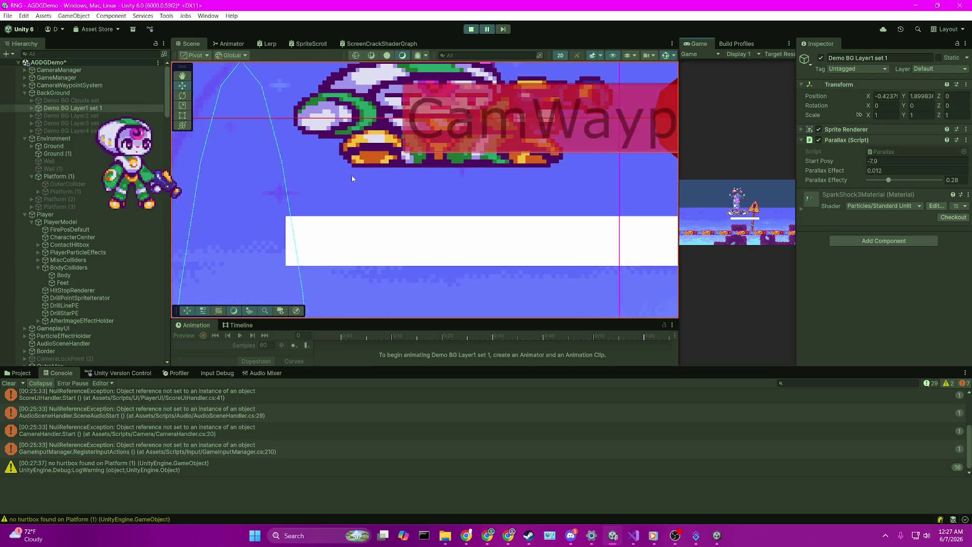
{"action": "left_click", "coordinate": [75, 215]}
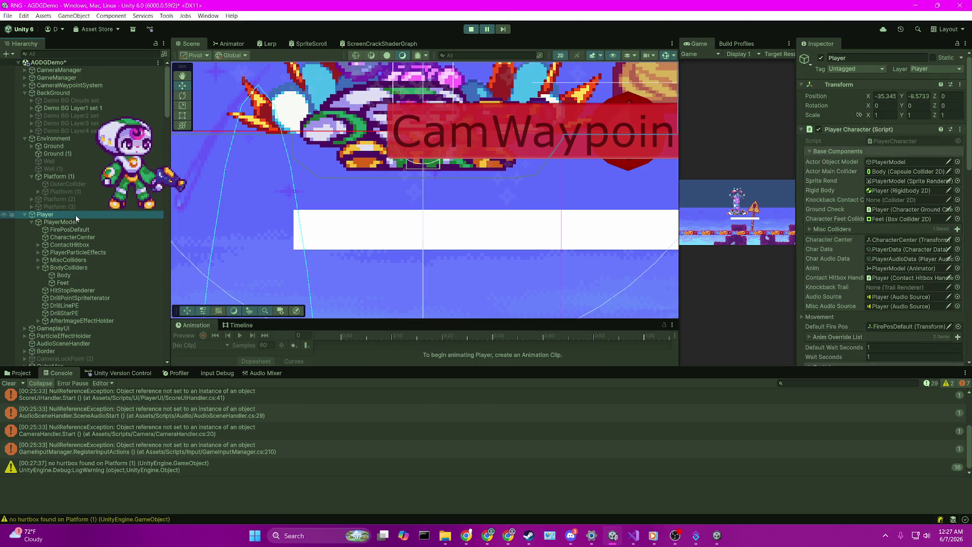
{"action": "key", "text": "f"}
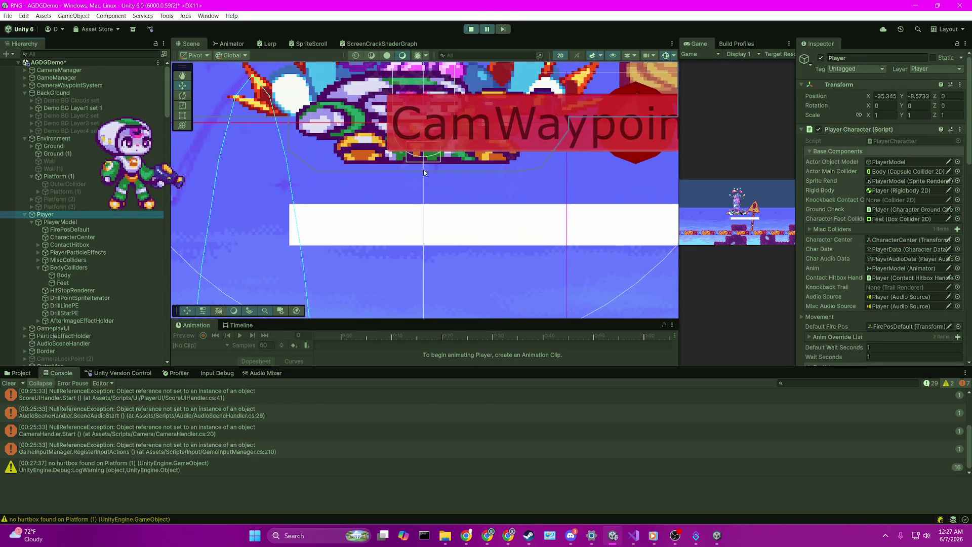
{"action": "scroll", "coordinate": [402, 230], "scroll_direction": "up", "scroll_amount": 2}
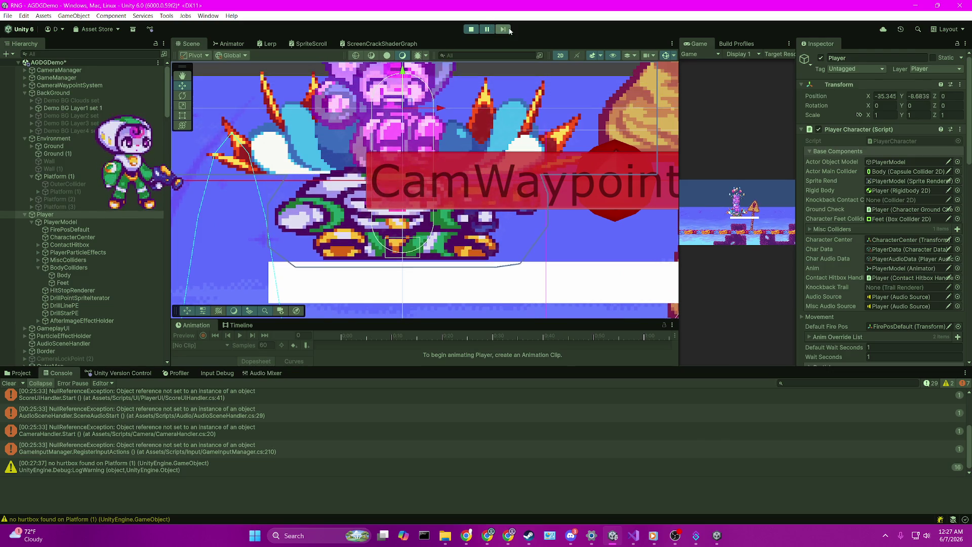
Pause the game and step it about 22 frames as the Player drops onto the platform
{"action": "left_click", "coordinate": [485, 29]}
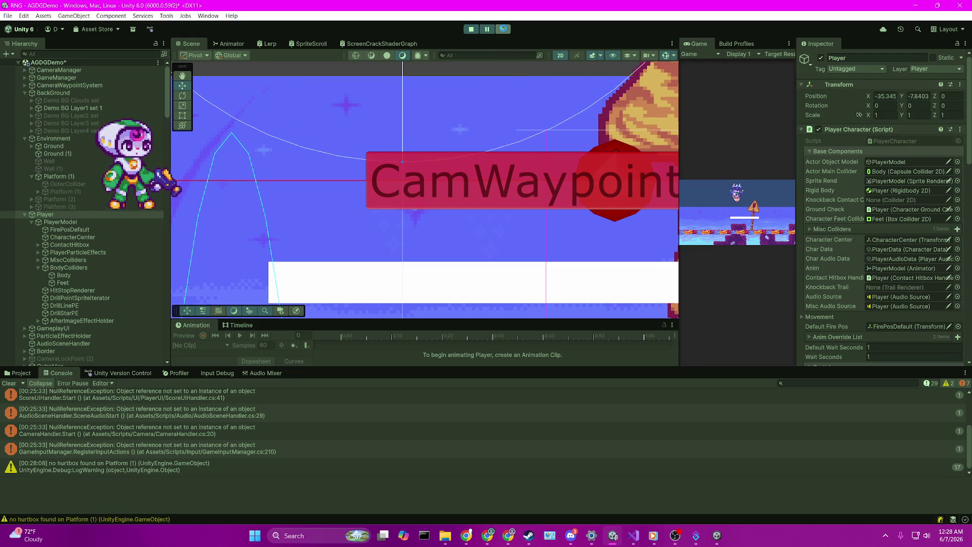
{"action": "left_click", "coordinate": [504, 29]}
{"action": "left_click", "coordinate": [503, 29]}
{"action": "left_click", "coordinate": [503, 29]}
{"action": "left_click", "coordinate": [504, 29]}
{"action": "left_click", "coordinate": [503, 30]}
{"action": "left_click", "coordinate": [503, 29]}
{"action": "left_click", "coordinate": [503, 29]}
{"action": "left_click", "coordinate": [503, 29]}
{"action": "left_click", "coordinate": [504, 30]}
{"action": "left_click", "coordinate": [504, 29]}
{"action": "left_click", "coordinate": [503, 29]}
{"action": "left_click", "coordinate": [503, 29]}
{"action": "left_click", "coordinate": [503, 29]}
{"action": "left_click", "coordinate": [504, 30]}
{"action": "left_click", "coordinate": [503, 30]}
{"action": "left_click", "coordinate": [504, 29]}
{"action": "left_click", "coordinate": [503, 29]}
{"action": "left_click", "coordinate": [504, 29]}
{"action": "left_click", "coordinate": [503, 30]}
{"action": "left_click", "coordinate": [503, 29]}
{"action": "left_click", "coordinate": [504, 29]}
{"action": "left_click", "coordinate": [503, 30]}
{"action": "left_click", "coordinate": [503, 30]}
{"action": "left_click", "coordinate": [503, 30]}
{"action": "left_click", "coordinate": [504, 29]}
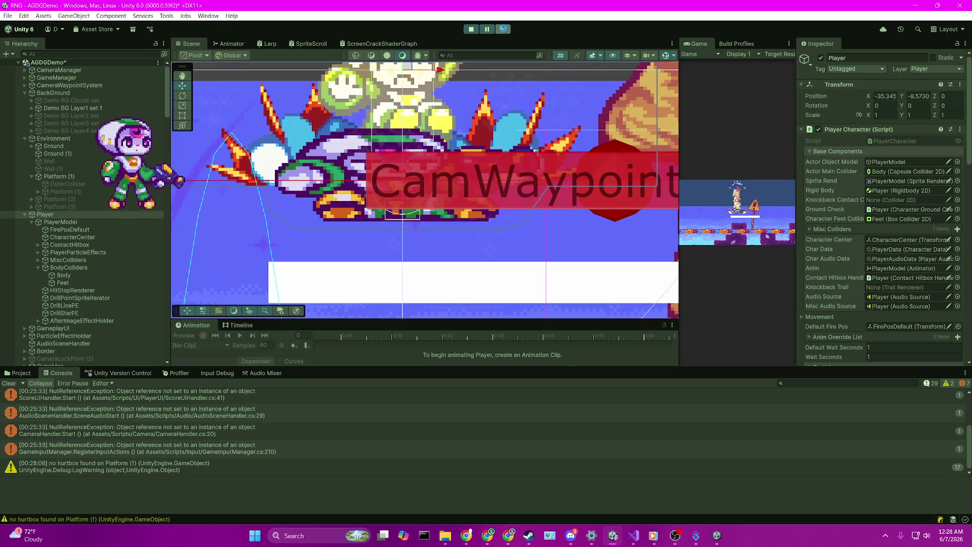
{"action": "left_click", "coordinate": [503, 29]}
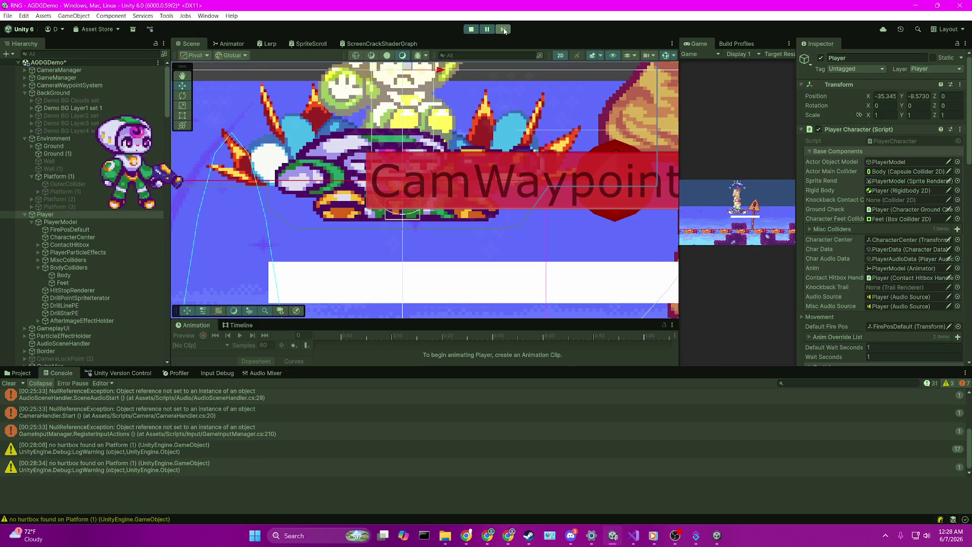
{"action": "left_click", "coordinate": [56, 244]}
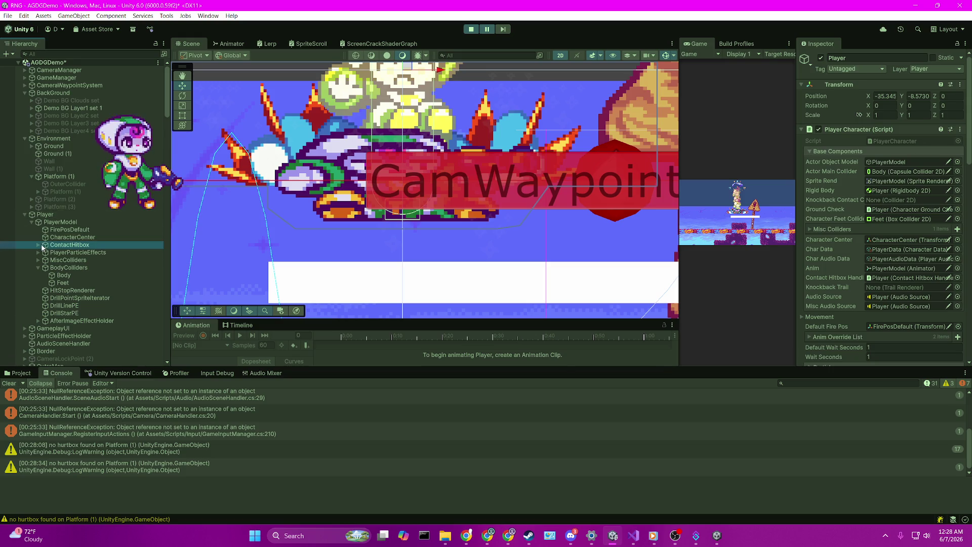
Toggle ContactHitbox's Box Collider 2D off and back on, then resume the game
{"action": "left_click", "coordinate": [38, 244]}
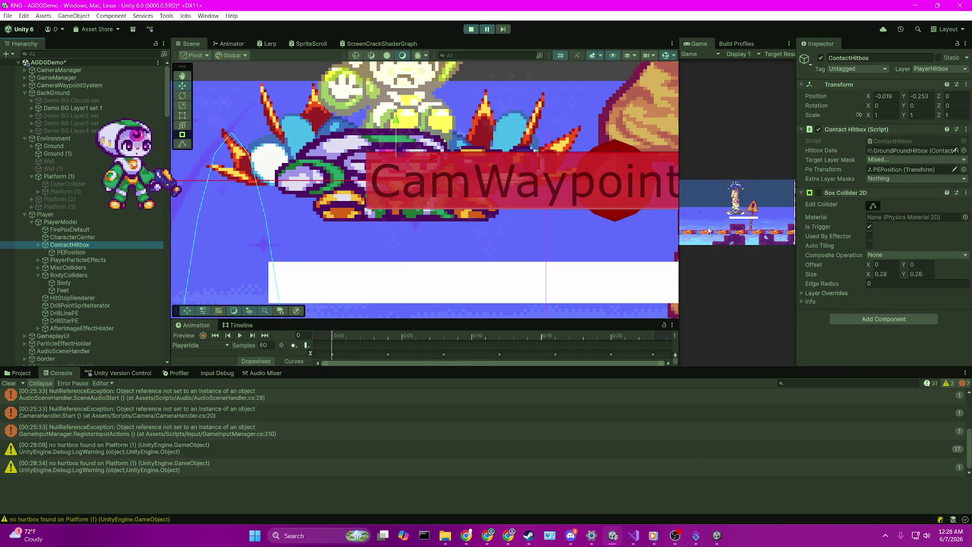
{"action": "left_click", "coordinate": [819, 193]}
{"action": "left_click", "coordinate": [819, 193]}
{"action": "left_click", "coordinate": [487, 29]}
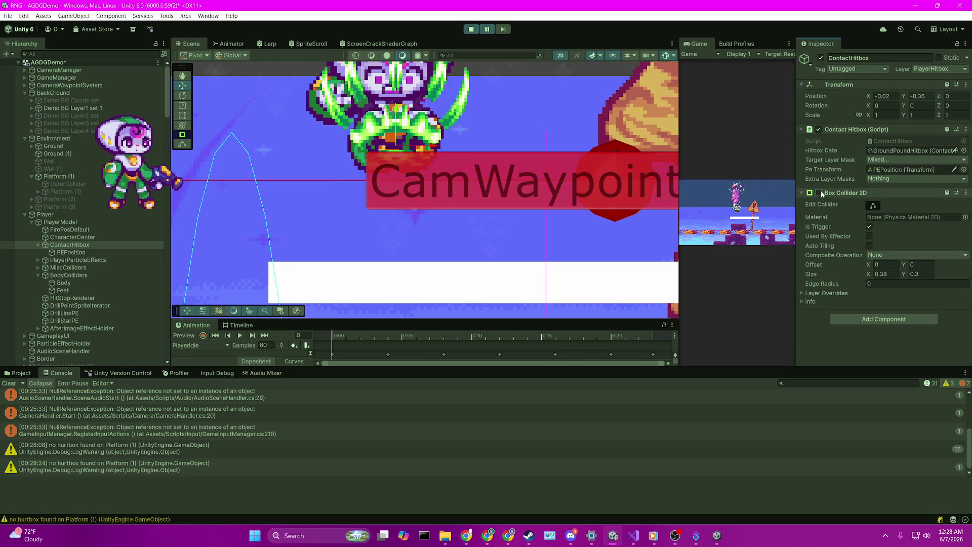
Step the paused game forward nine frames, then resume playing
{"action": "left_click", "coordinate": [506, 31]}
{"action": "left_click", "coordinate": [507, 30]}
{"action": "left_click", "coordinate": [507, 30]}
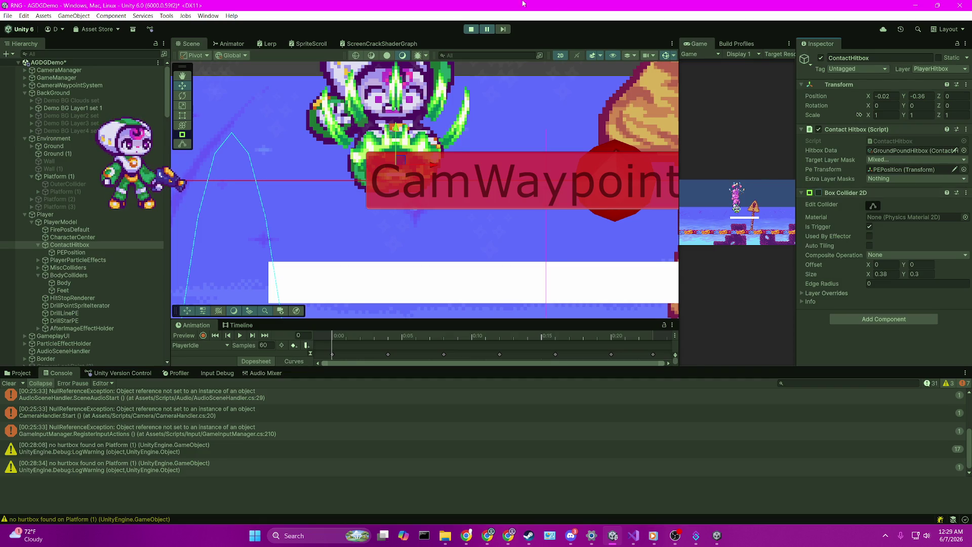
{"action": "left_click", "coordinate": [508, 31]}
{"action": "left_click", "coordinate": [507, 31]}
{"action": "left_click", "coordinate": [506, 31]}
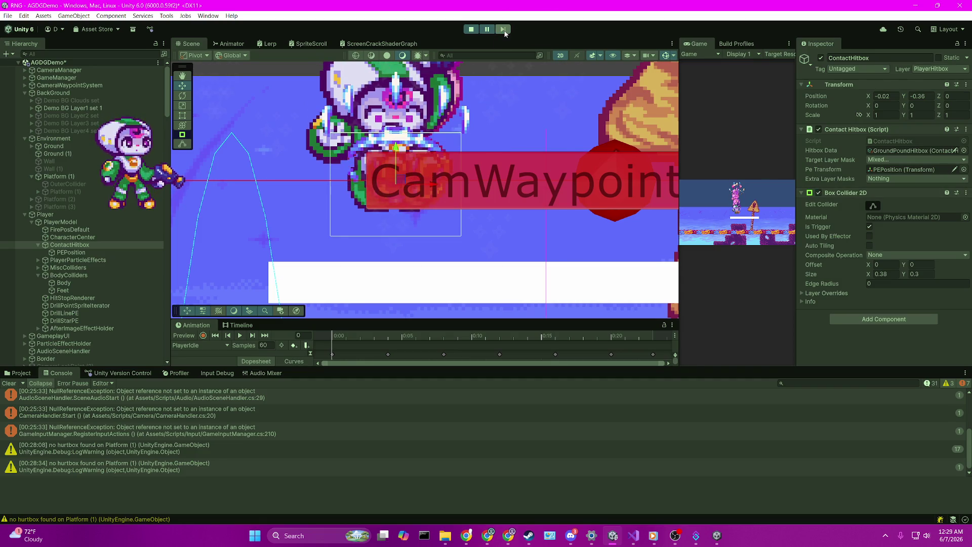
{"action": "left_click", "coordinate": [505, 33]}
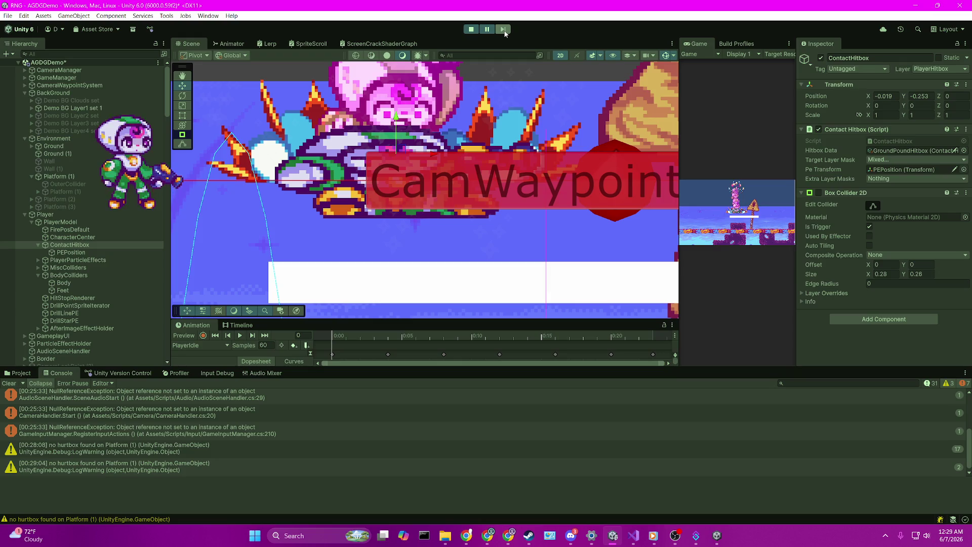
{"action": "left_click", "coordinate": [505, 34]}
{"action": "left_click", "coordinate": [505, 33]}
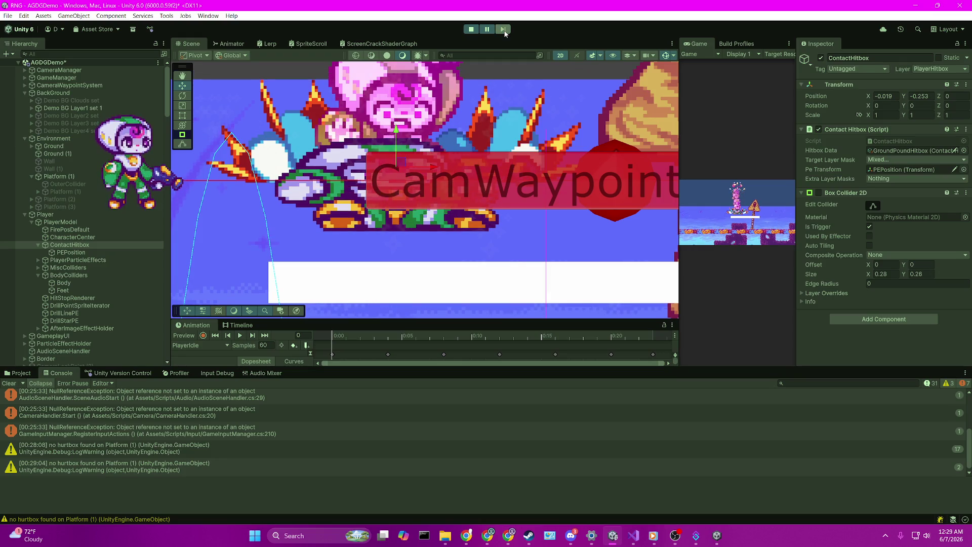
{"action": "left_click", "coordinate": [487, 30]}
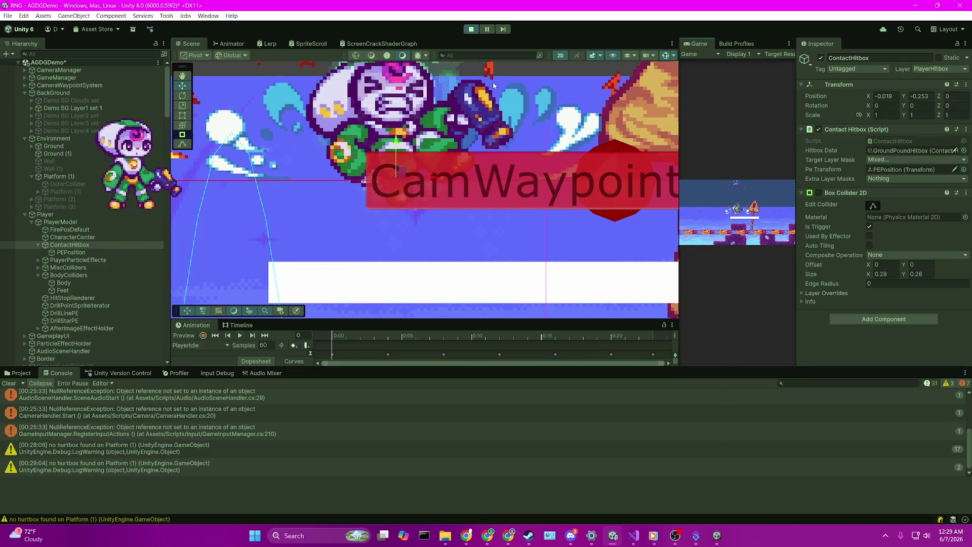
Select PlayerModel, step one frame, then reselect ContactHitbox
{"action": "left_click", "coordinate": [545, 105]}
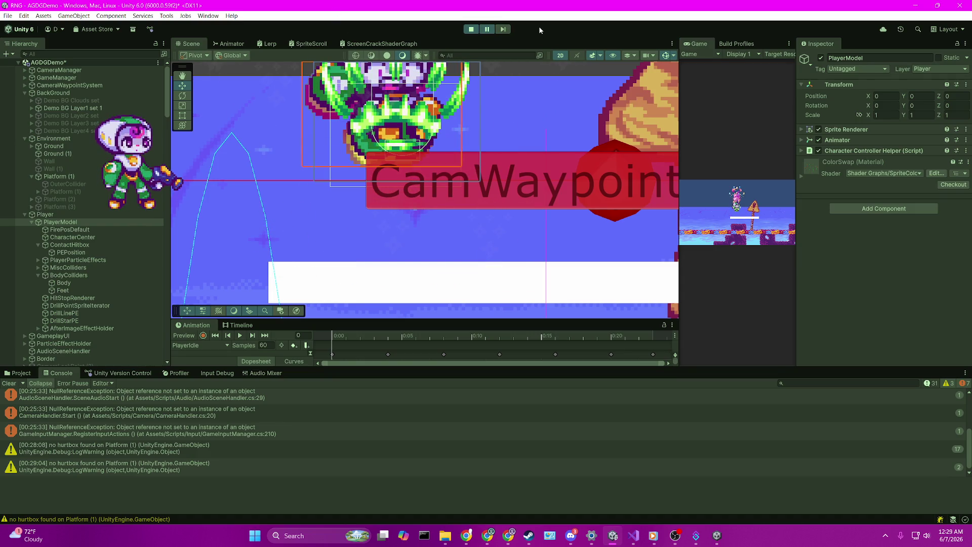
{"action": "left_click", "coordinate": [505, 29]}
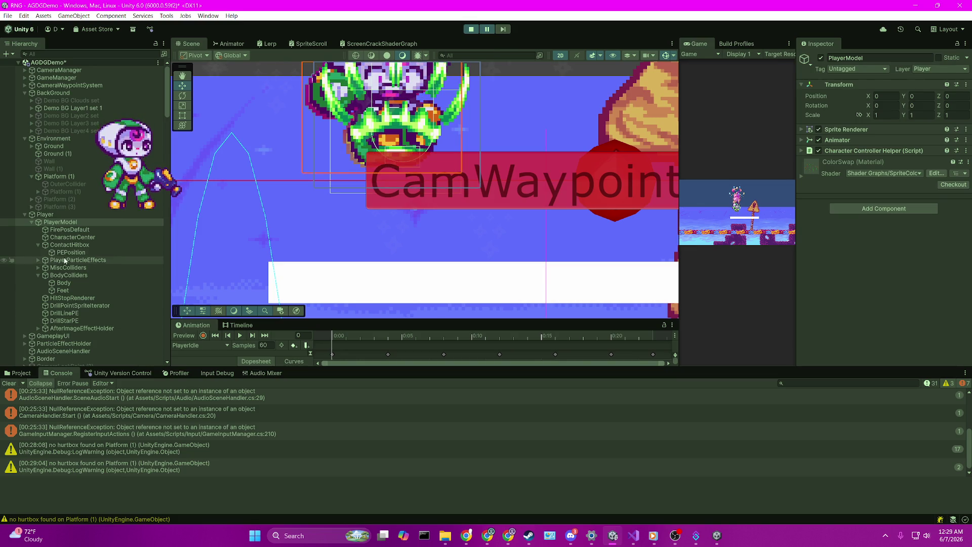
{"action": "left_click", "coordinate": [74, 246]}
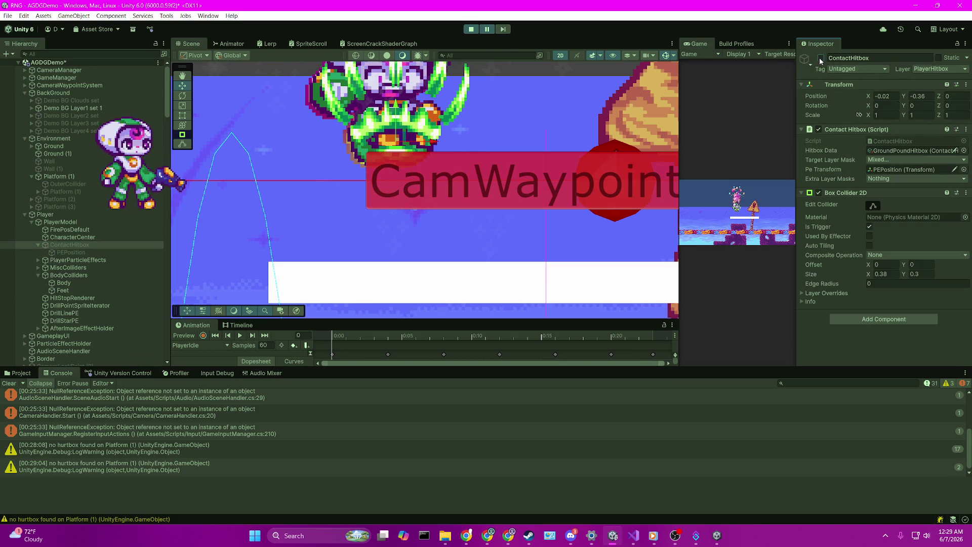
Step fourteen frames through the landing with ContactHitbox selected, then resume
{"action": "left_click", "coordinate": [506, 29]}
{"action": "left_click", "coordinate": [506, 30]}
{"action": "left_click", "coordinate": [506, 29]}
{"action": "left_click", "coordinate": [506, 29]}
{"action": "left_click", "coordinate": [506, 29]}
{"action": "left_click", "coordinate": [506, 30]}
{"action": "left_click", "coordinate": [506, 29]}
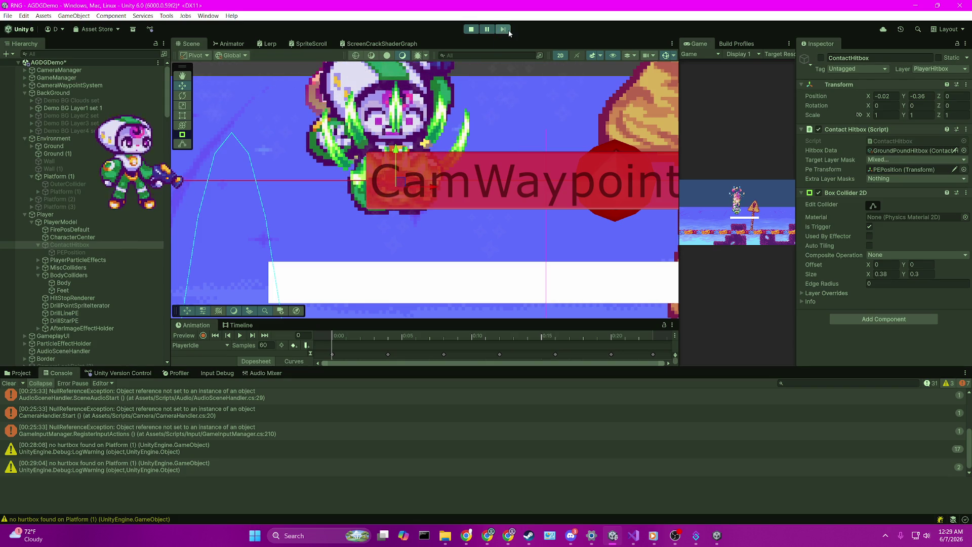
{"action": "left_click", "coordinate": [506, 30]}
{"action": "left_click", "coordinate": [507, 29]}
{"action": "left_click", "coordinate": [508, 29]}
{"action": "left_click", "coordinate": [508, 31]}
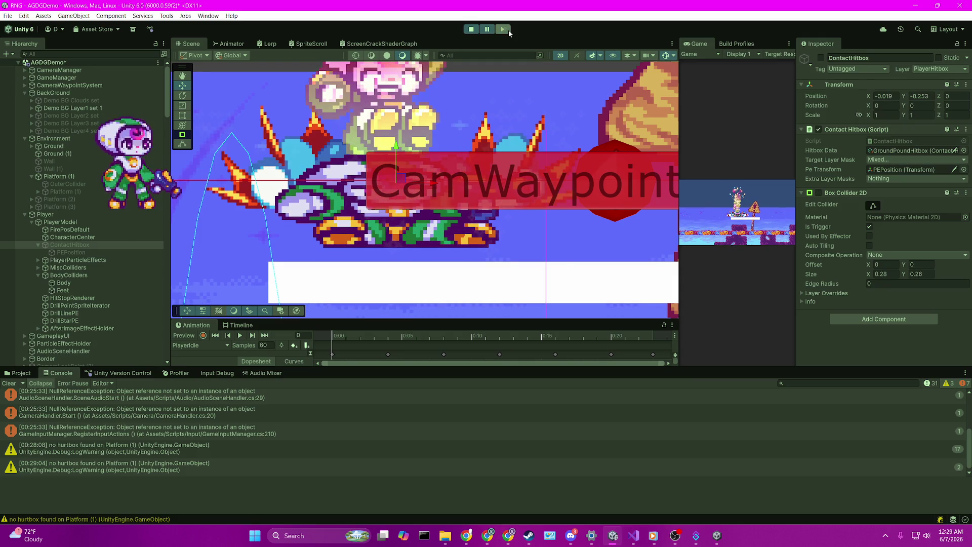
{"action": "left_click", "coordinate": [505, 32]}
{"action": "left_click", "coordinate": [505, 32]}
{"action": "left_click", "coordinate": [504, 32]}
{"action": "left_click", "coordinate": [487, 29]}
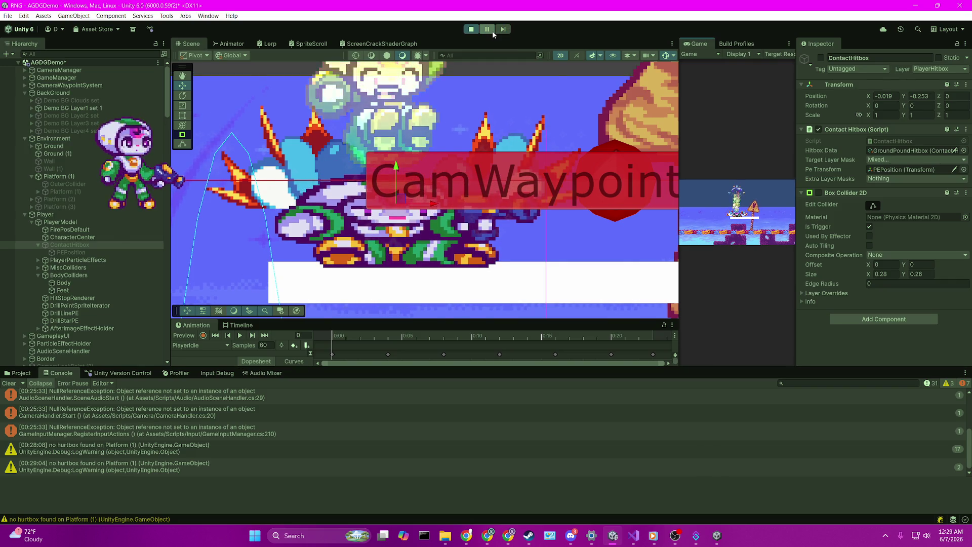
Stop play mode and frame the Player object in the Scene view
{"action": "left_click", "coordinate": [471, 29]}
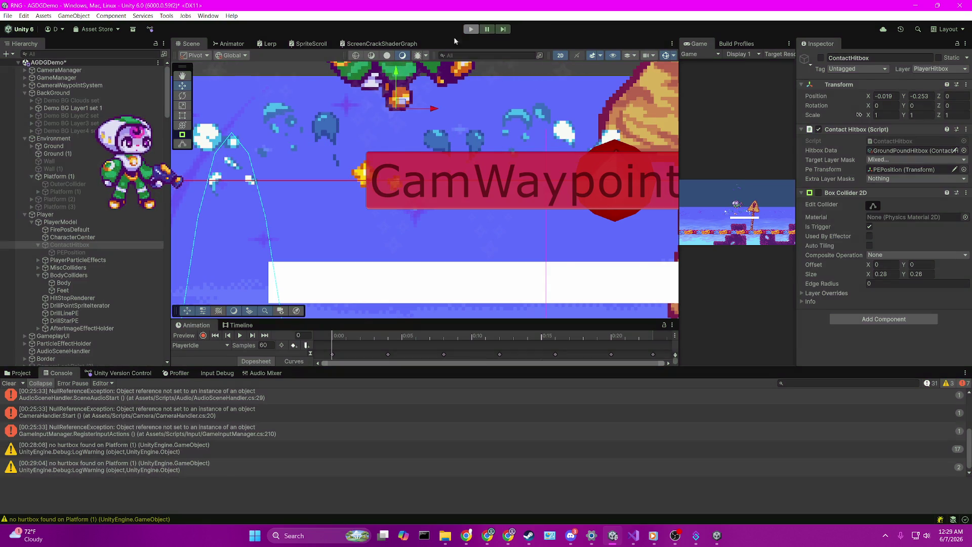
{"action": "left_click", "coordinate": [86, 245]}
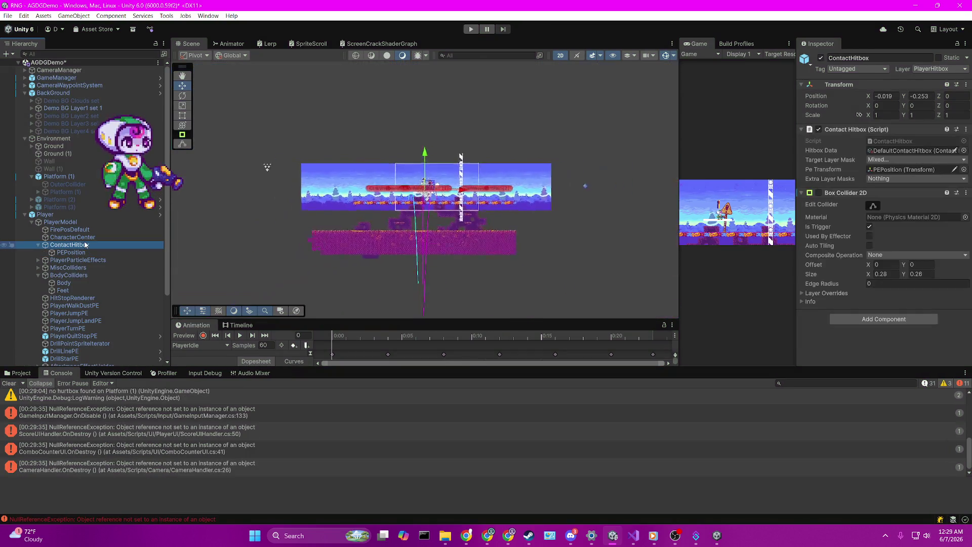
{"action": "double_click", "coordinate": [85, 214]}
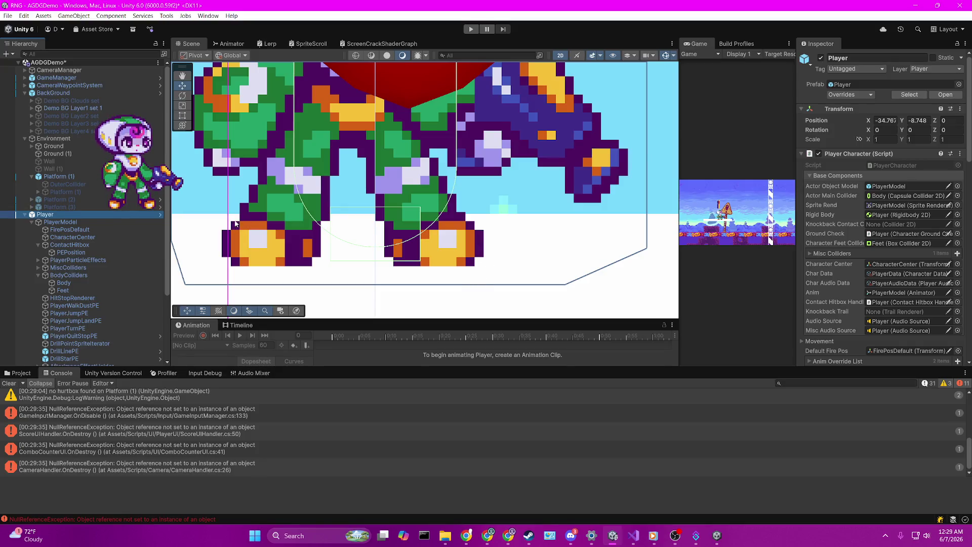
Run the game in a widened Game view, jump twice, open the Pause menu with P, then stop
{"action": "left_click", "coordinate": [470, 29]}
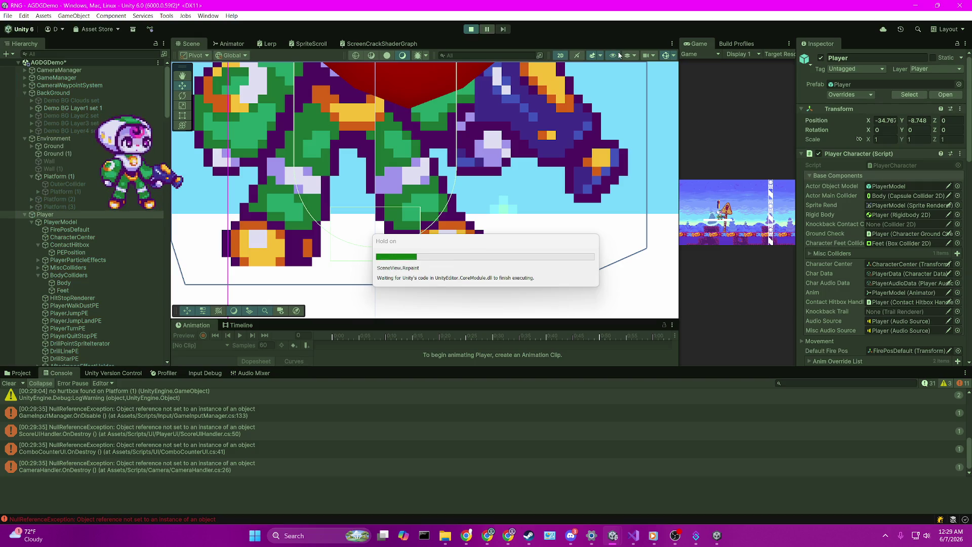
{"action": "left_click_drag", "start_coordinate": [680, 142], "coordinate": [555, 143]}
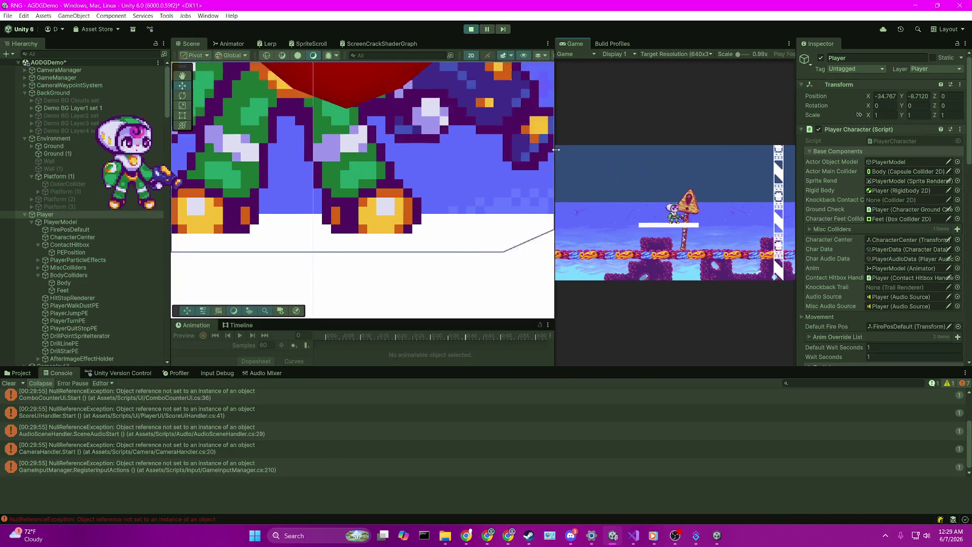
{"action": "key", "text": "space"}
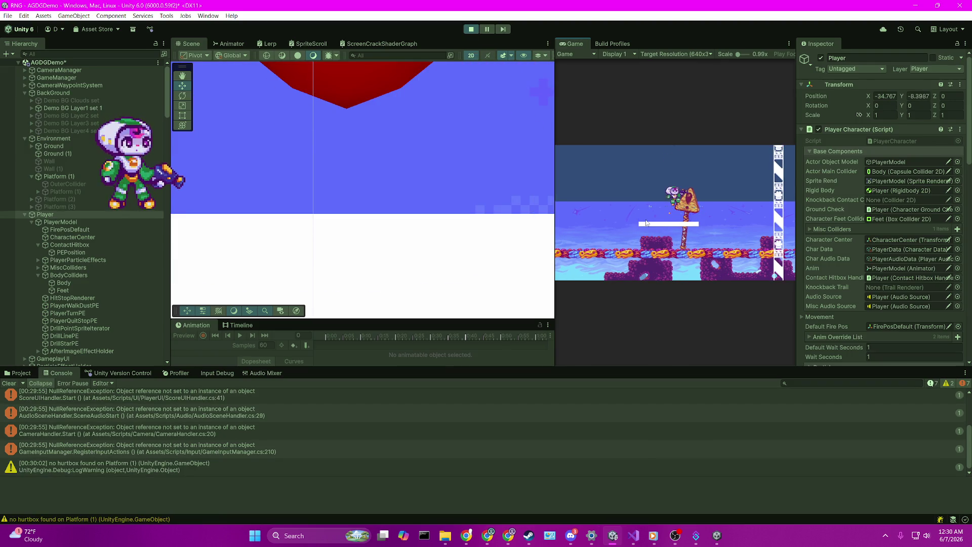
{"action": "key", "text": "space"}
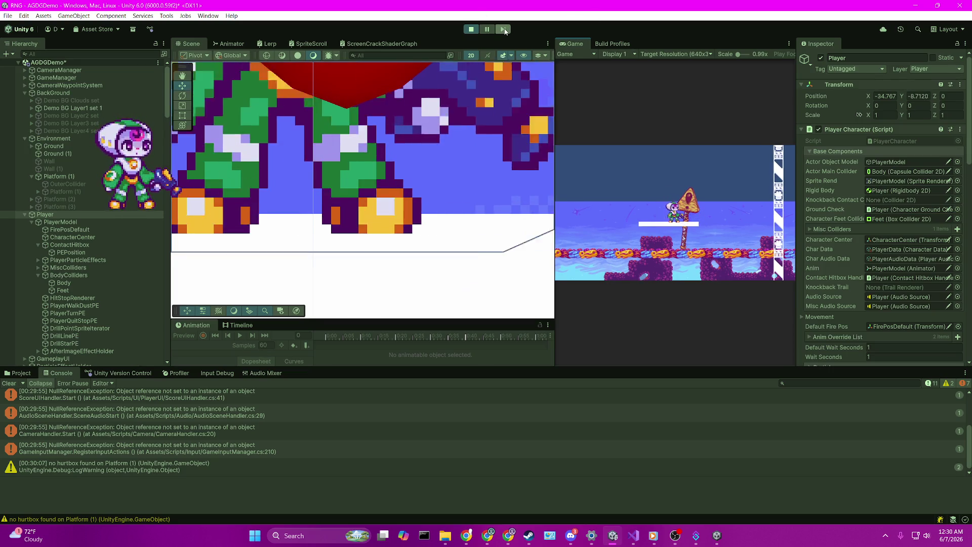
{"action": "key", "text": "p"}
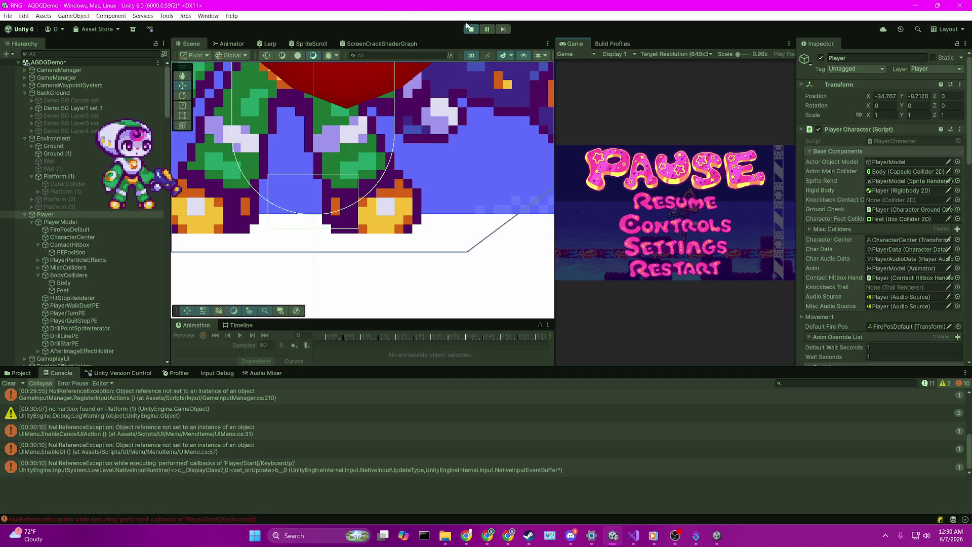
{"action": "left_click", "coordinate": [478, 30]}
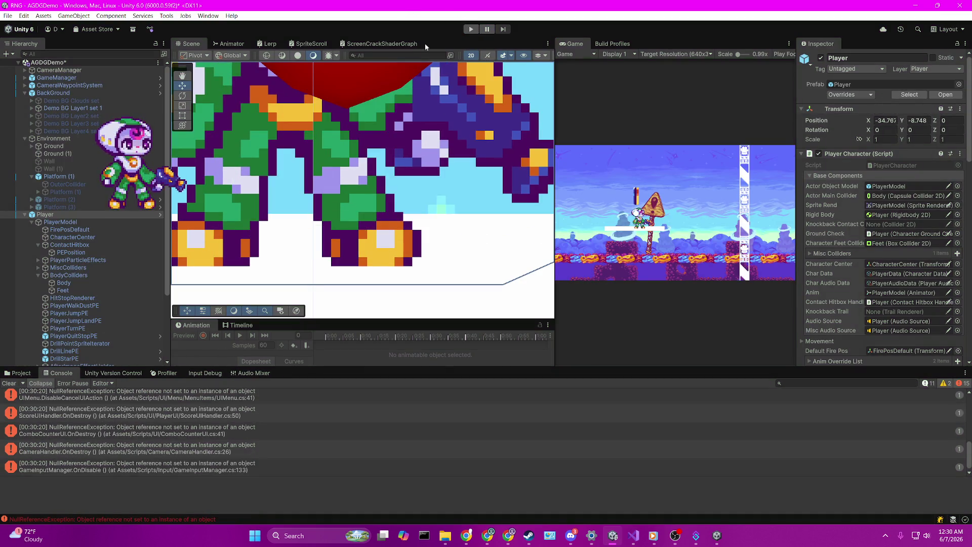
Start the game, deactivate the ContactHitbox object, and select PlayerModel
{"action": "left_click", "coordinate": [468, 30]}
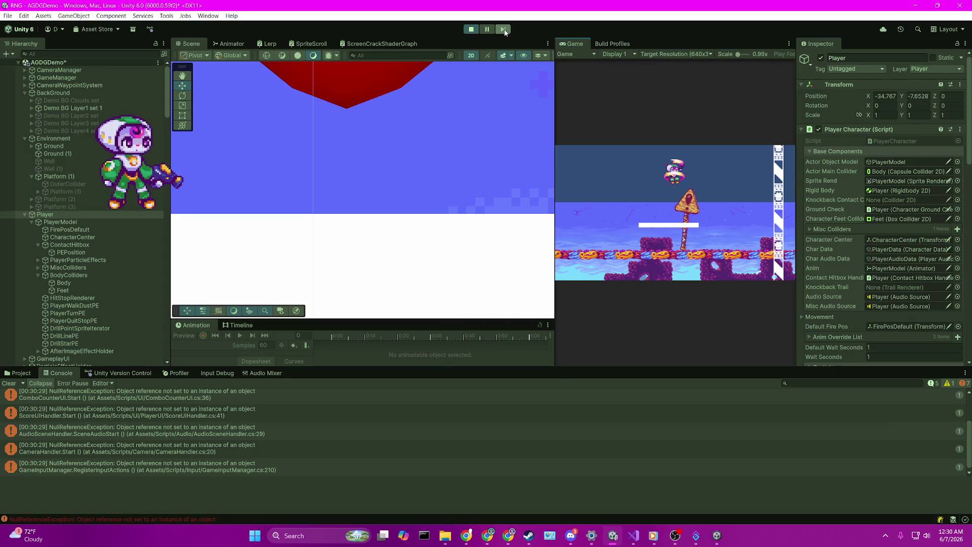
{"action": "scroll", "coordinate": [332, 164], "scroll_direction": "up", "scroll_amount": 5}
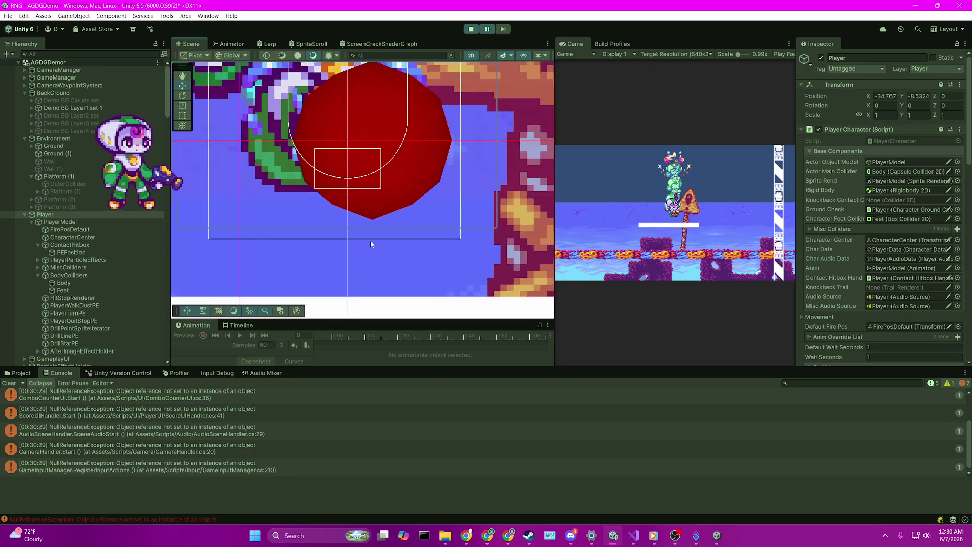
{"action": "left_click", "coordinate": [88, 247]}
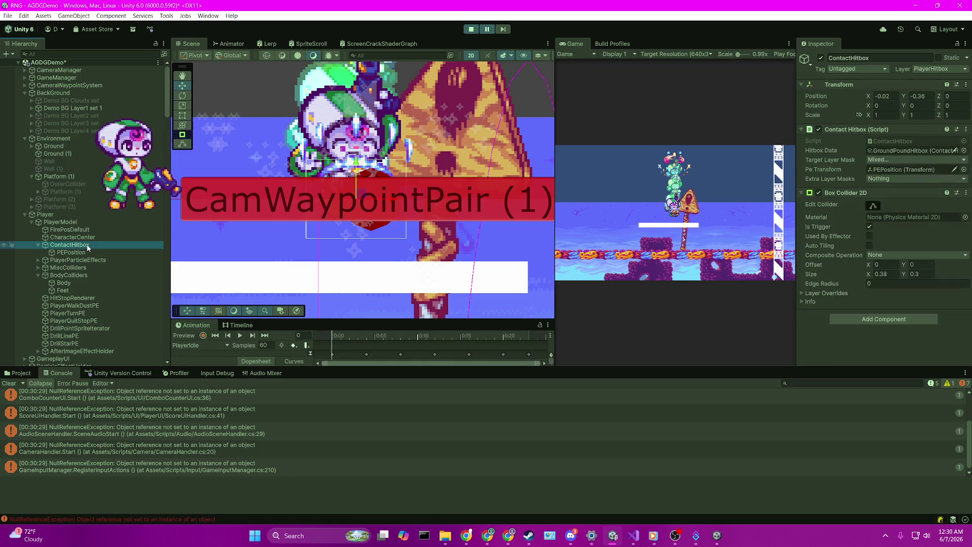
{"action": "left_click", "coordinate": [821, 58]}
{"action": "scroll", "coordinate": [344, 191], "scroll_direction": "up", "scroll_amount": 5}
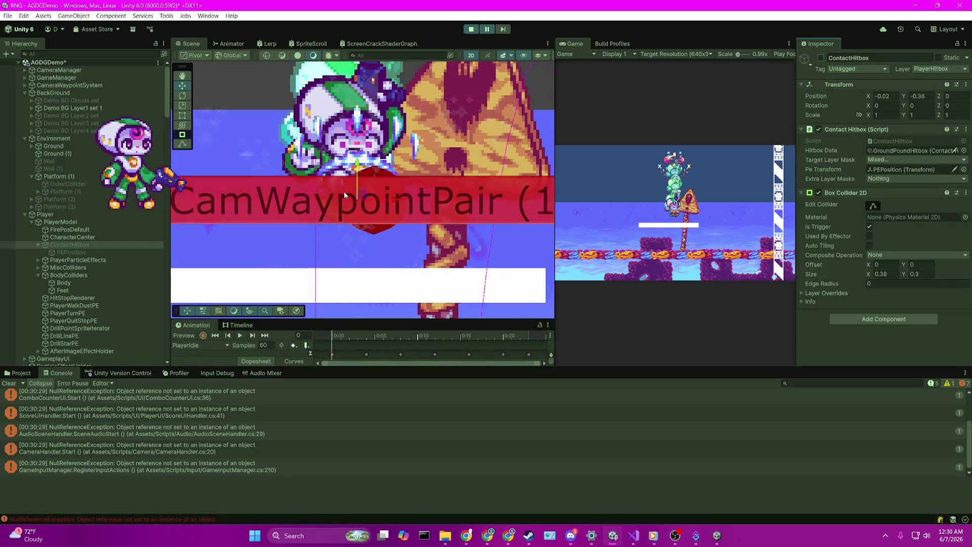
{"action": "left_click", "coordinate": [111, 223]}
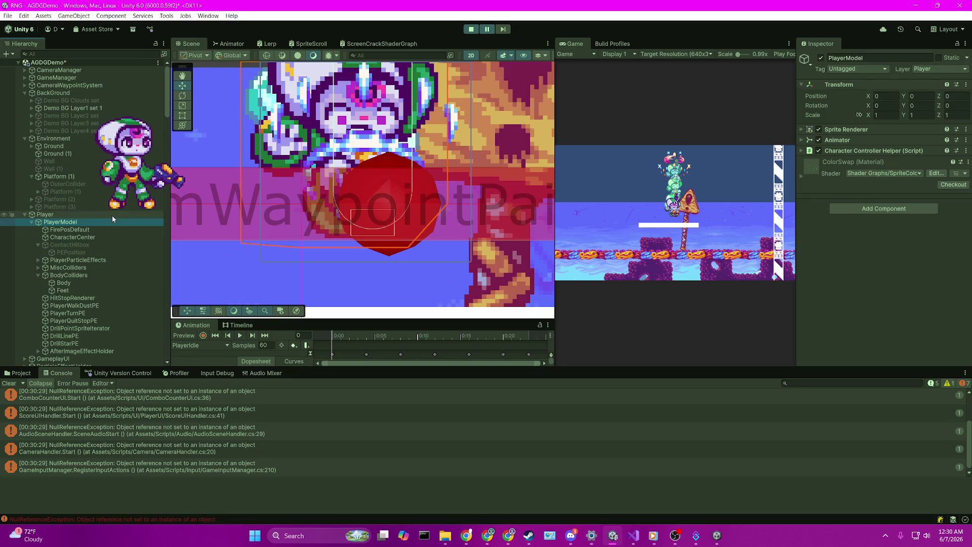
Step the game forward seven frames, then resume
{"action": "left_click", "coordinate": [504, 29]}
{"action": "left_click", "coordinate": [504, 30]}
{"action": "left_click", "coordinate": [504, 30]}
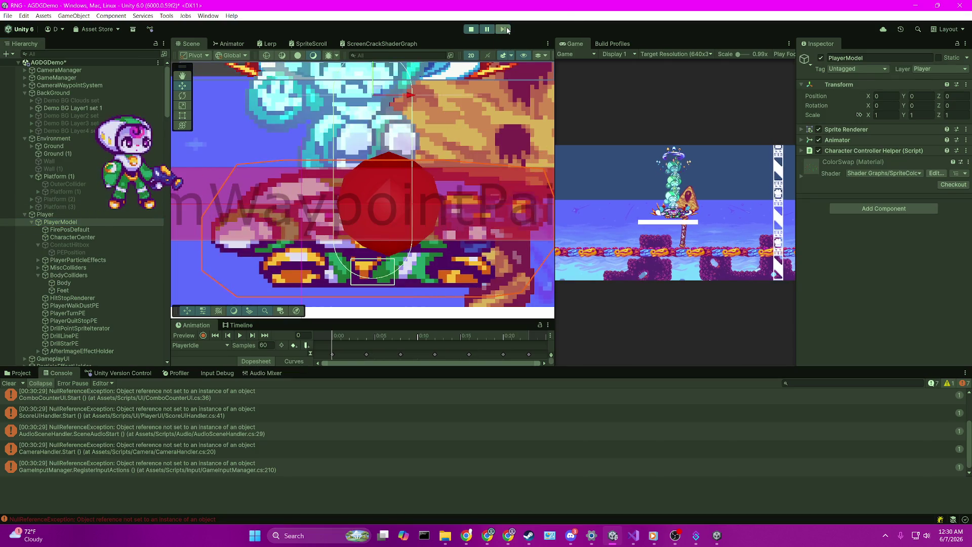
{"action": "left_click", "coordinate": [504, 30]}
{"action": "left_click", "coordinate": [504, 30]}
{"action": "left_click", "coordinate": [507, 30]}
{"action": "left_click", "coordinate": [508, 31]}
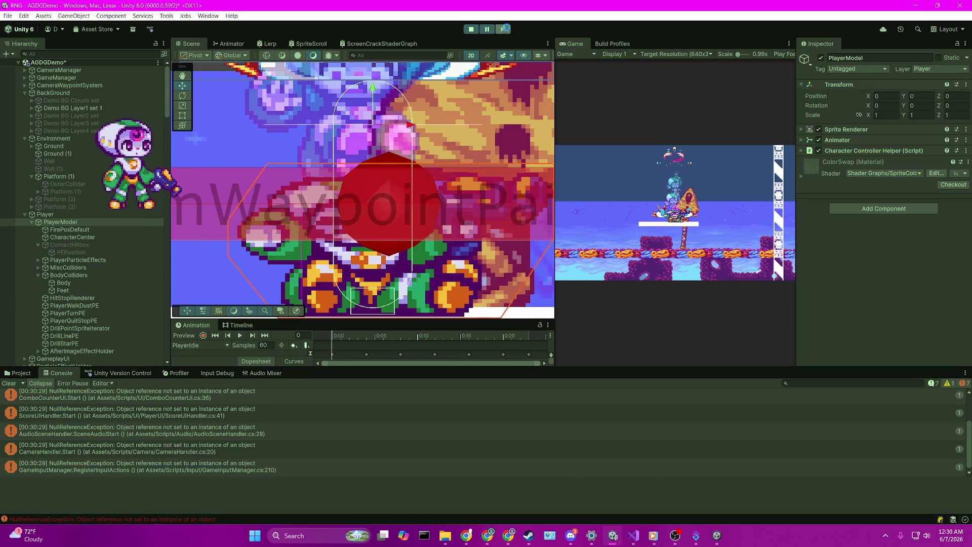
{"action": "left_click", "coordinate": [493, 31]}
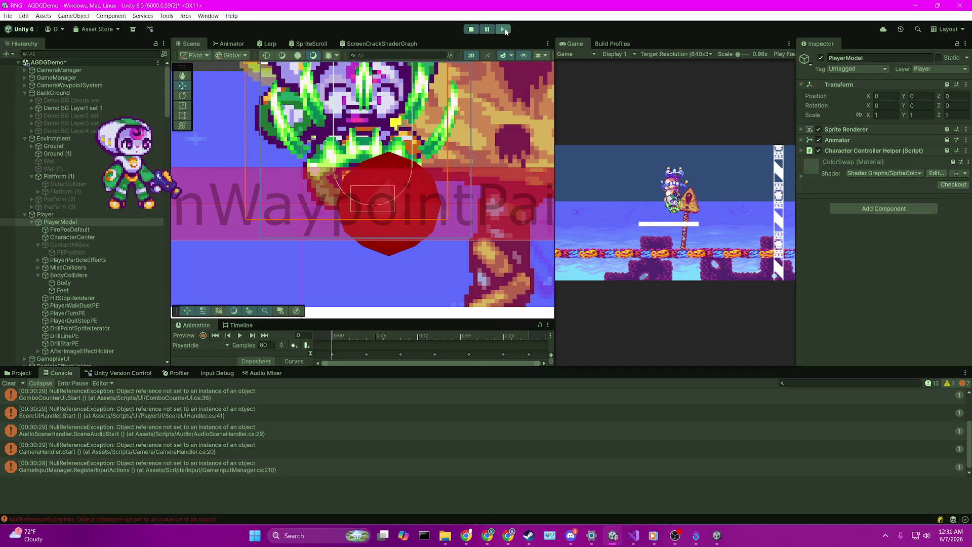
Step nine more frames as the player lands, viewing the area below the player
{"action": "left_click", "coordinate": [505, 32]}
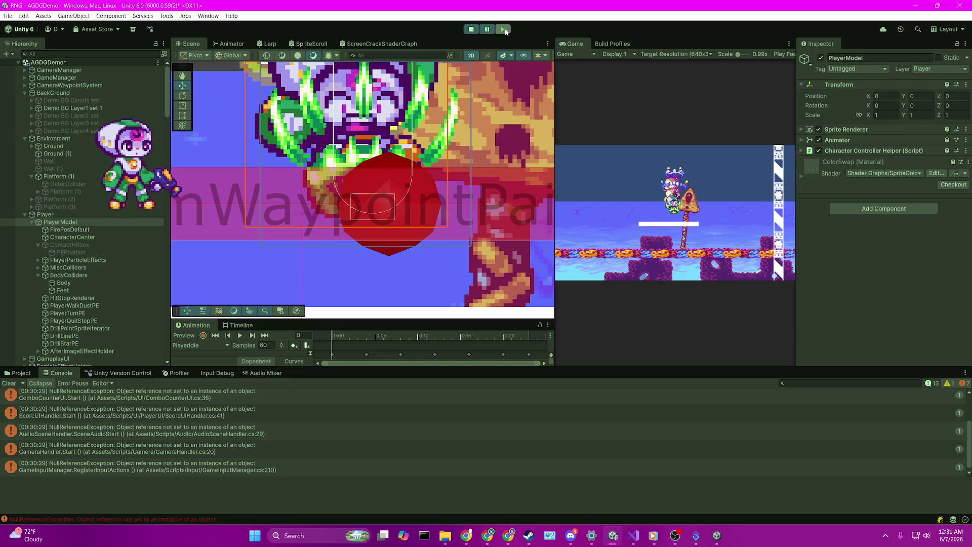
{"action": "left_click", "coordinate": [505, 32]}
{"action": "left_click", "coordinate": [505, 31]}
{"action": "left_click", "coordinate": [505, 32]}
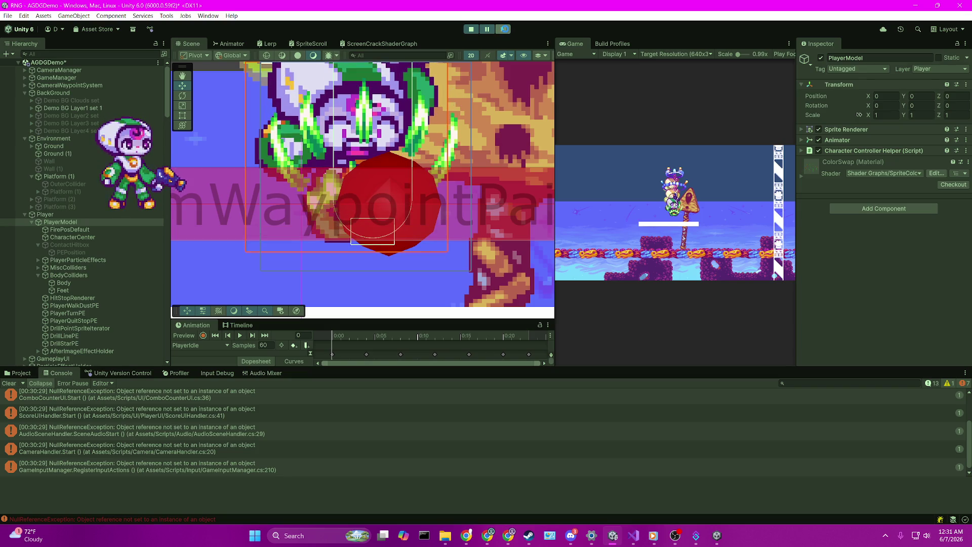
{"action": "left_click", "coordinate": [505, 32]}
{"action": "left_click", "coordinate": [505, 31]}
{"action": "left_click", "coordinate": [505, 31]}
{"action": "left_click", "coordinate": [505, 32]}
{"action": "left_click", "coordinate": [505, 32]}
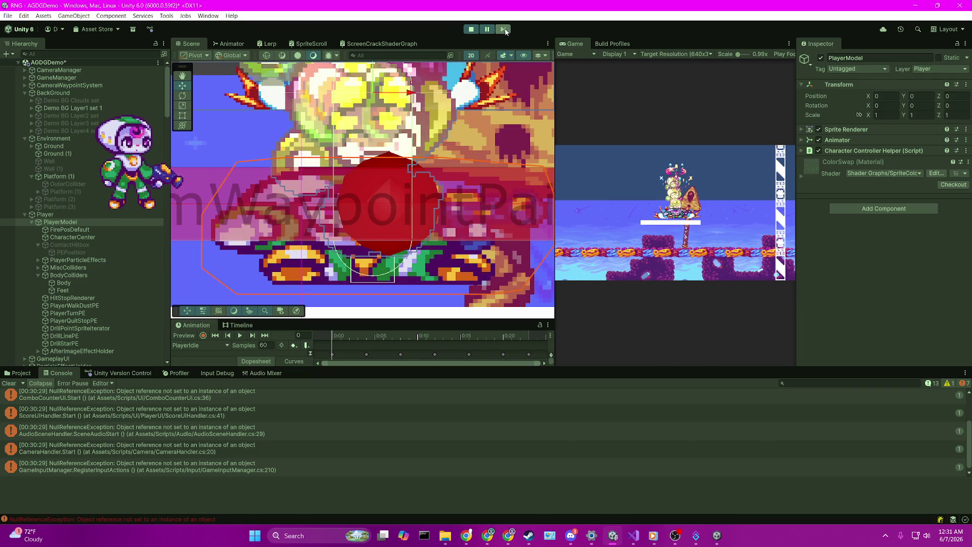
{"action": "left_click_drag", "start_coordinate": [372, 287], "coordinate": [373, 201]}
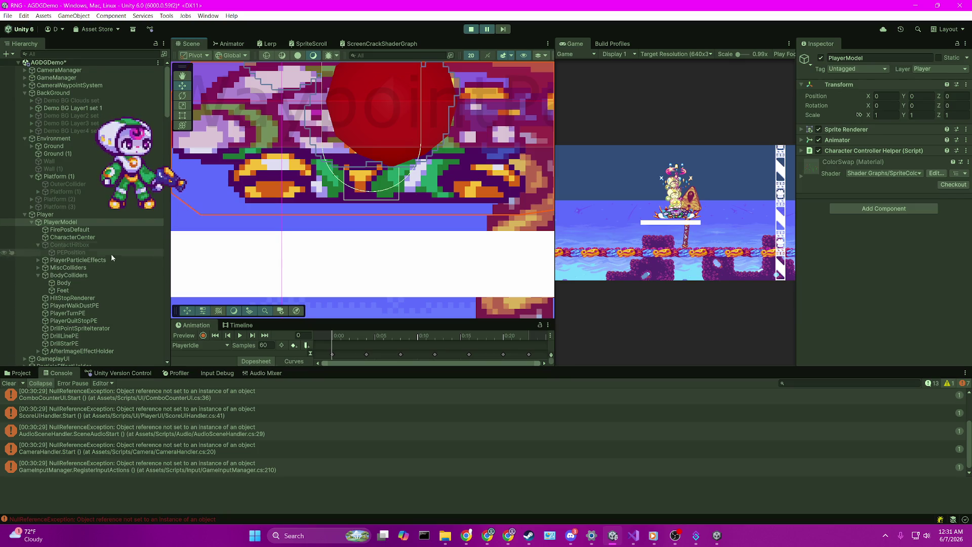
Inspect MiscColliders' Collider child, then frame the Player in the Scene view
{"action": "left_click", "coordinate": [62, 268]}
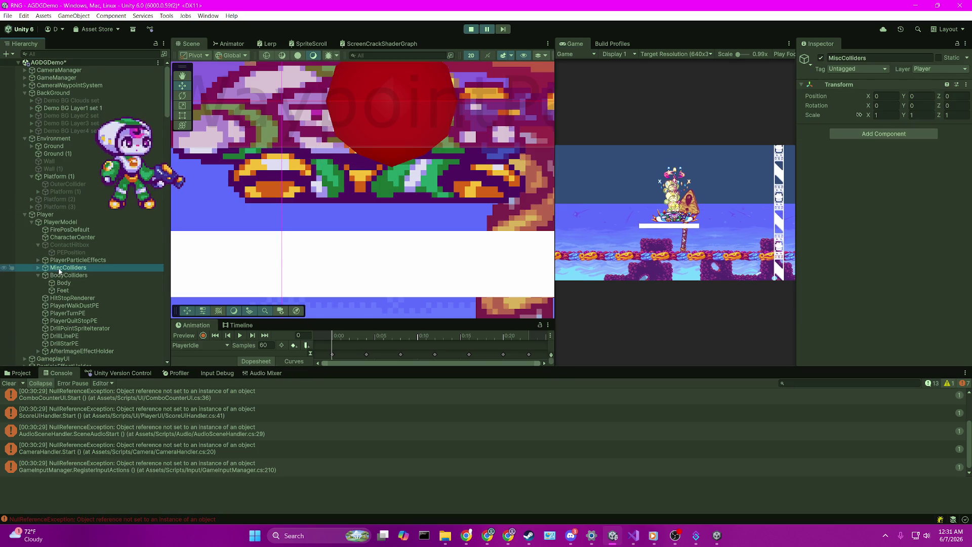
{"action": "left_click", "coordinate": [38, 268]}
{"action": "left_click", "coordinate": [58, 275]}
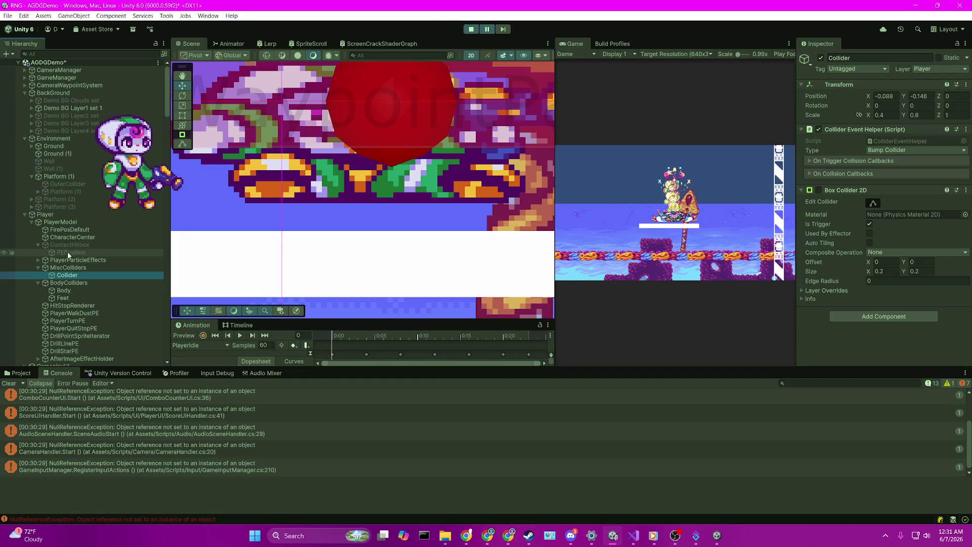
{"action": "scroll", "coordinate": [80, 244], "scroll_direction": "down", "scroll_amount": 3}
{"action": "scroll", "coordinate": [80, 244], "scroll_direction": "up", "scroll_amount": 2}
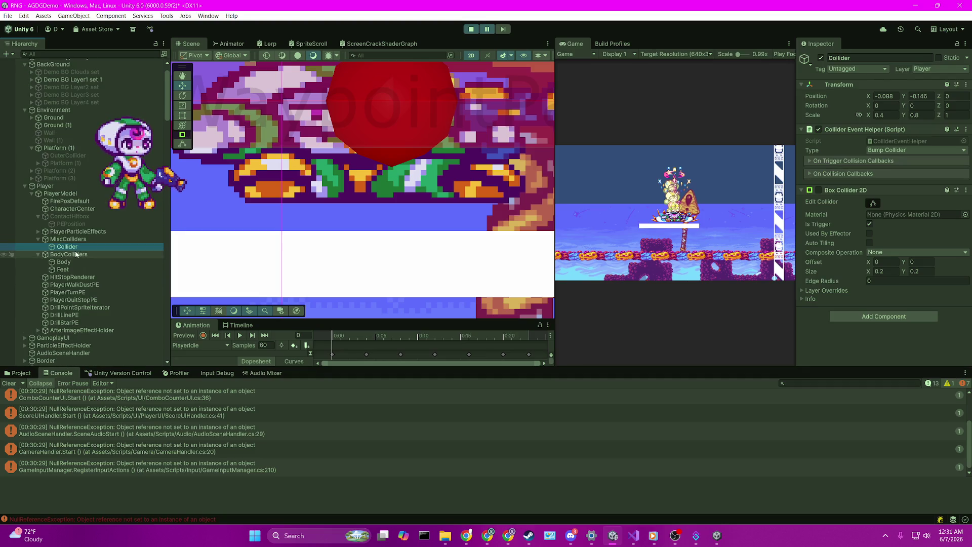
{"action": "left_click", "coordinate": [77, 187]}
{"action": "key", "text": "f"}
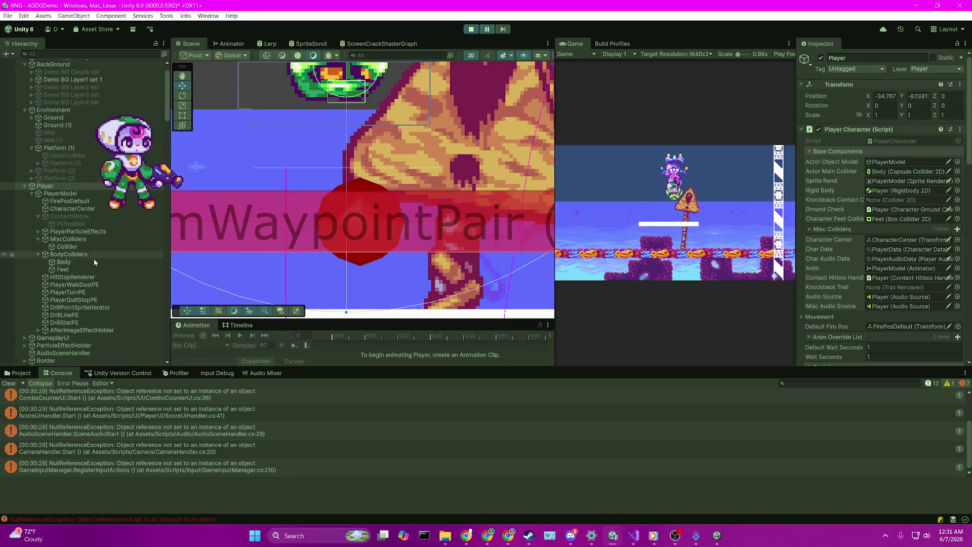
Inspect the Feet collider, then step one frame with Player selected and resume
{"action": "left_click", "coordinate": [63, 270]}
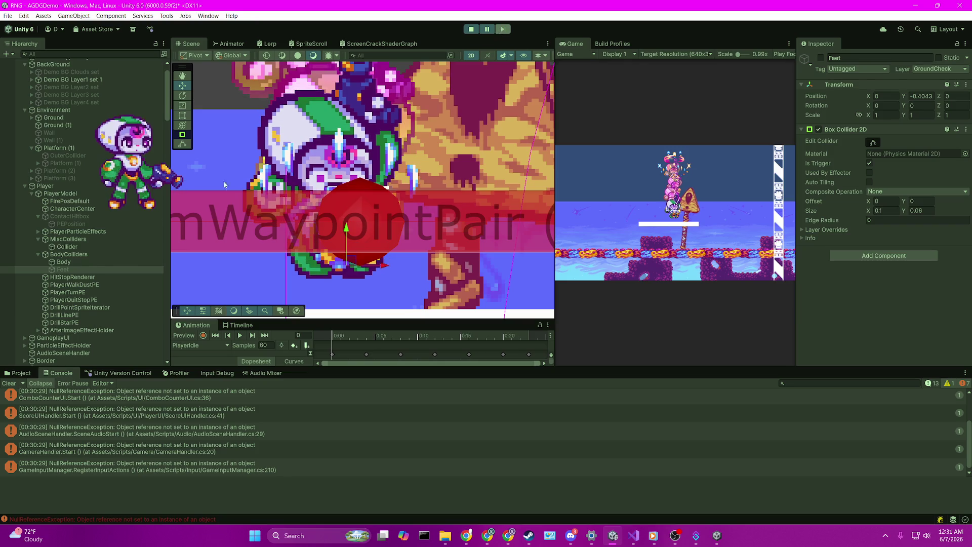
{"action": "left_click", "coordinate": [68, 187]}
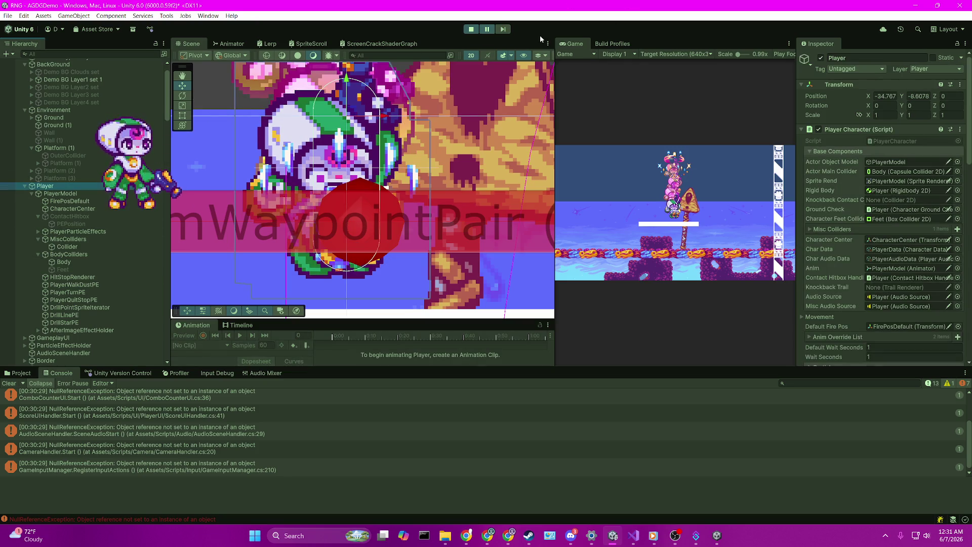
{"action": "left_click", "coordinate": [508, 30]}
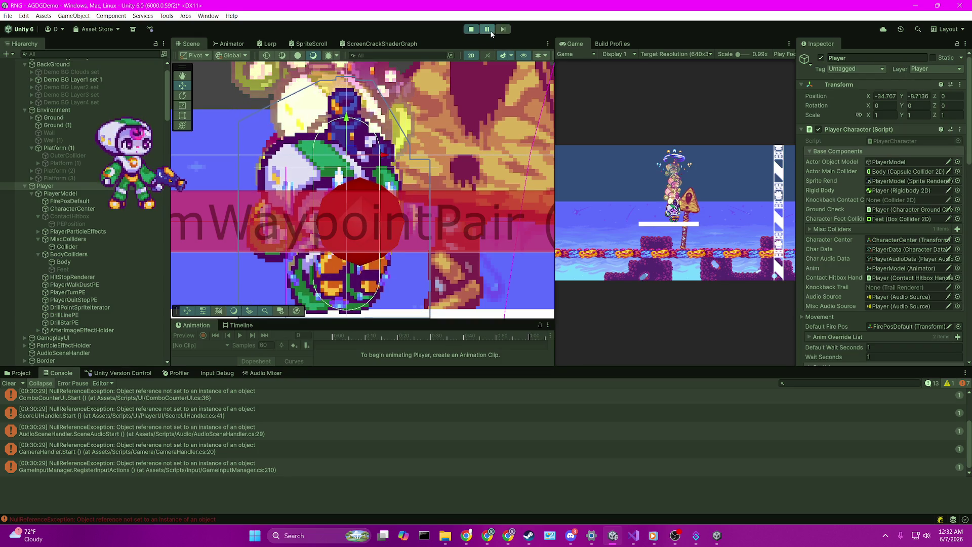
{"action": "left_click", "coordinate": [489, 30]}
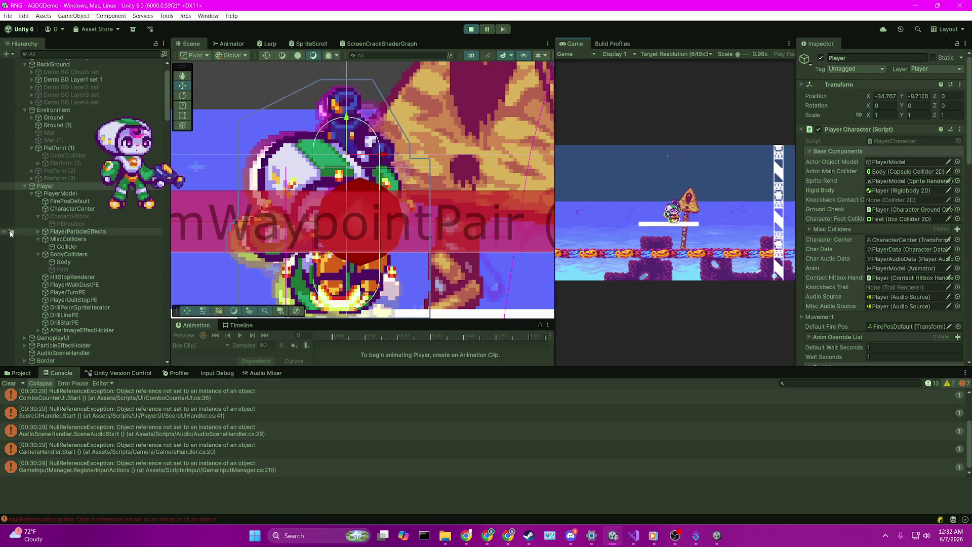
Check the Feet collider against the platform in a zoomed-out view, then stop the game
{"action": "left_click", "coordinate": [104, 269]}
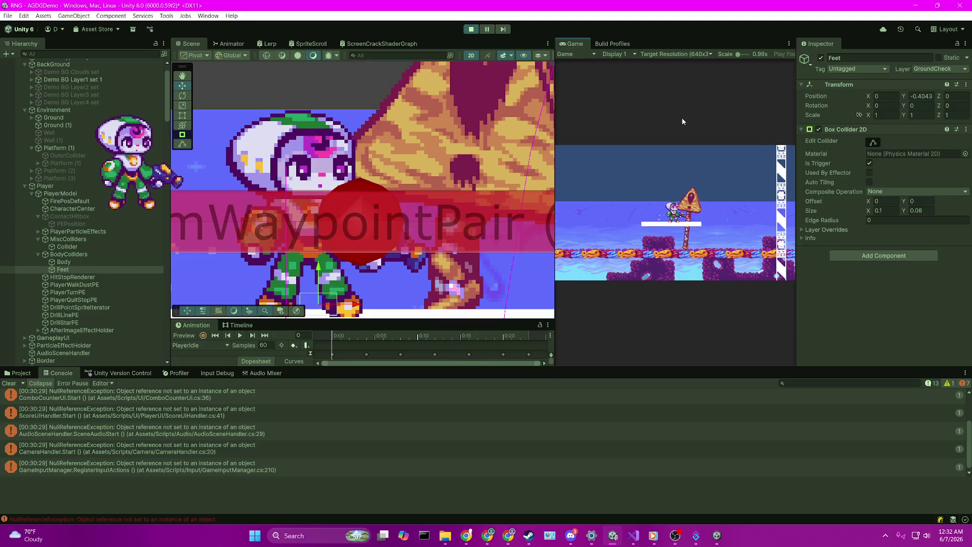
{"action": "scroll", "coordinate": [501, 145], "scroll_direction": "down", "scroll_amount": 5}
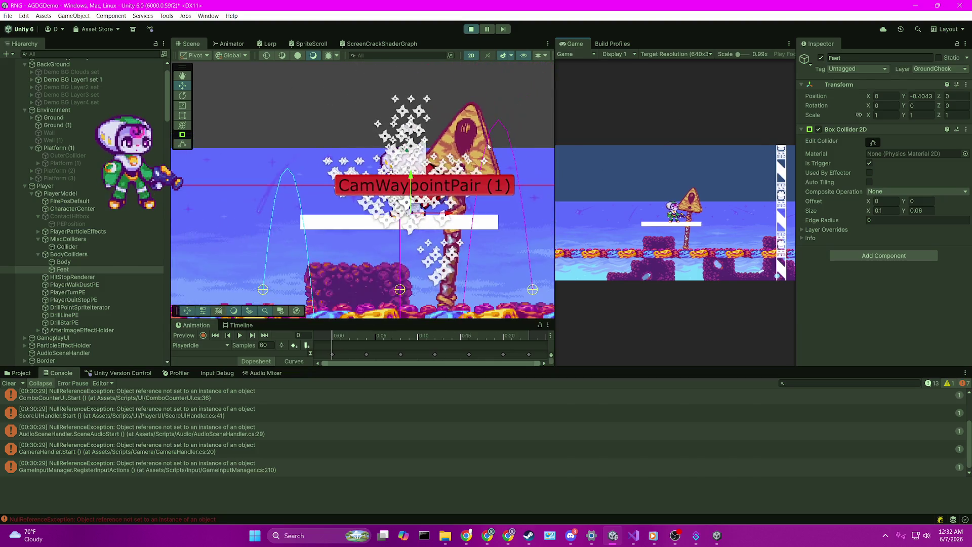
{"action": "left_click_drag", "start_coordinate": [501, 144], "coordinate": [465, 143]}
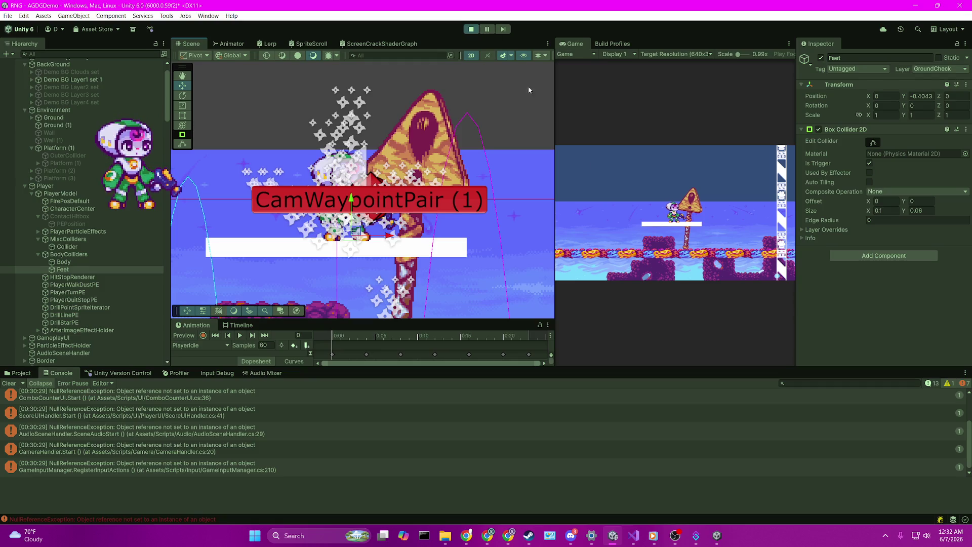
{"action": "left_click", "coordinate": [466, 29]}
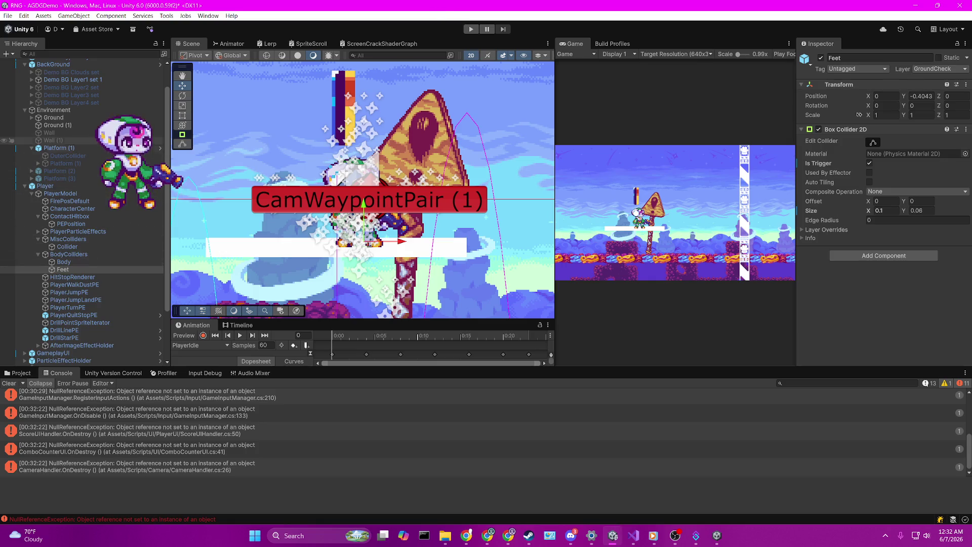
Select Platform (1) and frame its collider in the Scene view
{"action": "left_click", "coordinate": [58, 148]}
{"action": "scroll", "coordinate": [906, 210], "scroll_direction": "down", "scroll_amount": 5}
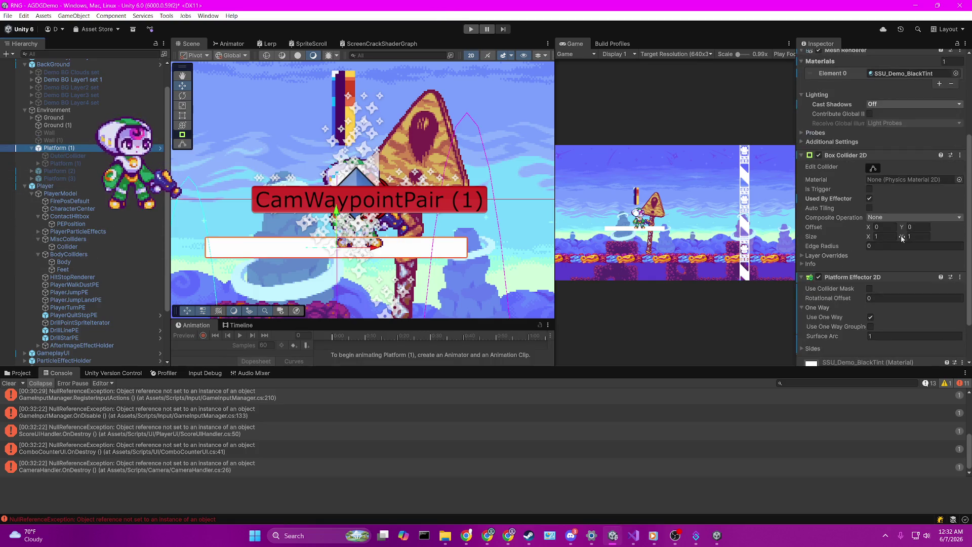
{"action": "scroll", "coordinate": [906, 209], "scroll_direction": "down", "scroll_amount": 2}
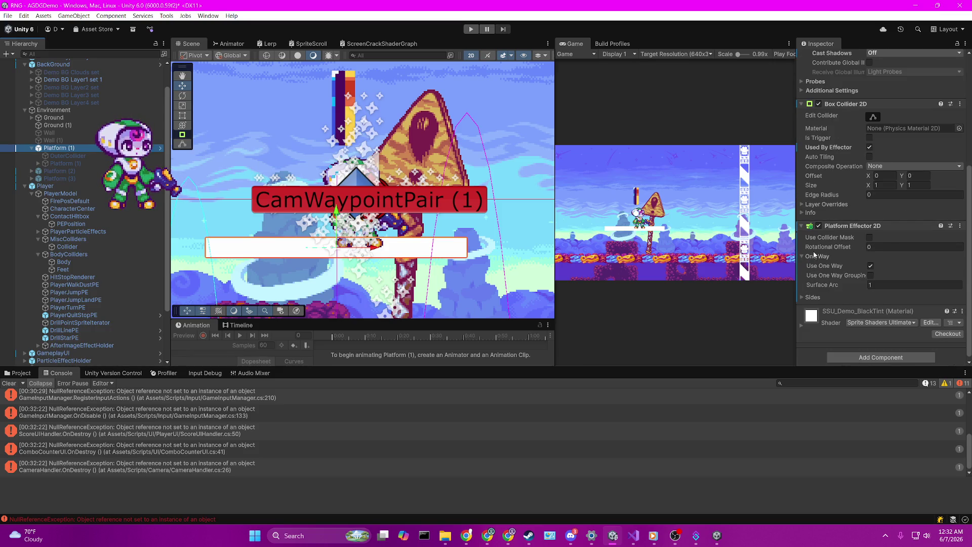
{"action": "left_click", "coordinate": [809, 277]}
{"action": "scroll", "coordinate": [808, 273], "scroll_direction": "up", "scroll_amount": 1}
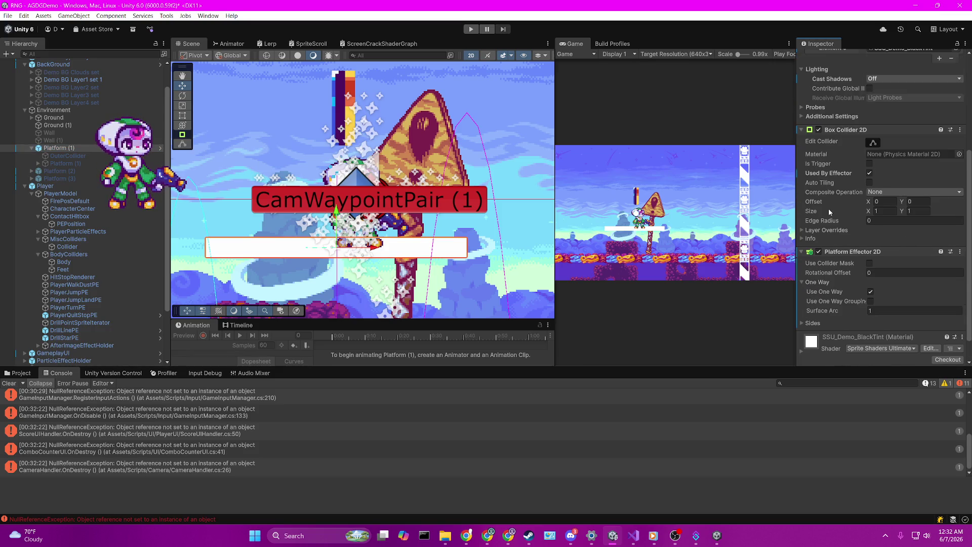
{"action": "scroll", "coordinate": [410, 263], "scroll_direction": "up", "scroll_amount": 3}
{"action": "scroll", "coordinate": [411, 264], "scroll_direction": "up", "scroll_amount": 3}
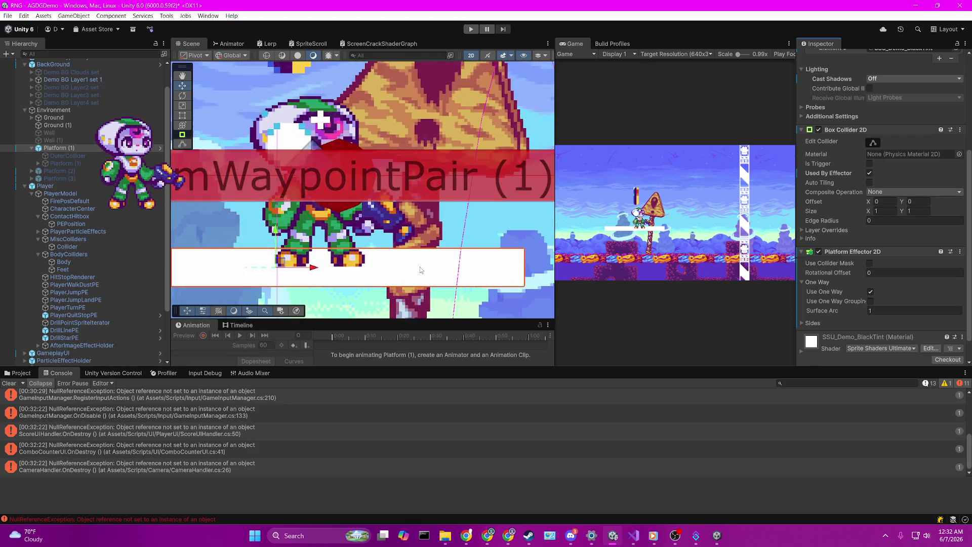
{"action": "key", "text": "f"}
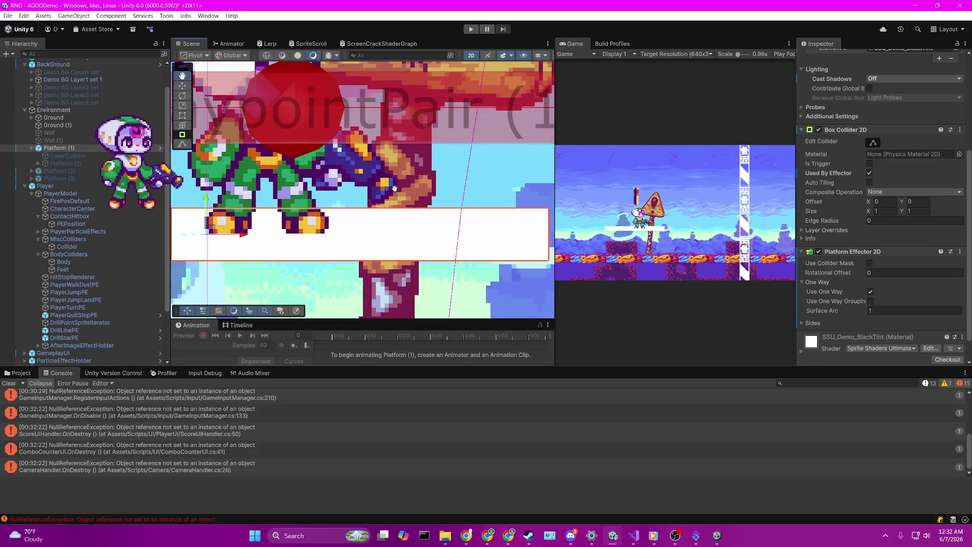
{"action": "left_click_drag", "start_coordinate": [363, 202], "coordinate": [461, 224]}
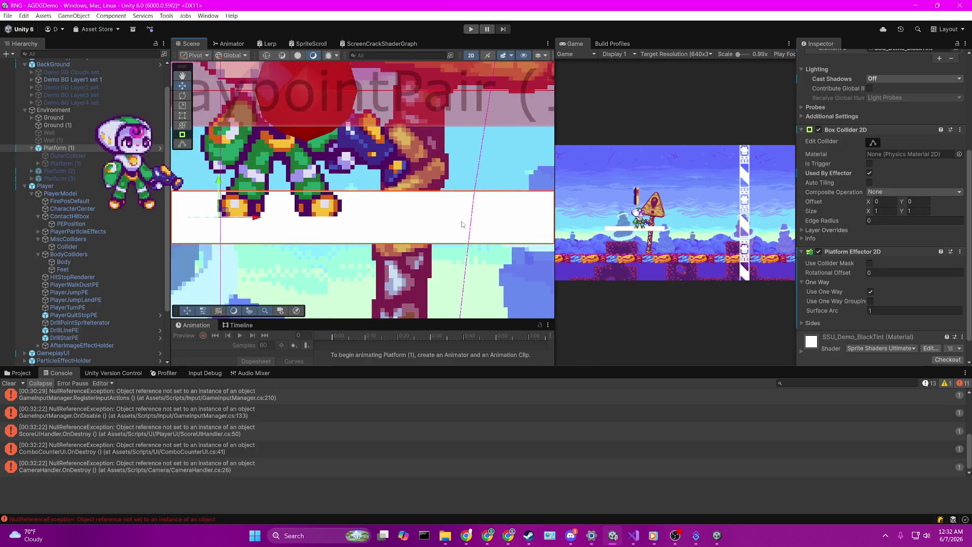
Set Platform (1)'s Box Collider 2D Size Y to 0.1 and Offset Y to 0.44
{"action": "left_click", "coordinate": [903, 212]}
{"action": "type", "text": "0.23"}
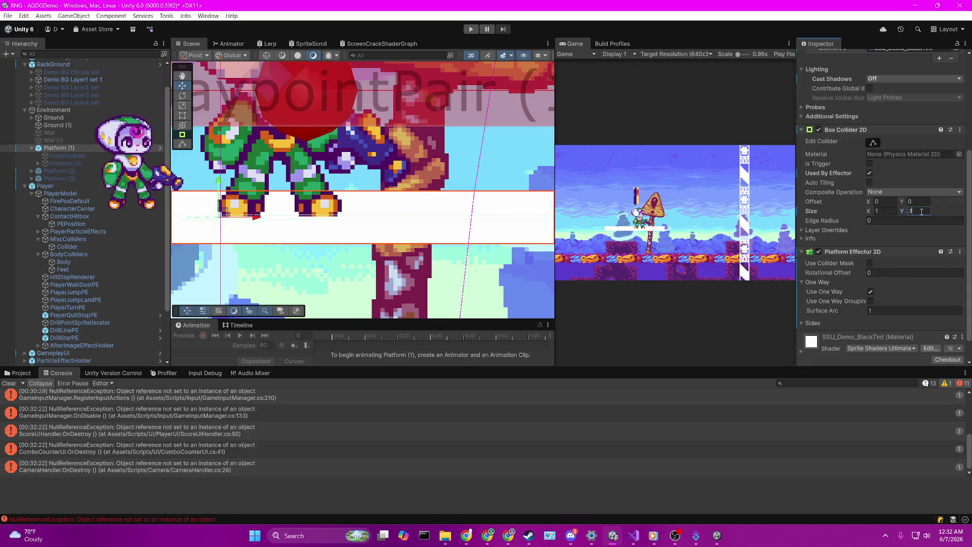
{"action": "left_click", "coordinate": [910, 201]}
{"action": "type", "text": "0.05"}
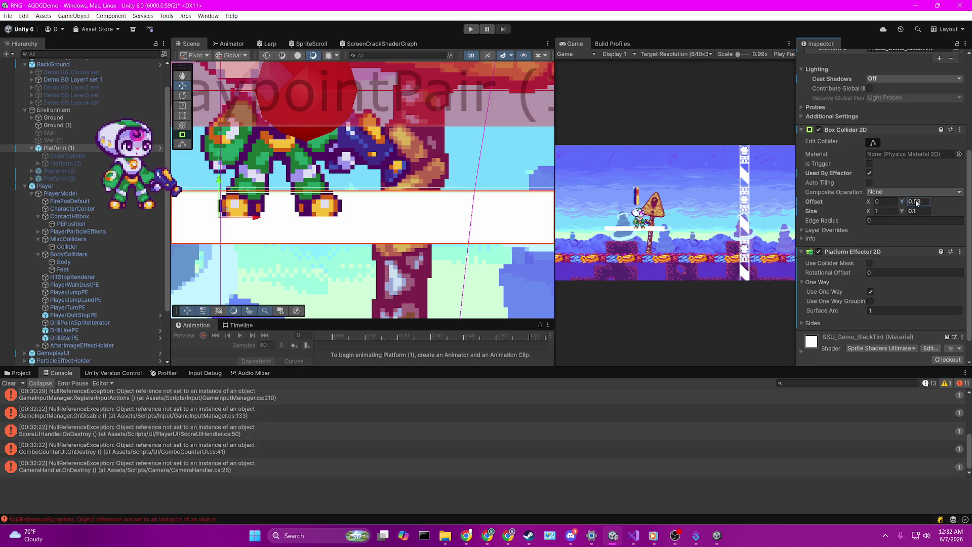
{"action": "scroll", "coordinate": [441, 228], "scroll_direction": "up", "scroll_amount": 5}
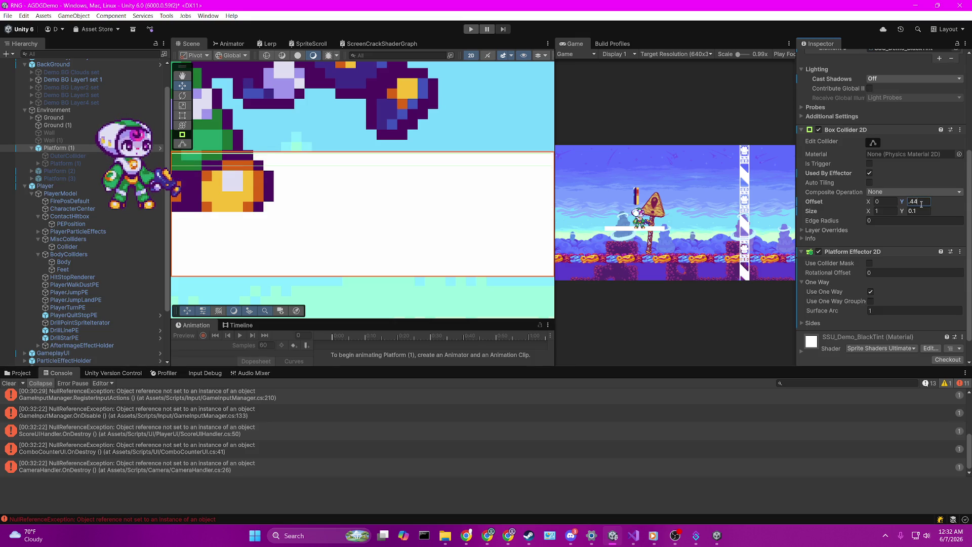
{"action": "scroll", "coordinate": [84, 202], "scroll_direction": "down", "scroll_amount": 3}
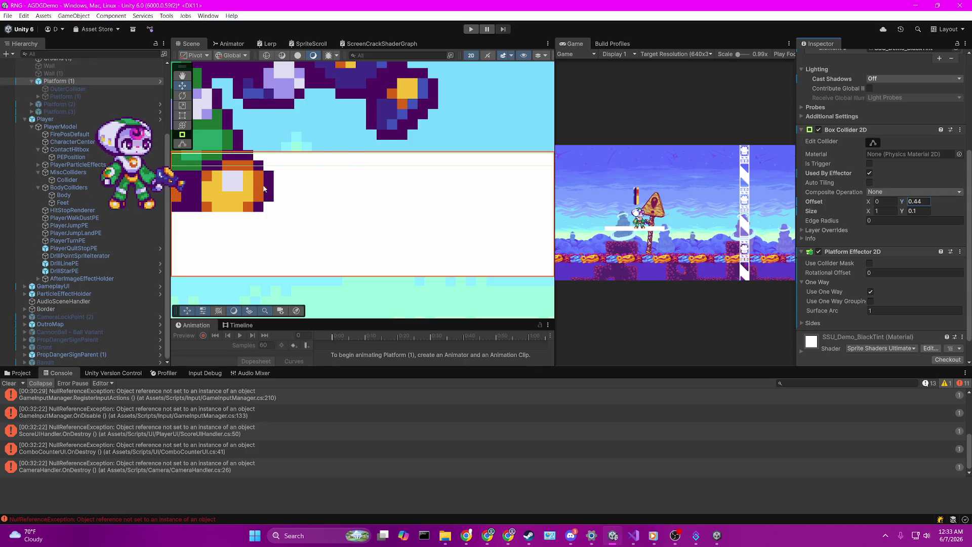
{"action": "scroll", "coordinate": [264, 188], "scroll_direction": "down", "scroll_amount": 10}
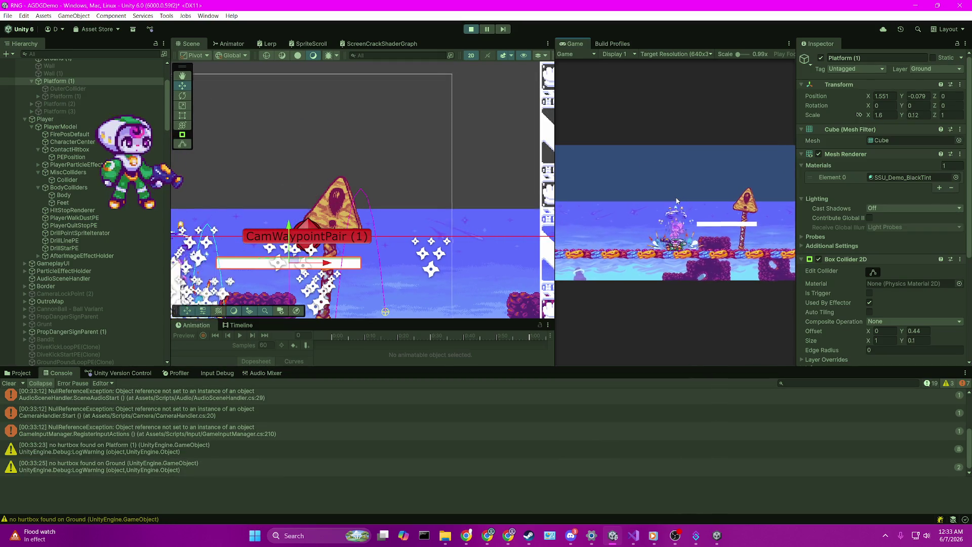
Frame PlayerModel in the Scene view around the platform area
{"action": "mouse_move", "coordinate": [333, 221]}
{"action": "left_mouse_down"}
{"action": "mouse_move", "coordinate": [332, 201]}
{"action": "mouse_move", "coordinate": [248, 182]}
{"action": "left_mouse_up"}
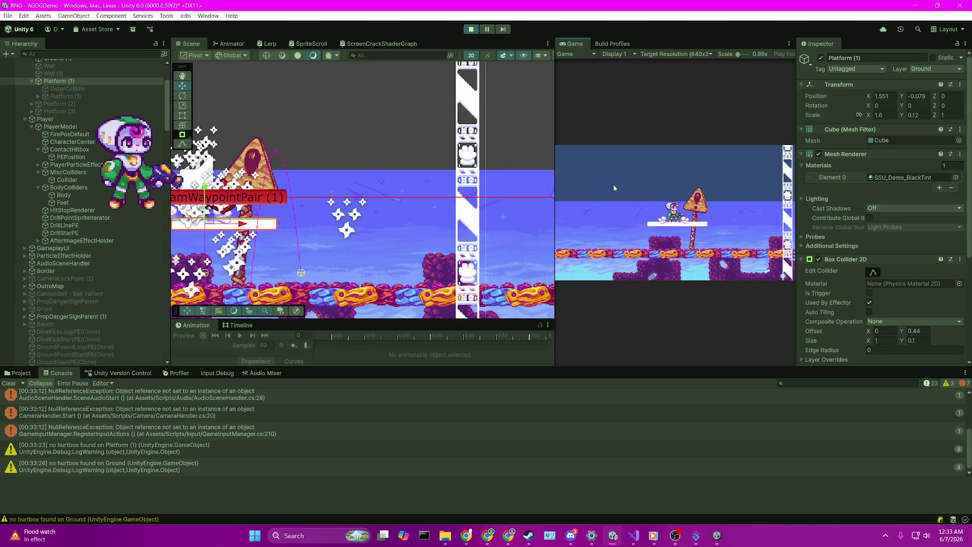
{"action": "double_click", "coordinate": [63, 126]}
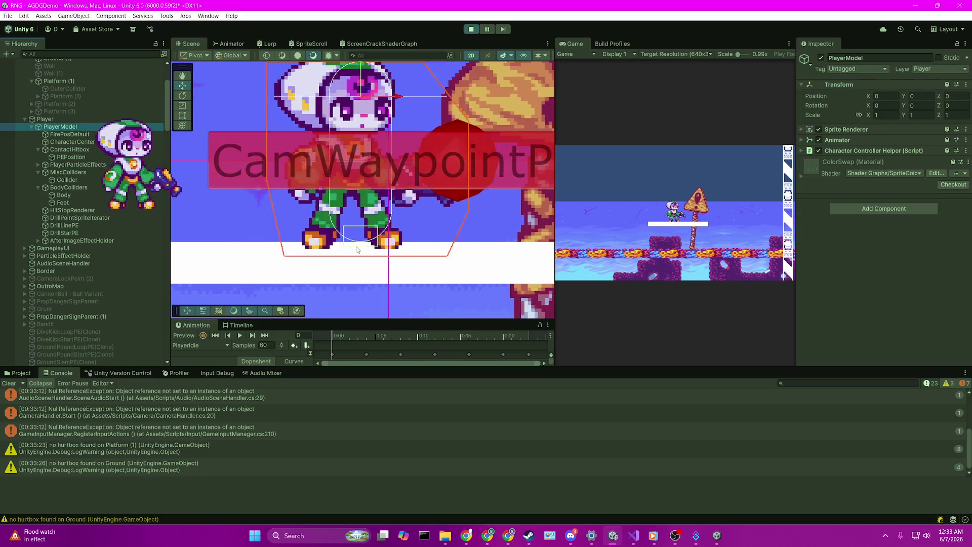
{"action": "scroll", "coordinate": [364, 248], "scroll_direction": "down", "scroll_amount": 5}
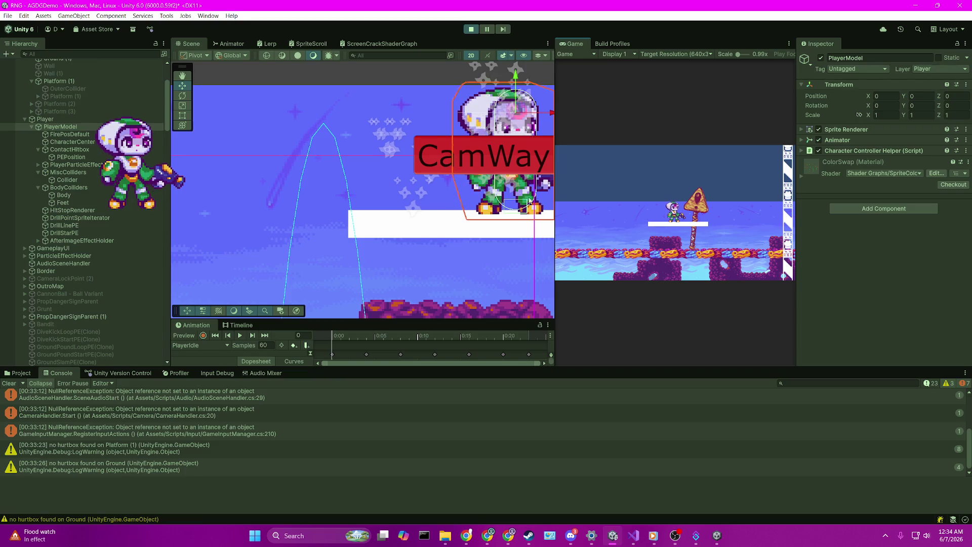
{"action": "scroll", "coordinate": [326, 276], "scroll_direction": "up", "scroll_amount": 2}
{"action": "right_click", "coordinate": [394, 266]}
{"action": "left_click", "coordinate": [669, 201]}
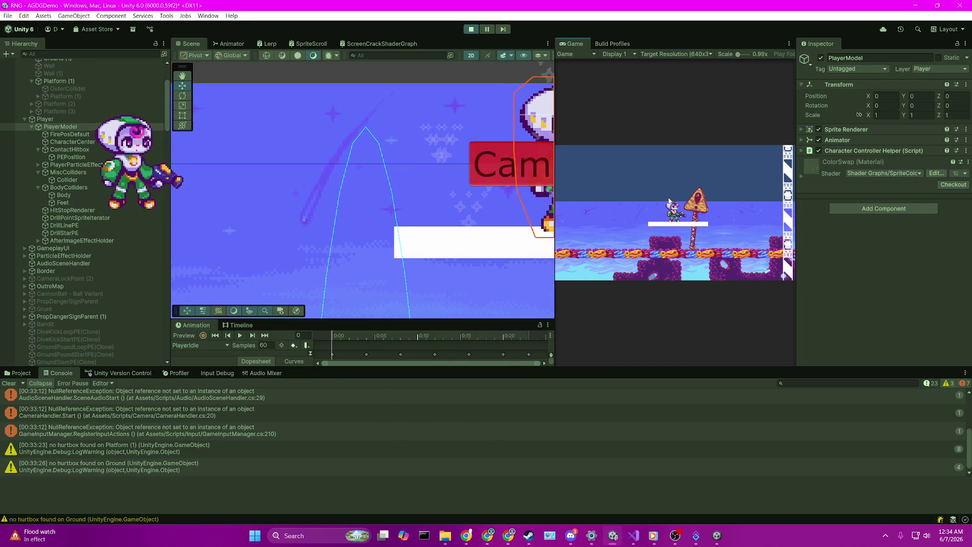
Walk the player left and right and jump repeatedly onto the white platform
{"action": "key", "text": "Left"}
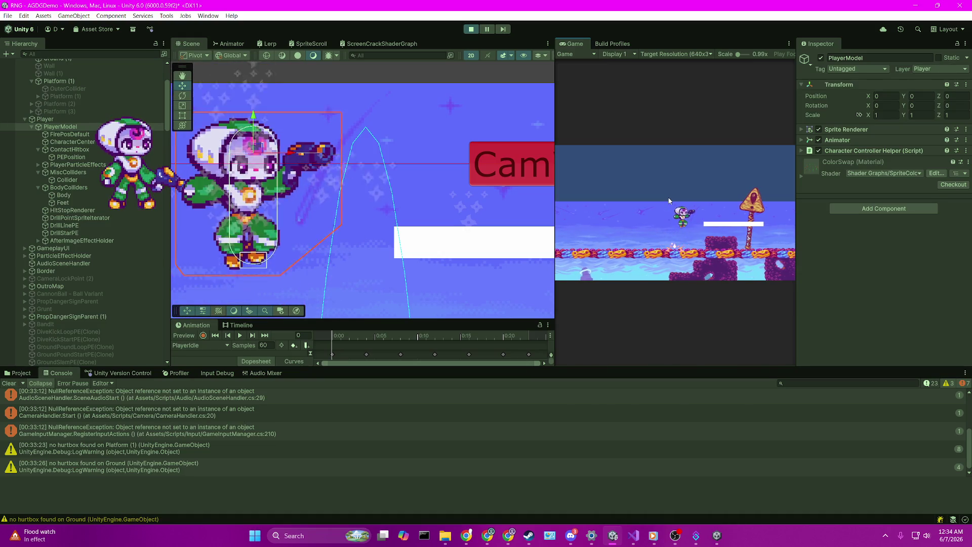
{"action": "key", "text": "Left"}
{"action": "key", "text": "Left"}
{"action": "key", "text": "Right"}
{"action": "key", "text": "space"}
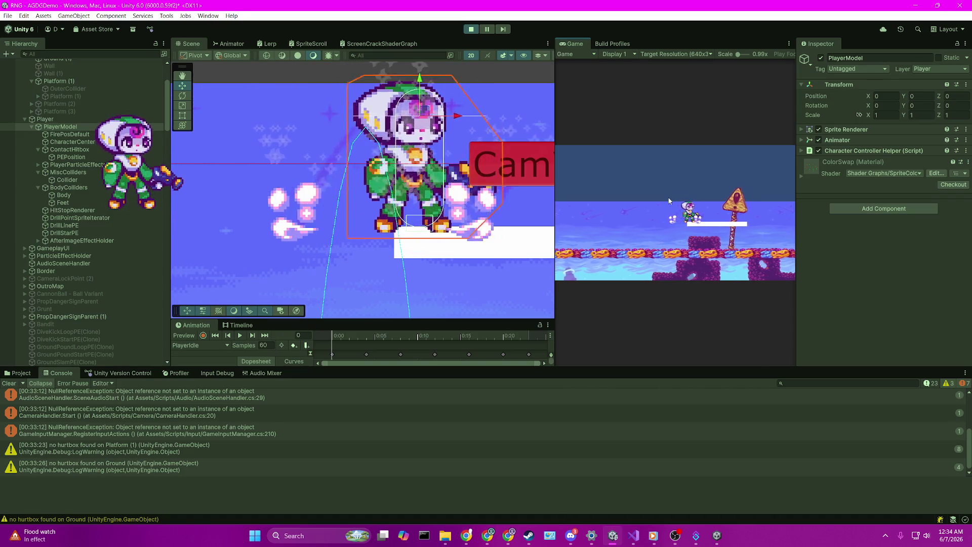
{"action": "key", "text": "Left"}
{"action": "key", "text": "space"}
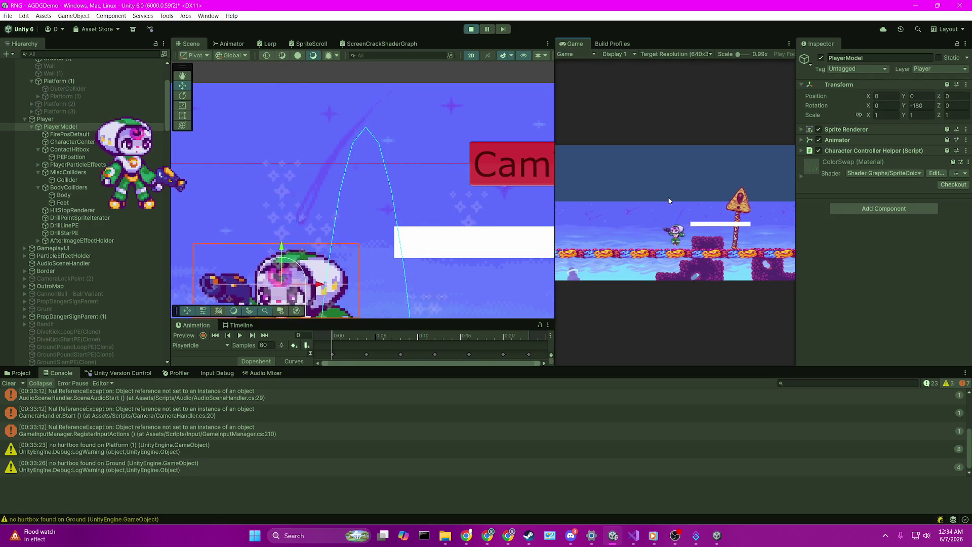
{"action": "key", "text": "Right"}
{"action": "key", "text": "space"}
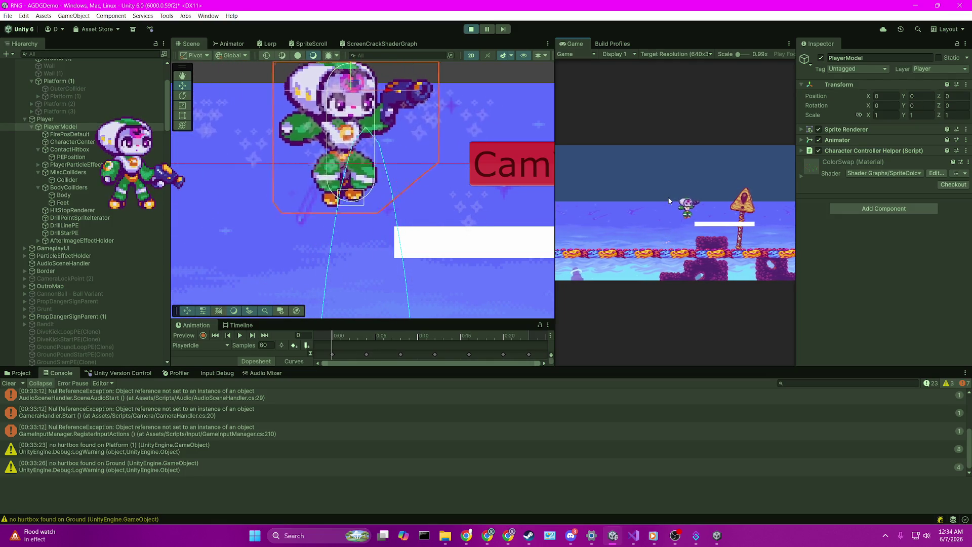
{"action": "key", "text": "Left"}
{"action": "key", "text": "Right"}
{"action": "key", "text": "space"}
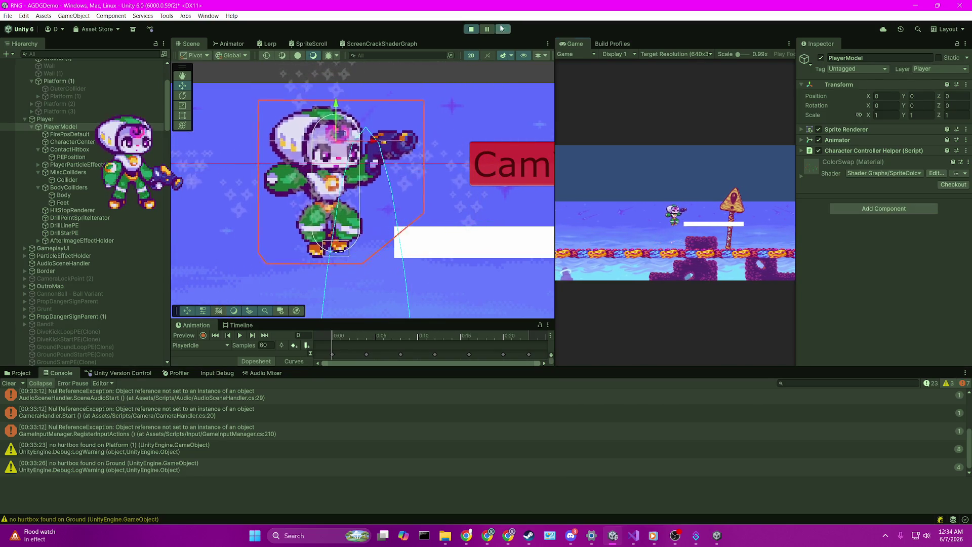
Select PlayerModel to compare its feet collider with the platform, then resume the game
{"action": "scroll", "coordinate": [375, 239], "scroll_direction": "up", "scroll_amount": 10}
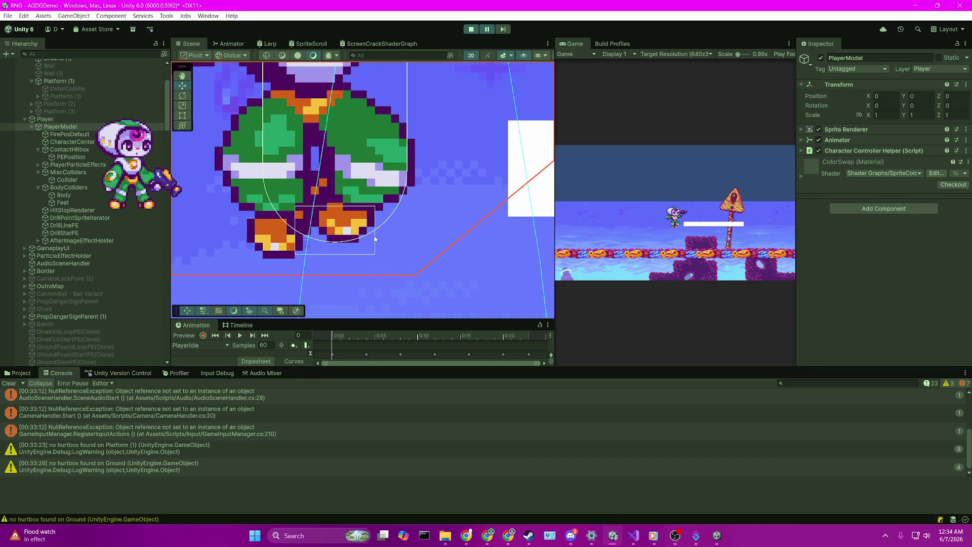
{"action": "left_click", "coordinate": [369, 258]}
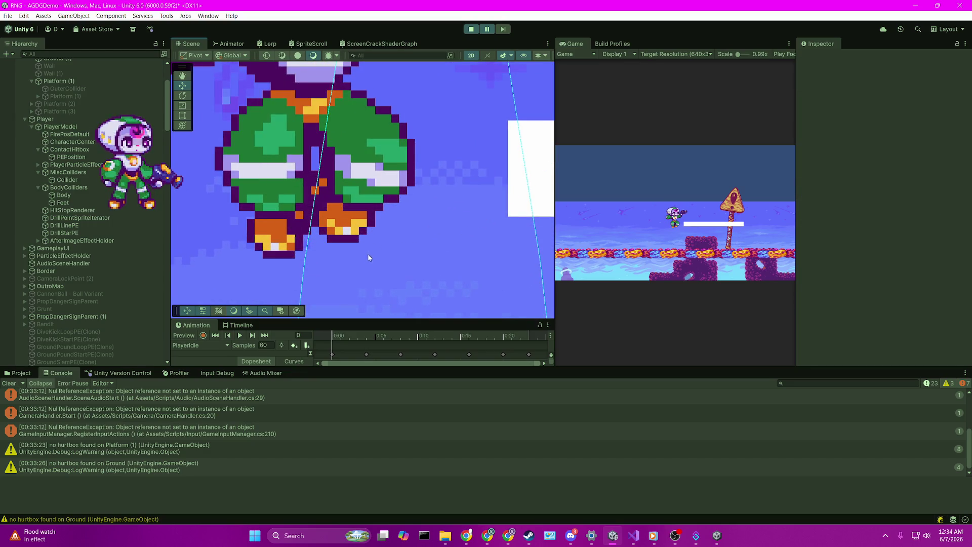
{"action": "left_click", "coordinate": [84, 126]}
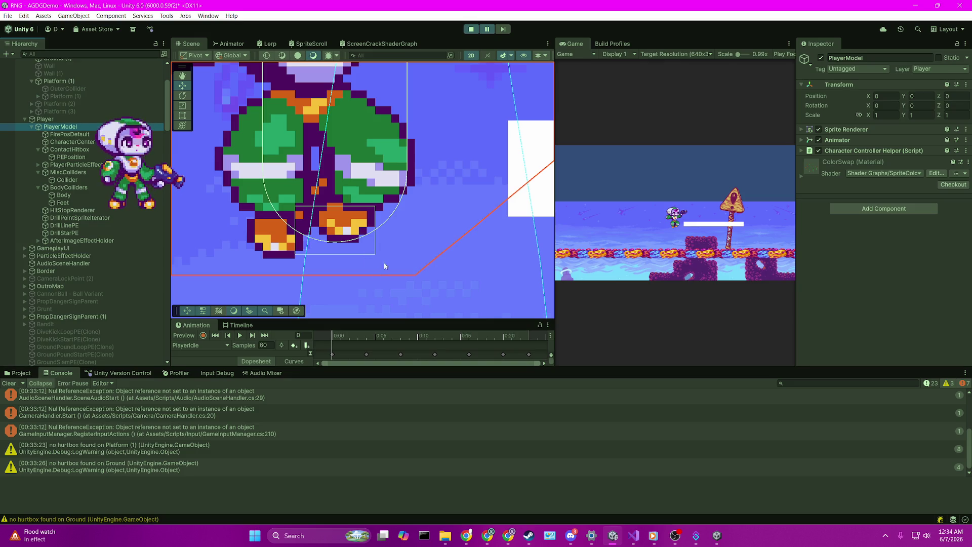
{"action": "left_click_drag", "start_coordinate": [494, 135], "coordinate": [486, 164]}
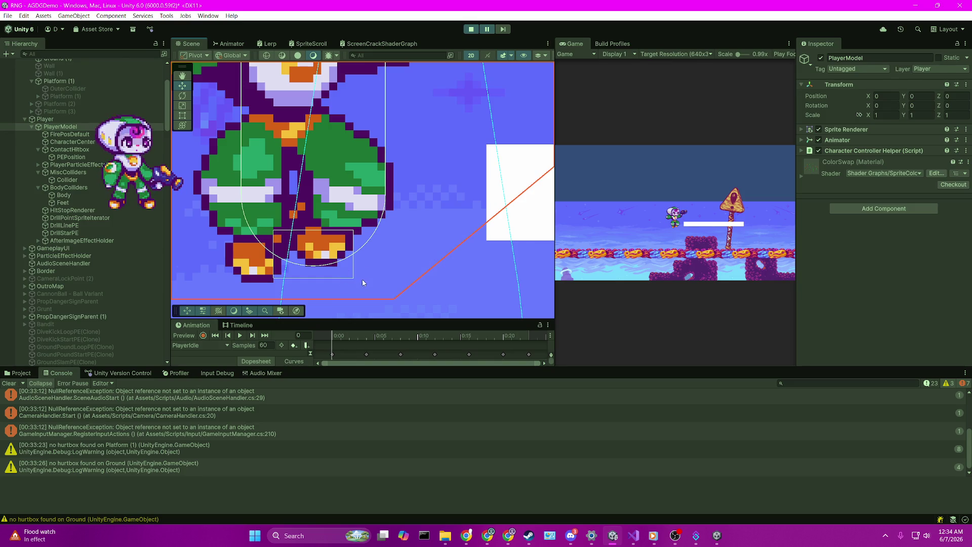
{"action": "scroll", "coordinate": [364, 286], "scroll_direction": "down", "scroll_amount": 4}
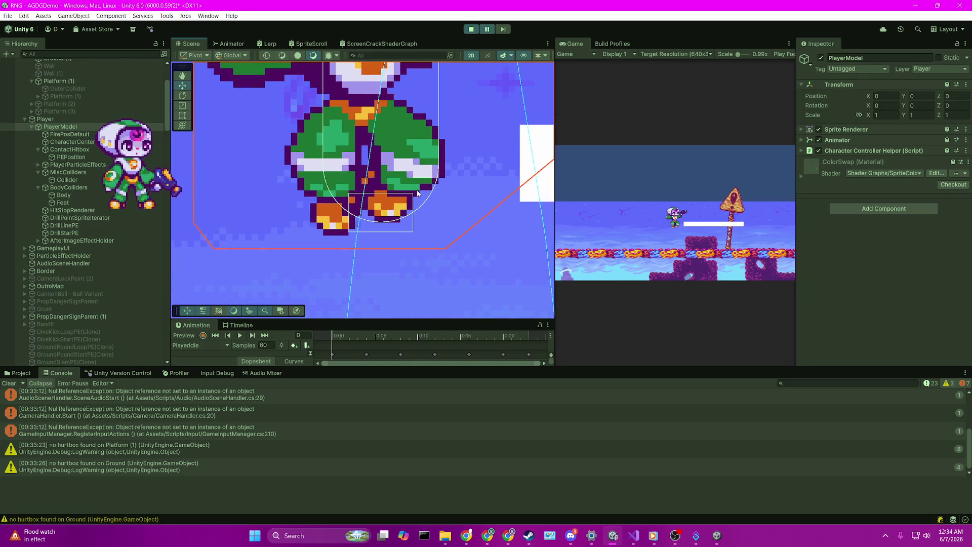
{"action": "scroll", "coordinate": [406, 210], "scroll_direction": "down", "scroll_amount": 4}
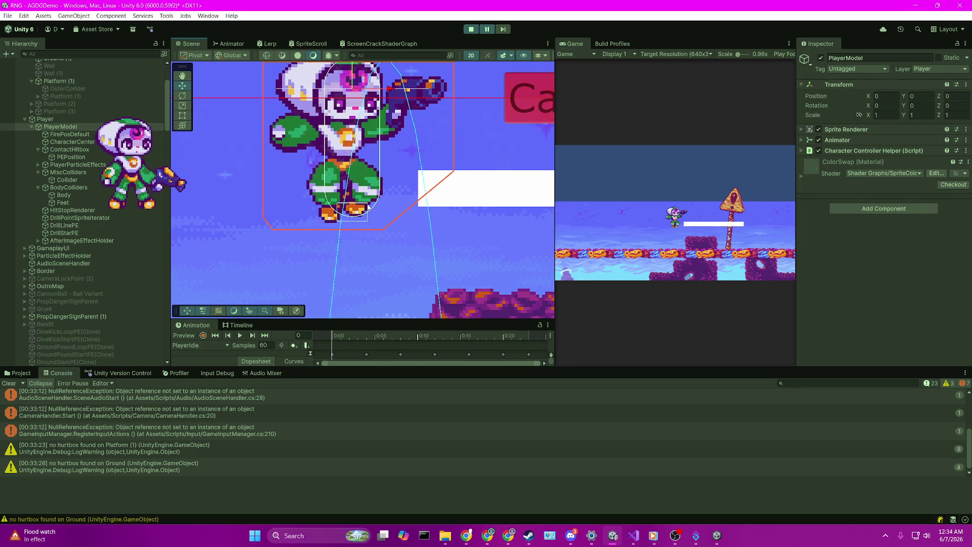
{"action": "left_click_drag", "start_coordinate": [383, 200], "coordinate": [372, 200]}
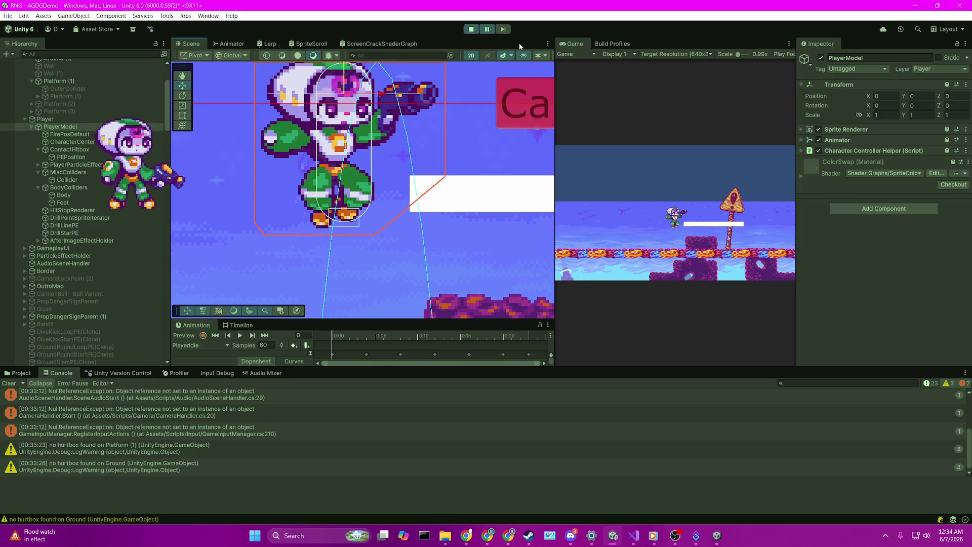
{"action": "left_click", "coordinate": [488, 30]}
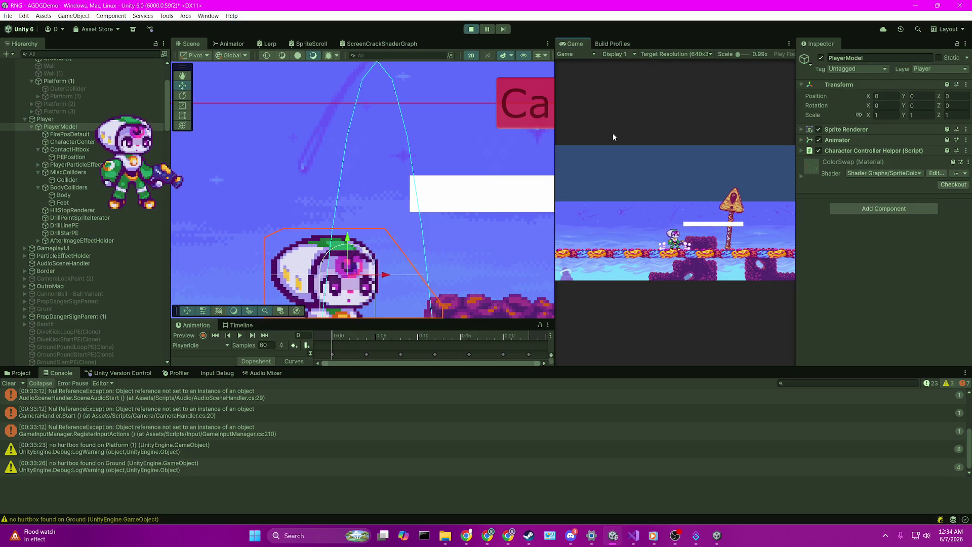
Jump and turn the player, then hop up-right onto the white platform and drop off
{"action": "key", "text": "space"}
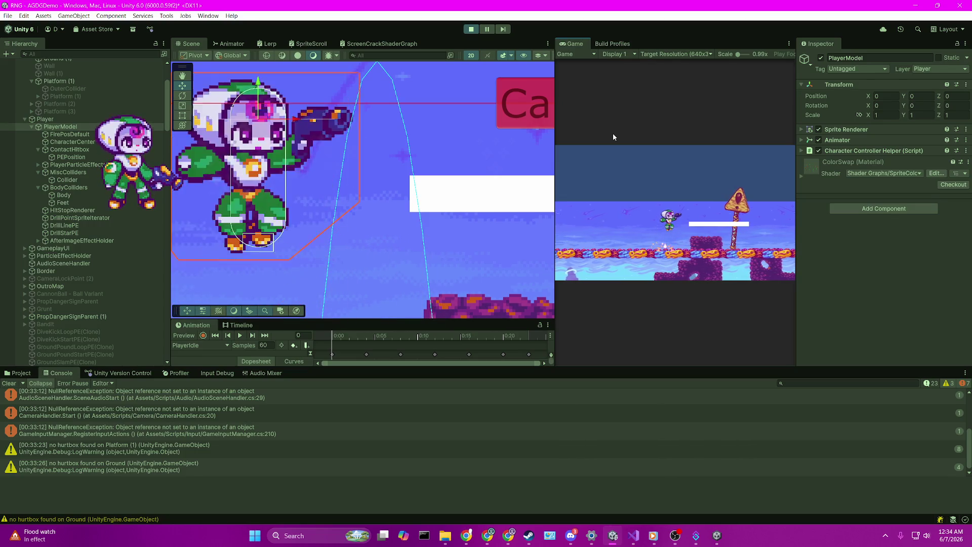
{"action": "key", "text": "Left"}
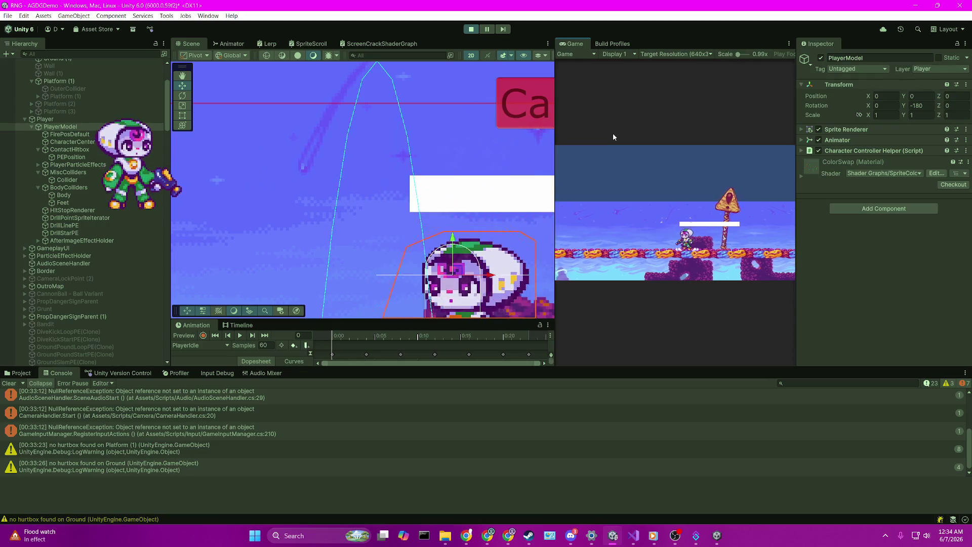
{"action": "key", "text": "space"}
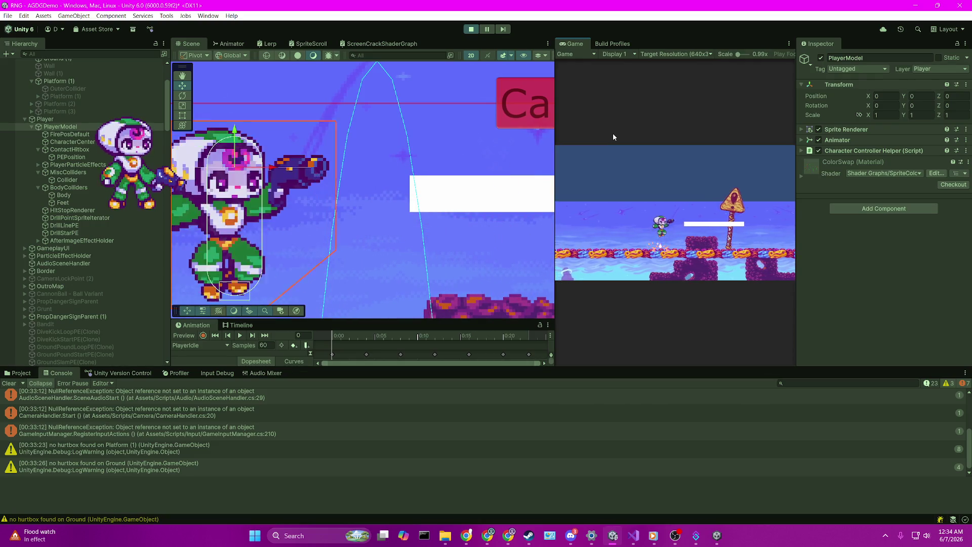
{"action": "key", "text": "Left"}
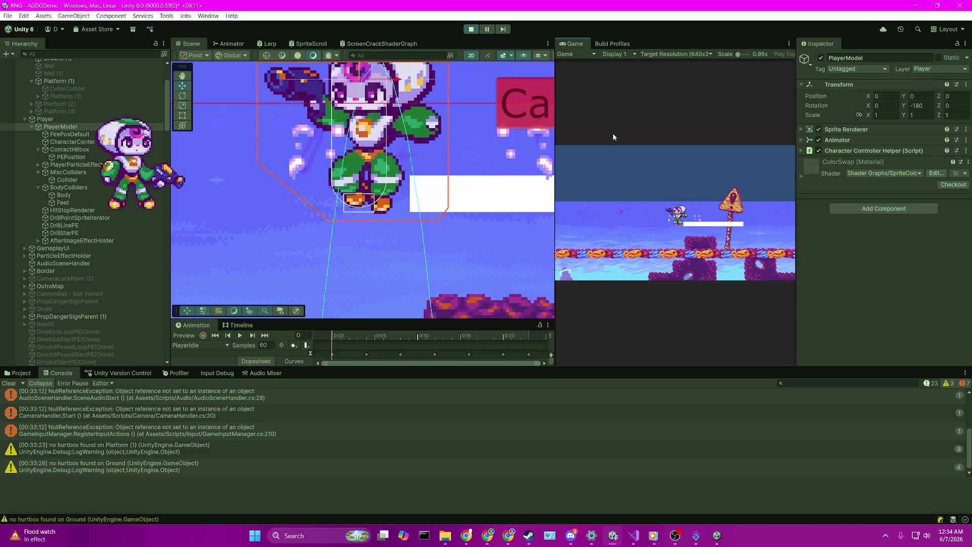
{"action": "key", "text": "Down"}
{"action": "key", "text": "Right"}
{"action": "key", "text": "space"}
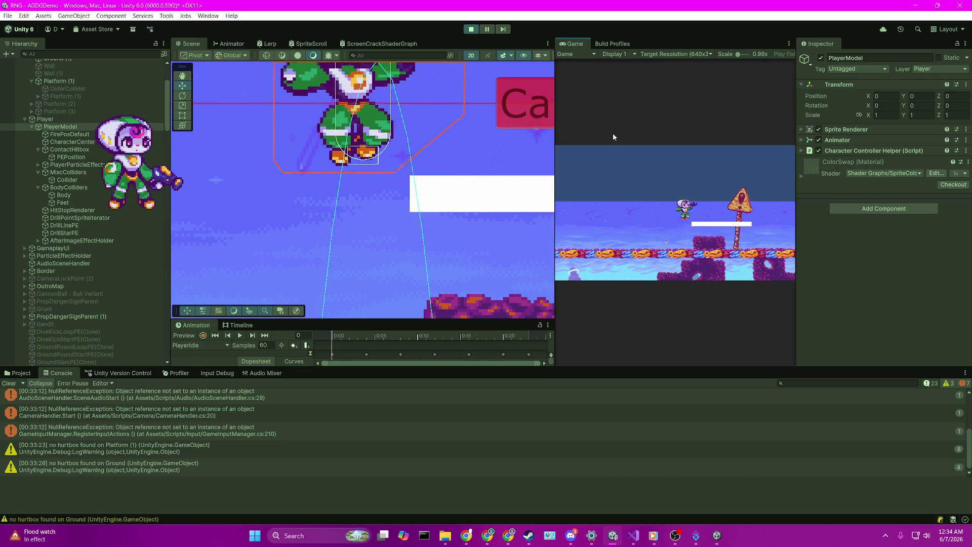
{"action": "key", "text": "Down"}
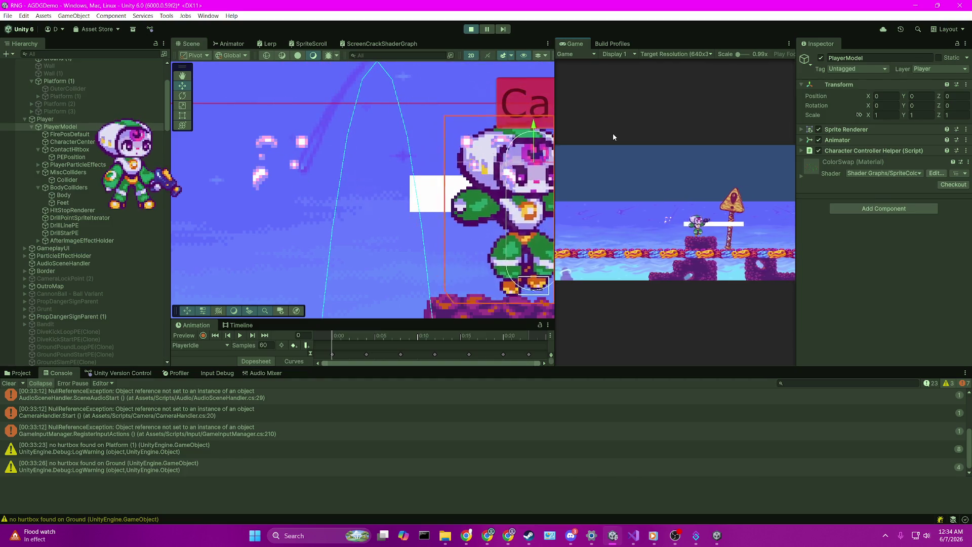
Jump back toward the white platform several times, land on it, and walk left off it
{"action": "key", "text": "Left"}
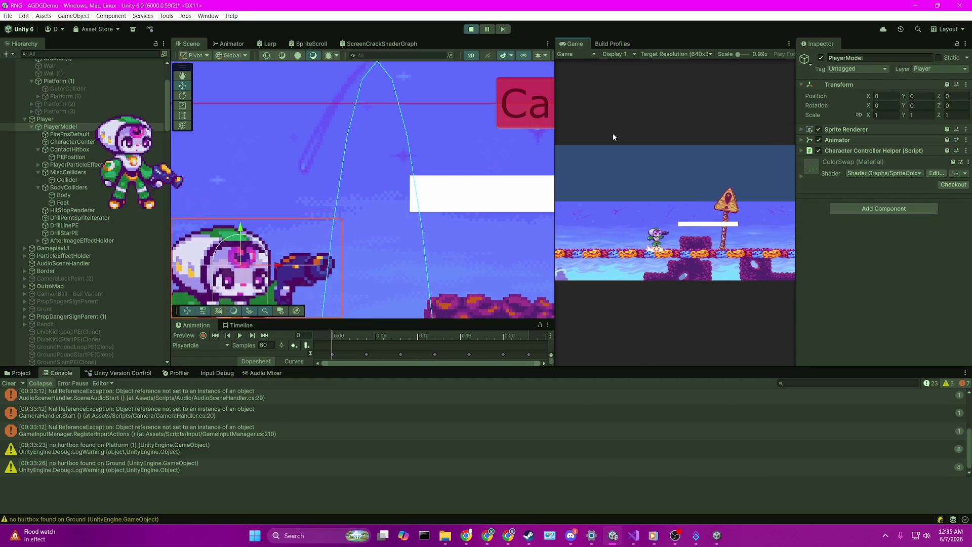
{"action": "key", "text": "space"}
{"action": "key", "text": "Right"}
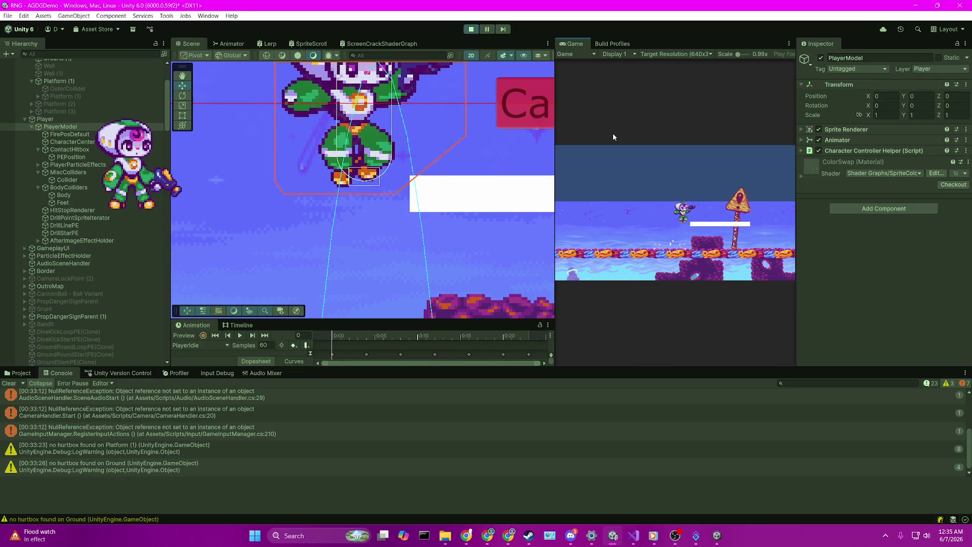
{"action": "key", "text": "Left"}
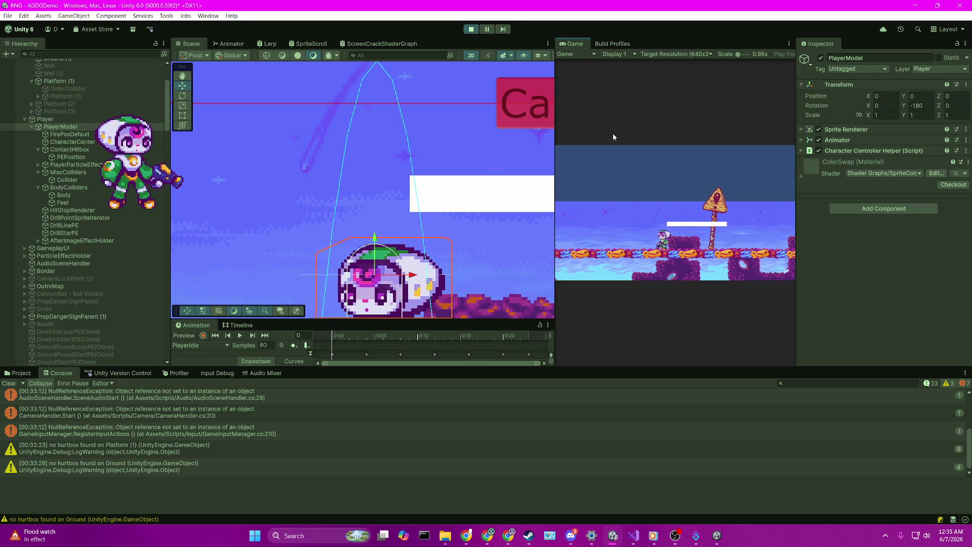
{"action": "key", "text": "Right"}
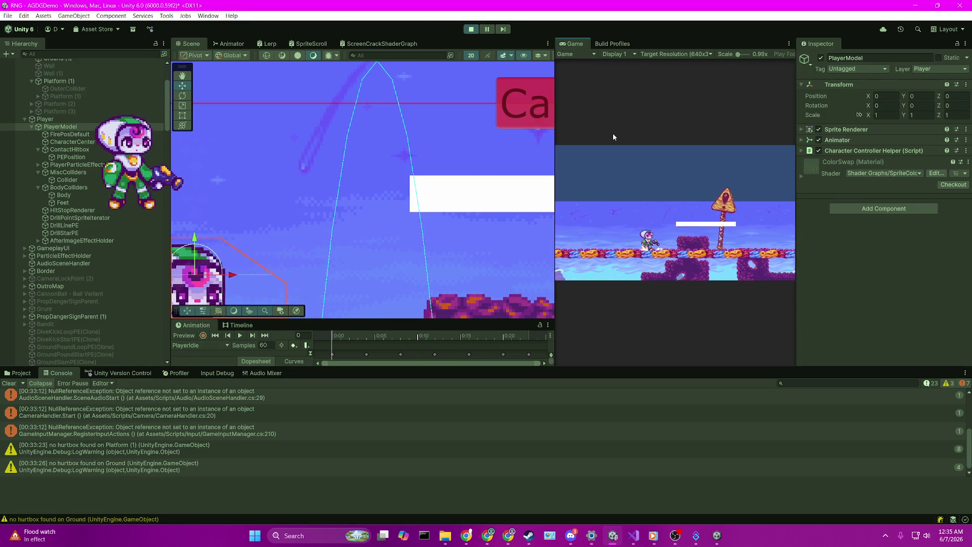
{"action": "key", "text": "space"}
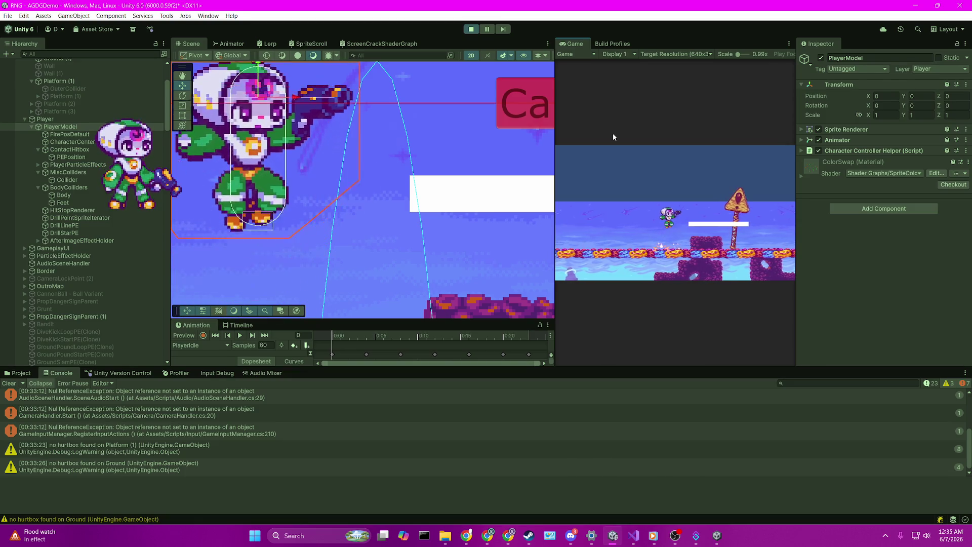
{"action": "key", "text": "Left"}
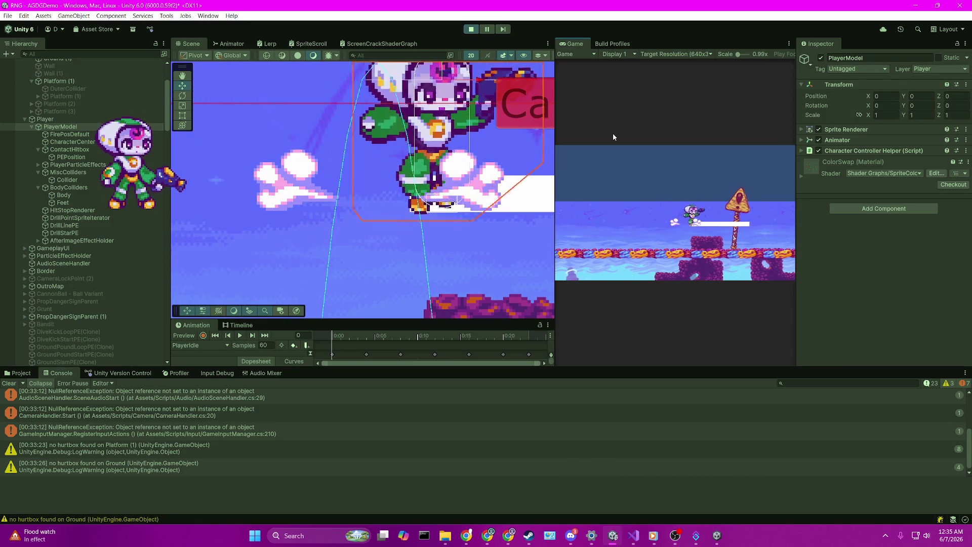
{"action": "key", "text": "Left"}
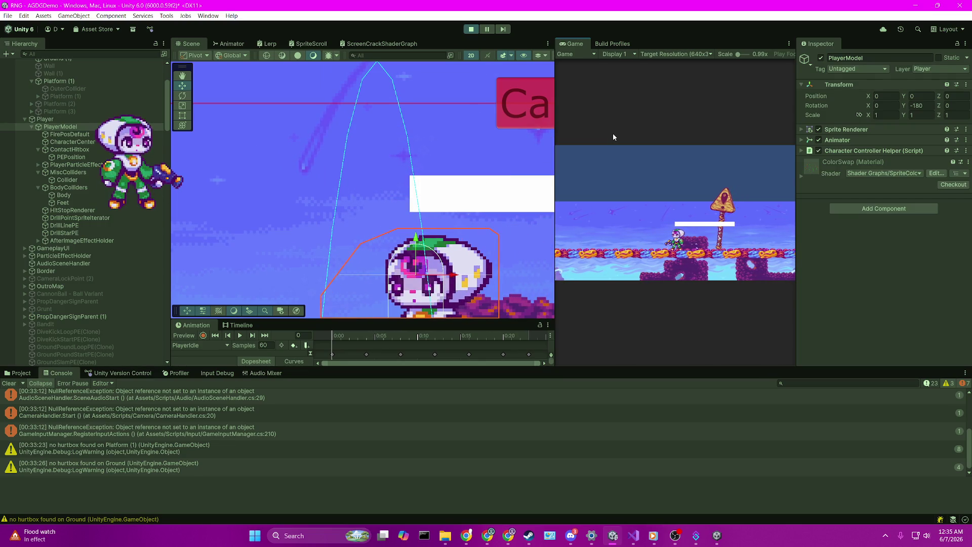
{"action": "key", "text": "space"}
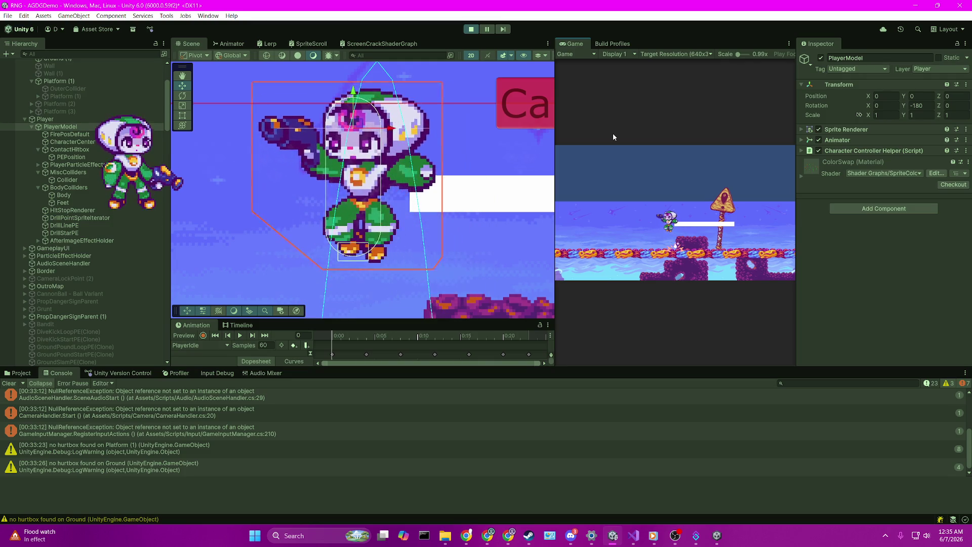
{"action": "key", "text": "Right"}
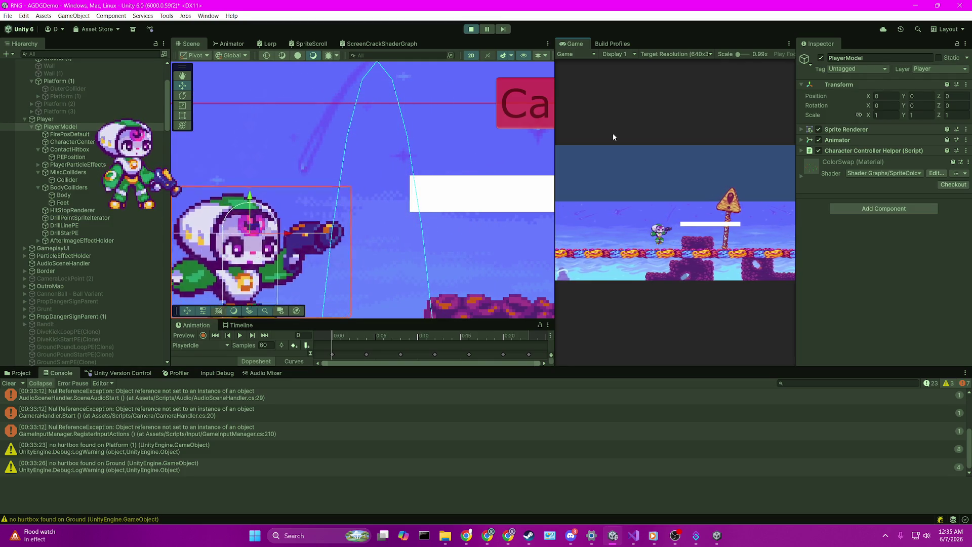
{"action": "key", "text": "space"}
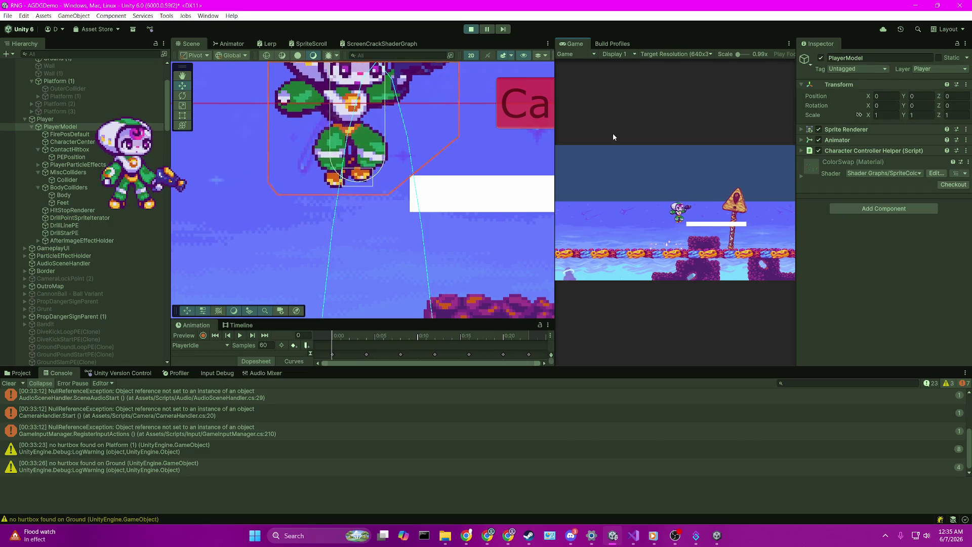
{"action": "key", "text": "Left"}
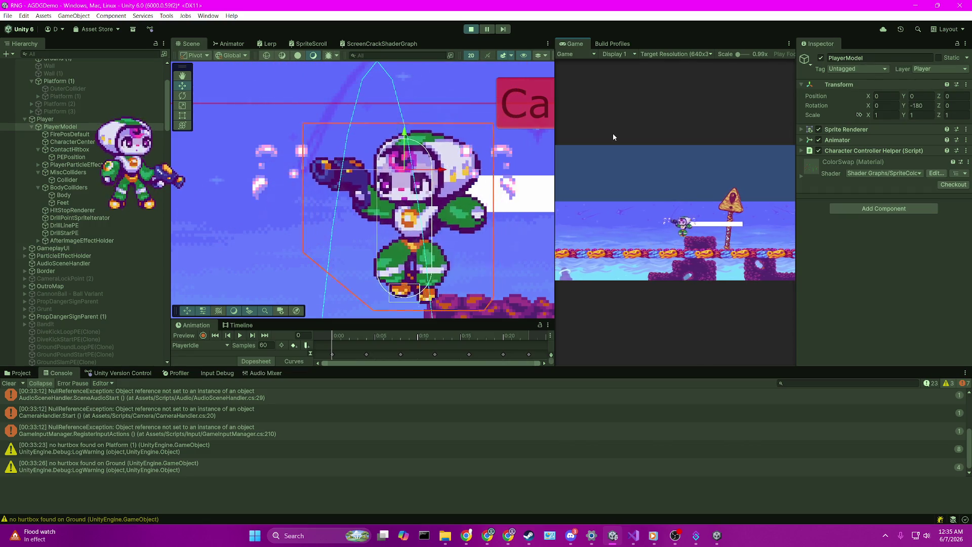
Jump onto the white platform and drop down through it a couple of times
{"action": "key", "text": "Right"}
{"action": "key", "text": "space"}
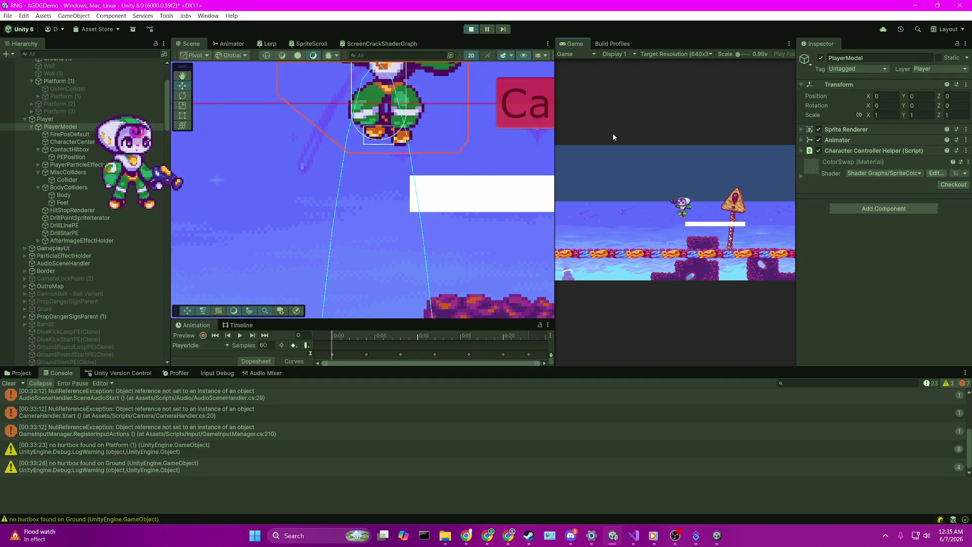
{"action": "key", "text": "Down"}
{"action": "key", "text": "space"}
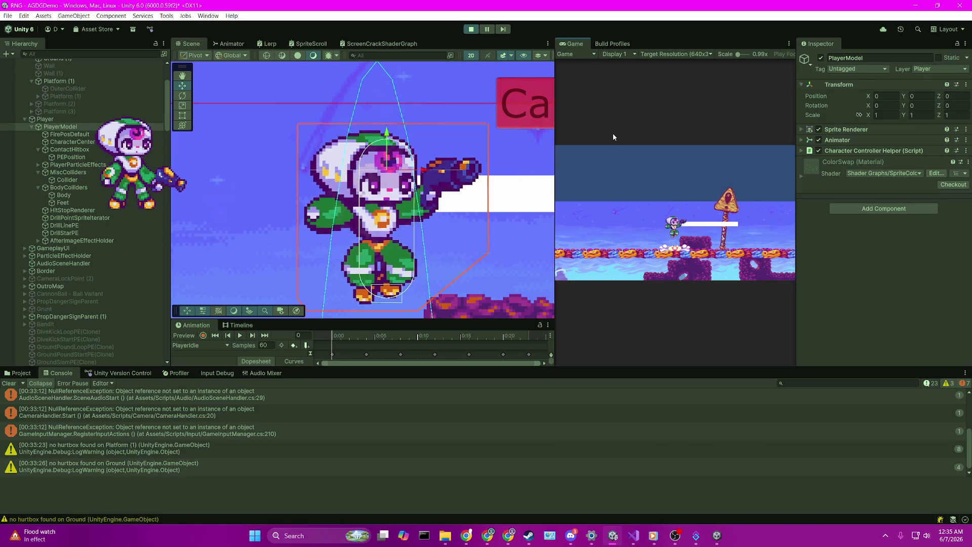
{"action": "key", "text": "Down"}
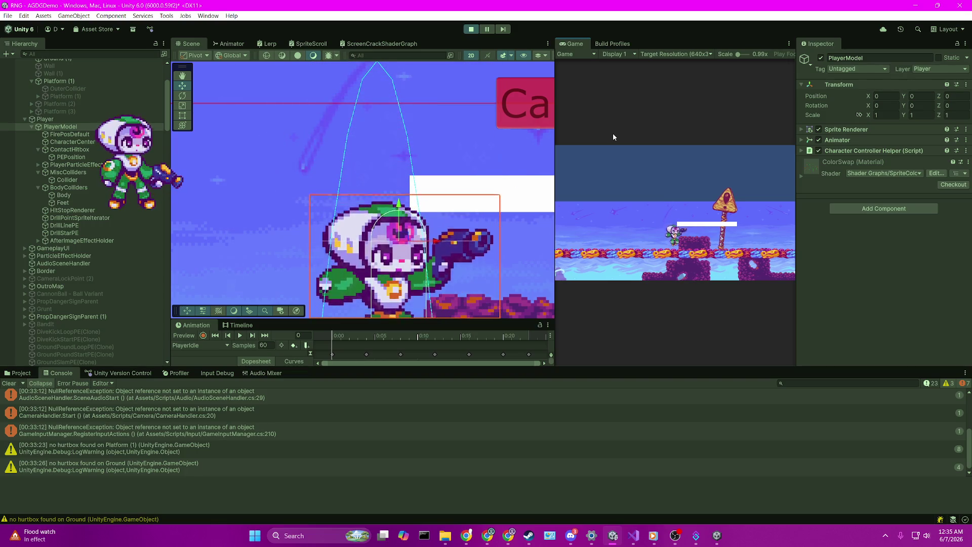
{"action": "key", "text": "Left"}
{"action": "key", "text": "Right"}
{"action": "key", "text": "Down"}
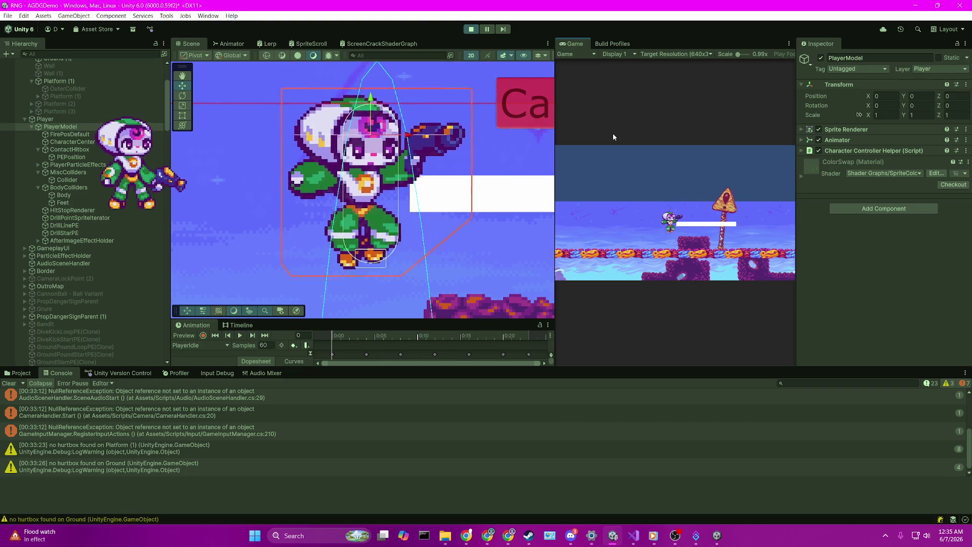
Repeat drop-through and jump-back cycles until the player stands on the platform again
{"action": "key", "text": "space"}
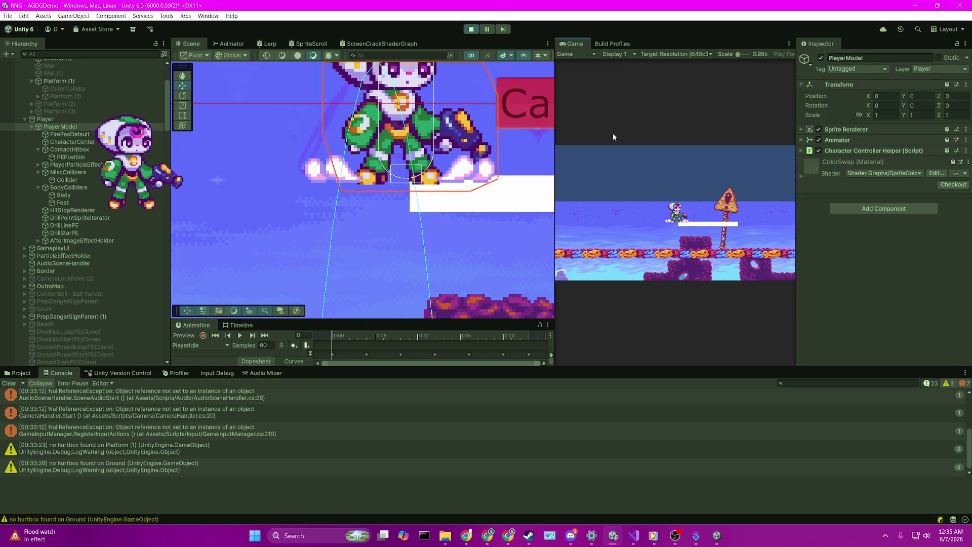
{"action": "key", "text": "Down"}
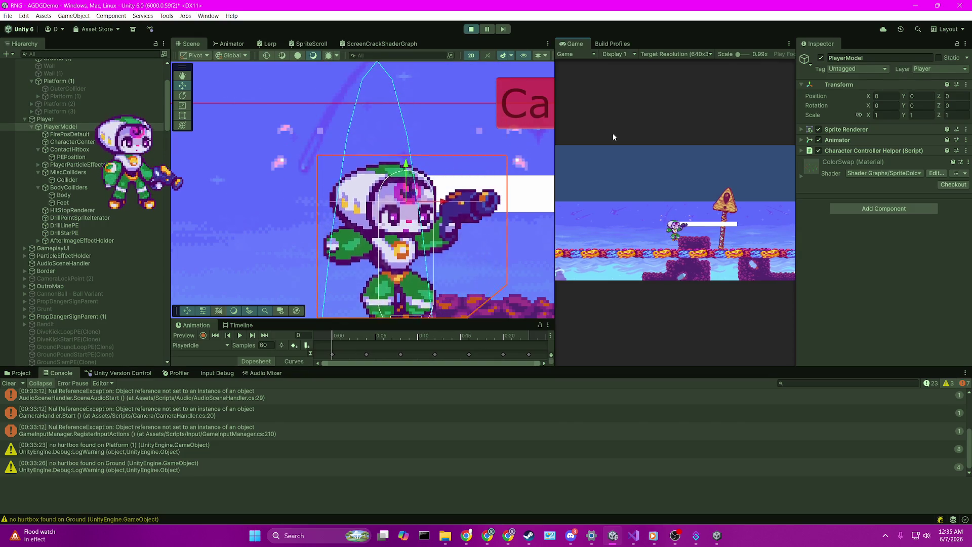
{"action": "key", "text": "space"}
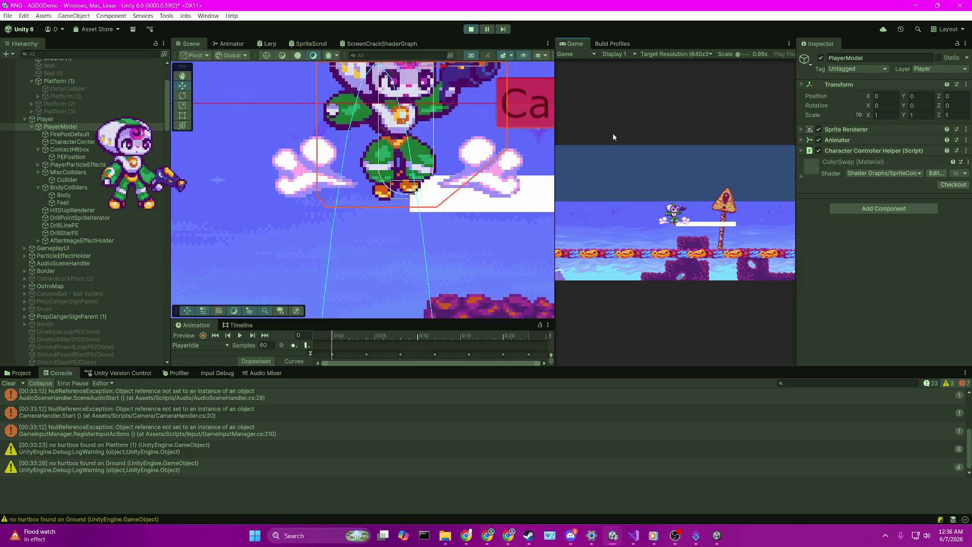
{"action": "key", "text": "Down"}
{"action": "key", "text": "space"}
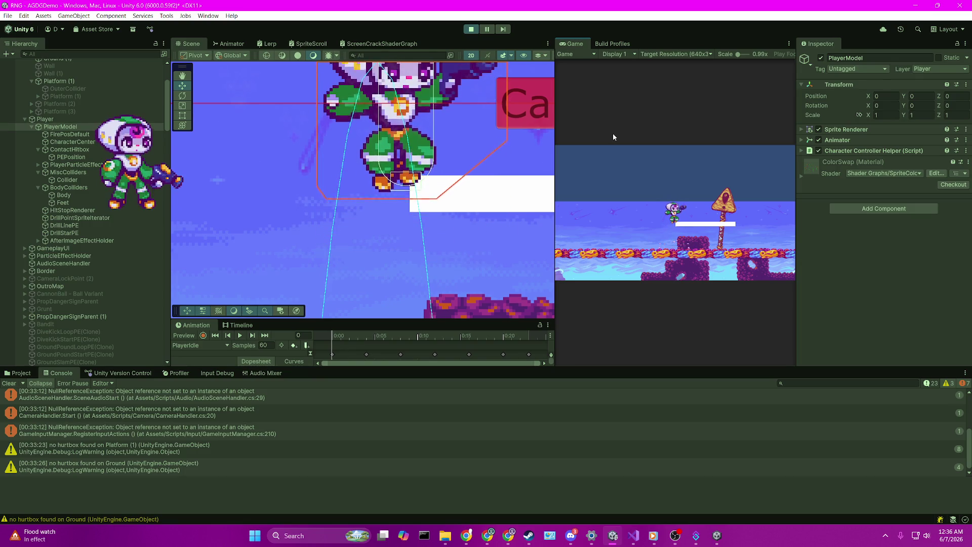
{"action": "key", "text": "Down"}
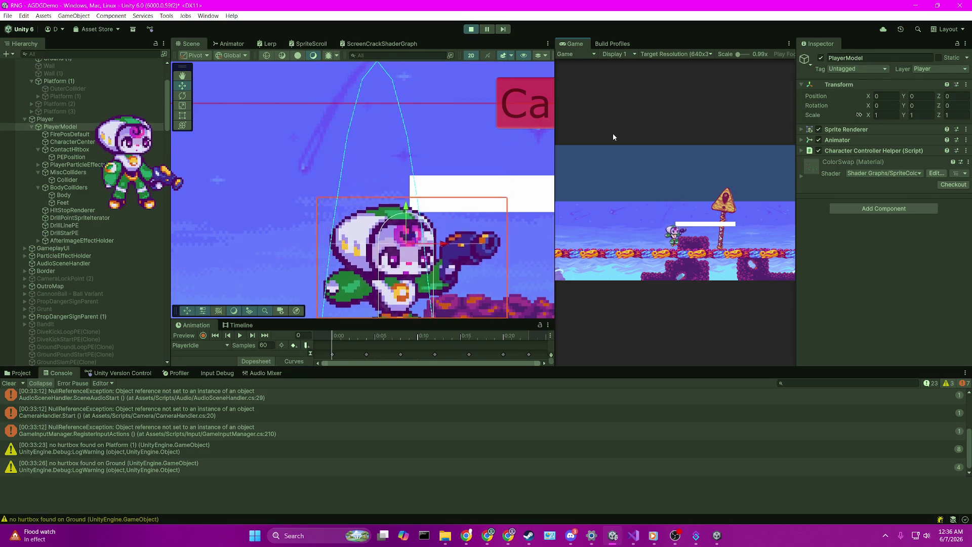
{"action": "key", "text": "space"}
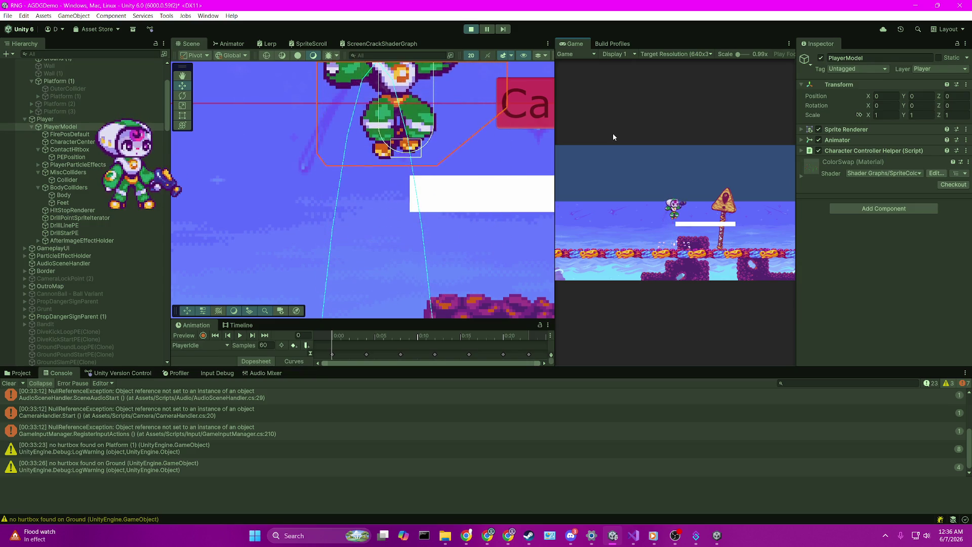
{"action": "key", "text": "Down"}
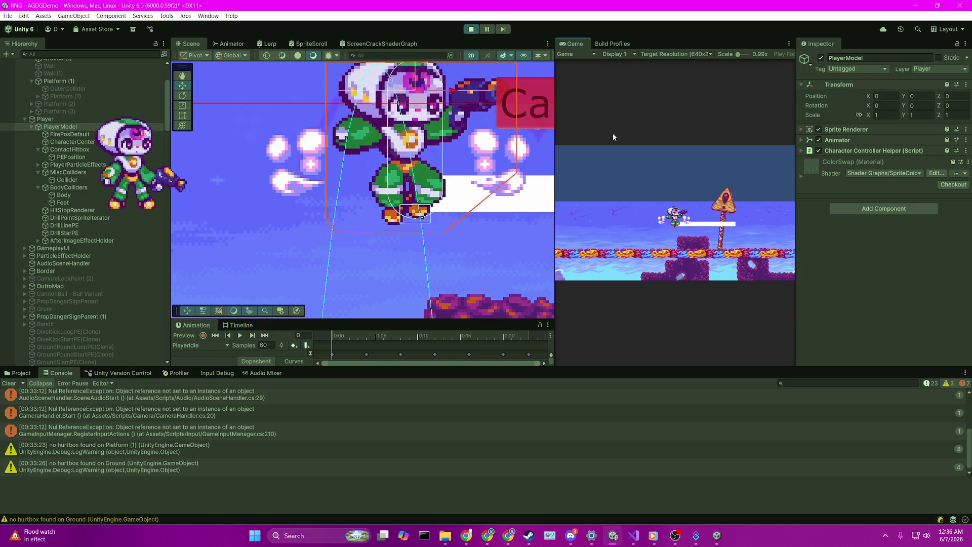
{"action": "key", "text": "space"}
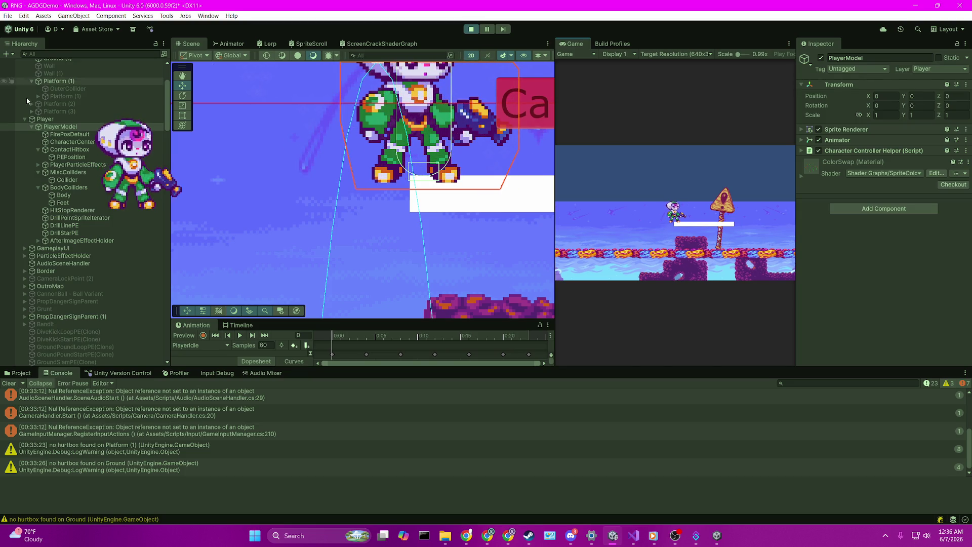
Add Platform (1) to the selection, zoom in on the player's feet, then select Feet
{"action": "scroll", "coordinate": [92, 132], "scroll_direction": "up", "scroll_amount": 3}
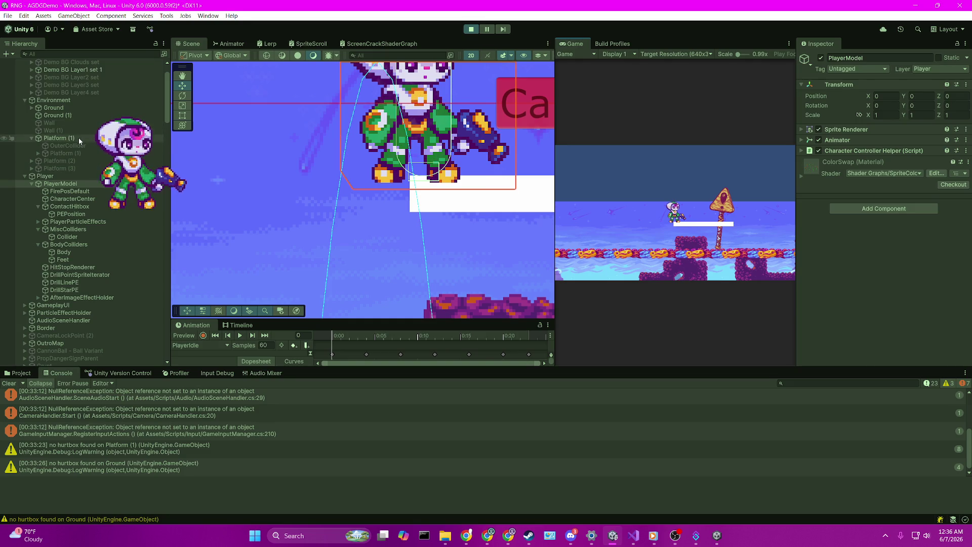
{"action": "left_click", "coordinate": [77, 137], "text": "ctrl"}
{"action": "scroll", "coordinate": [464, 168], "scroll_direction": "up", "scroll_amount": 6}
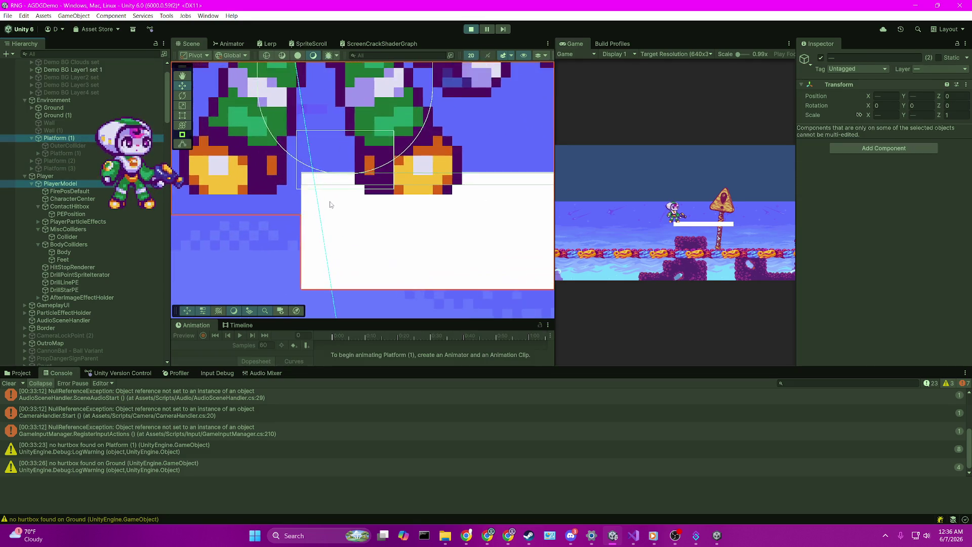
{"action": "scroll", "coordinate": [329, 204], "scroll_direction": "up", "scroll_amount": 2}
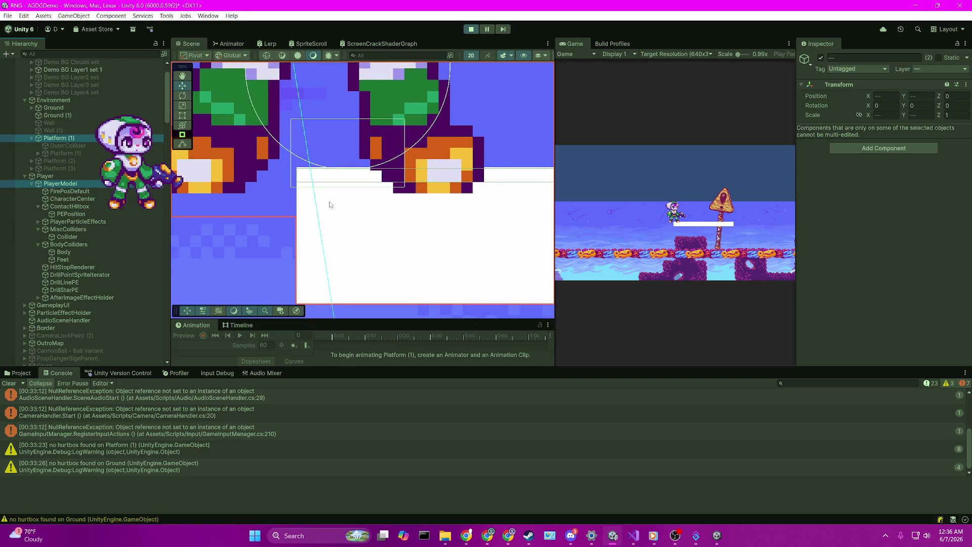
{"action": "scroll", "coordinate": [329, 204], "scroll_direction": "down", "scroll_amount": 2}
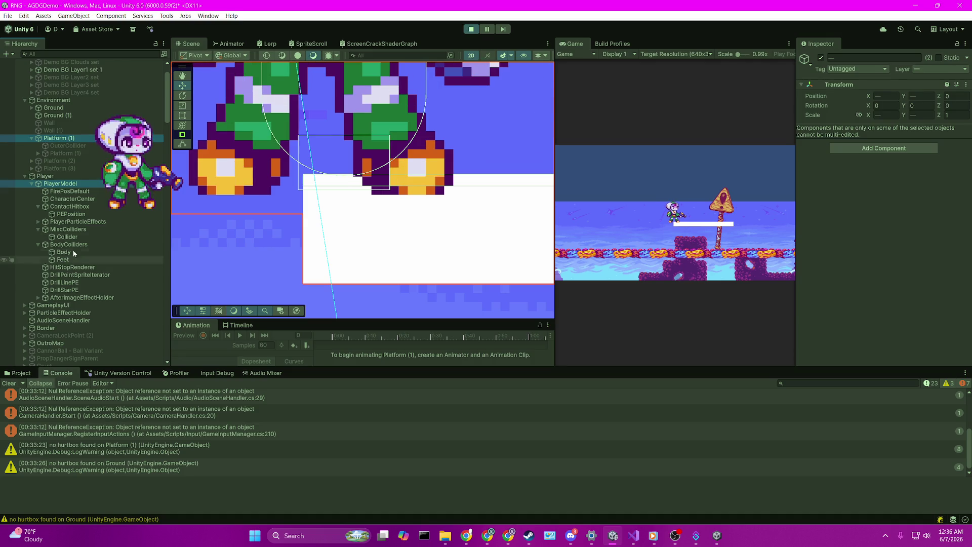
{"action": "left_click", "coordinate": [79, 198]}
{"action": "left_click", "coordinate": [93, 184]}
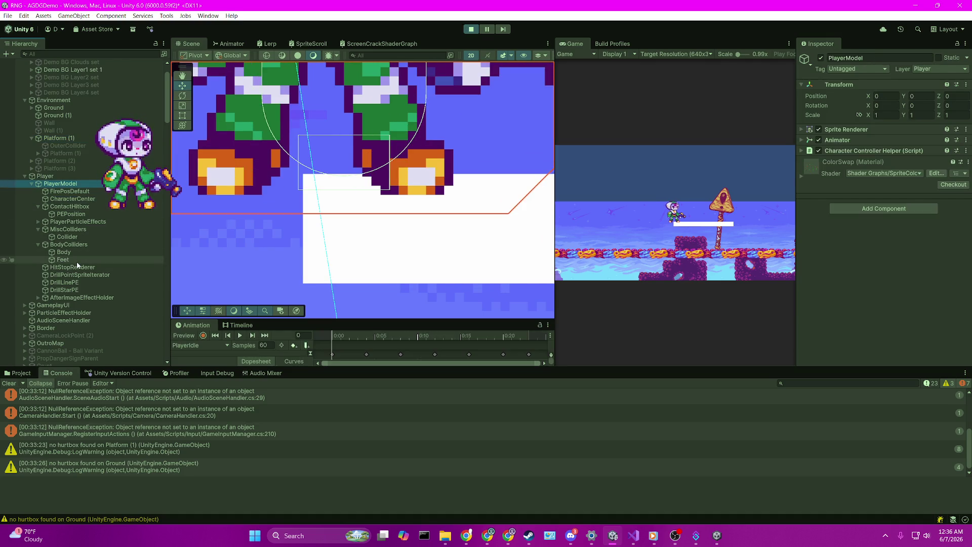
Try adding a Sphere Collider to the Feet object via Add Component
{"action": "left_click", "coordinate": [63, 260]}
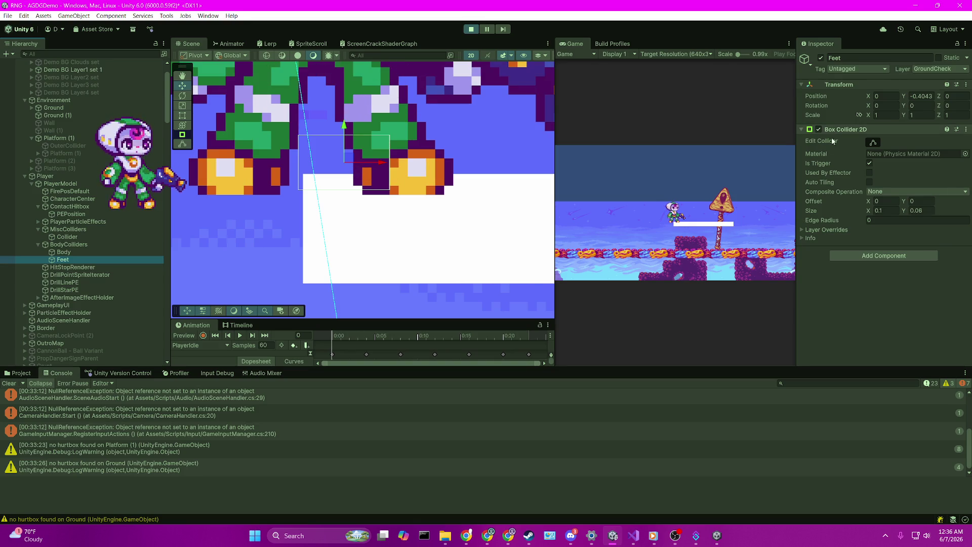
{"action": "left_click", "coordinate": [884, 255]}
{"action": "type", "text": "platfo"}
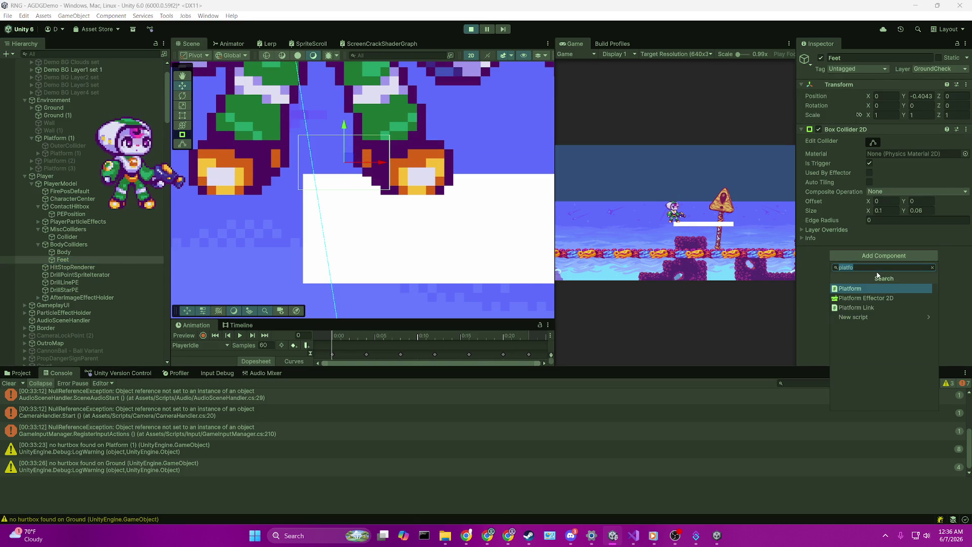
{"action": "type", "text": "sphere"}
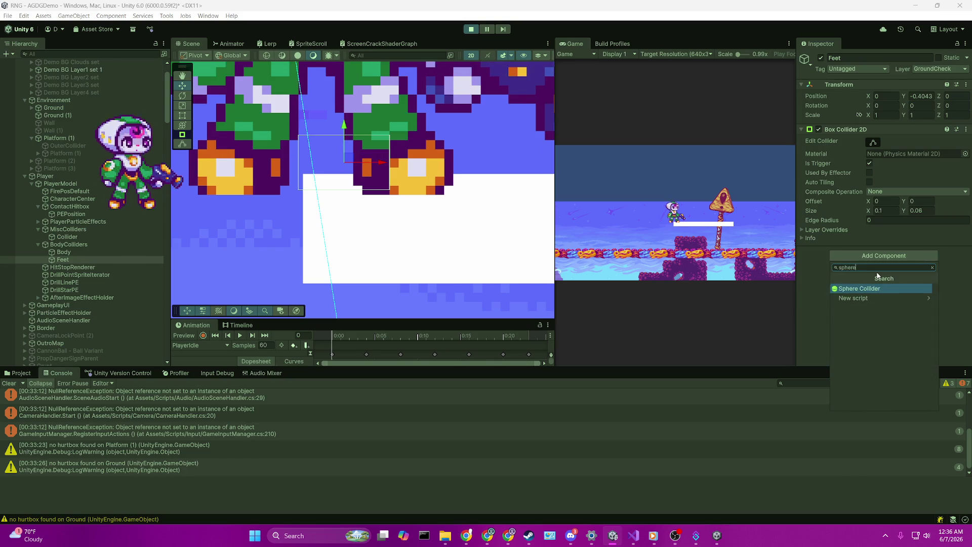
{"action": "key", "text": "Return"}
{"action": "key", "text": "Return"}
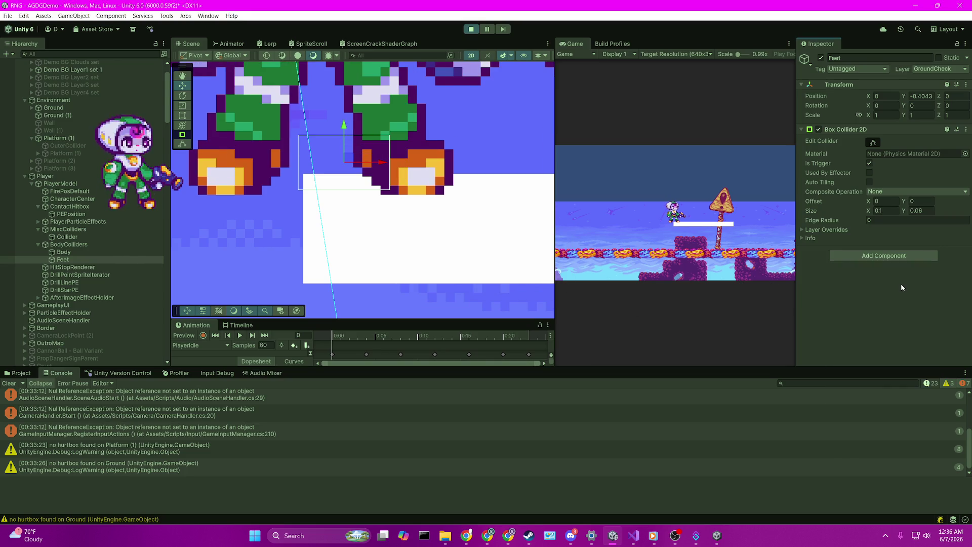
Remove Feet's Box Collider 2D and add a Circle Collider 2D instead
{"action": "right_click", "coordinate": [858, 131]}
{"action": "left_click", "coordinate": [896, 170]}
{"action": "left_click", "coordinate": [876, 135]}
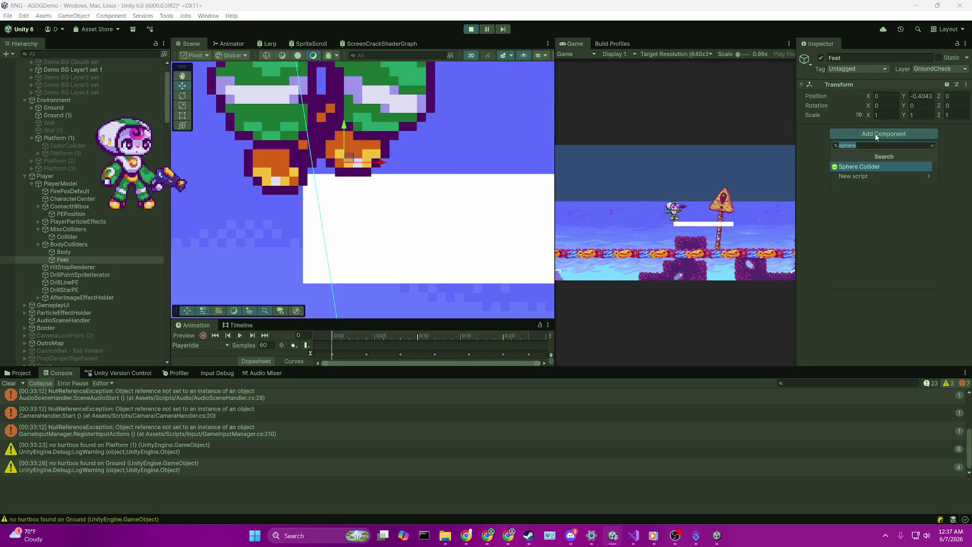
{"action": "type", "text": "sp"}
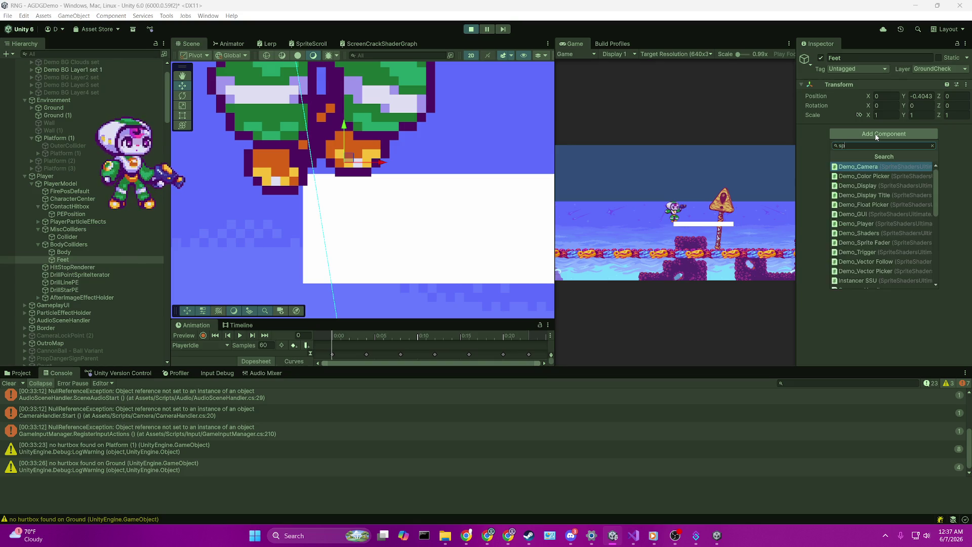
{"action": "key", "text": "BackSpace"}
{"action": "key", "text": "BackSpace"}
{"action": "type", "text": "cir"}
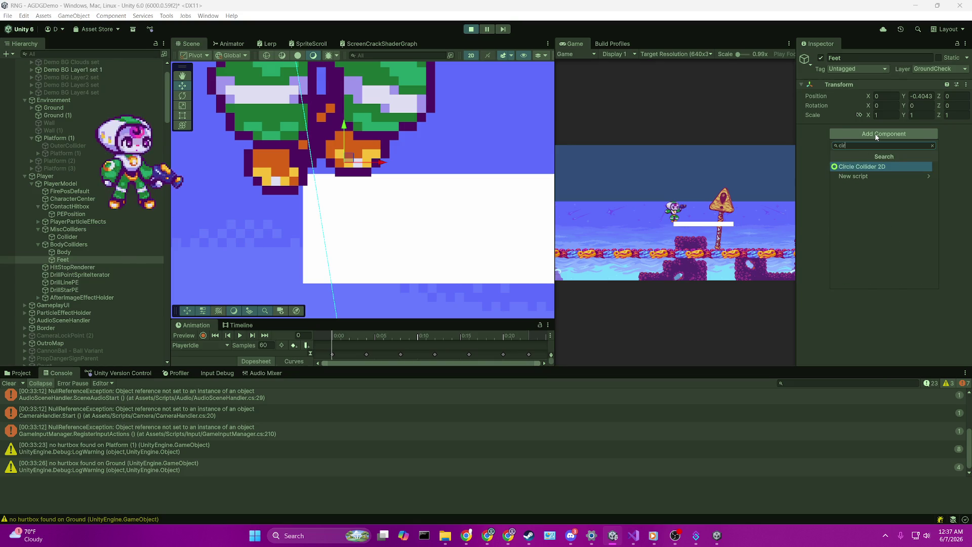
{"action": "key", "text": "Return"}
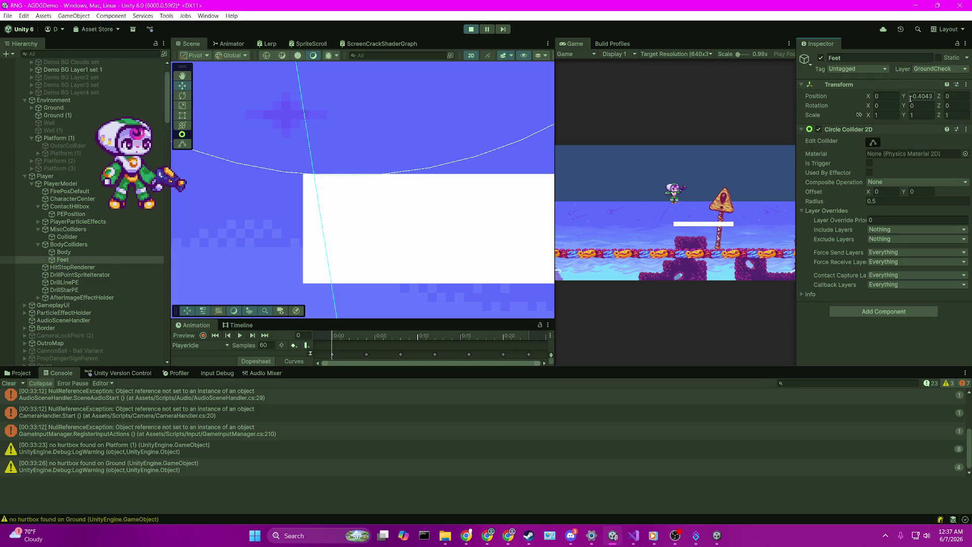
Untick PlatformCheck, Ground and OneWayPlatform in Exclude Layers, then tick Is Trigger
{"action": "left_click", "coordinate": [888, 240]}
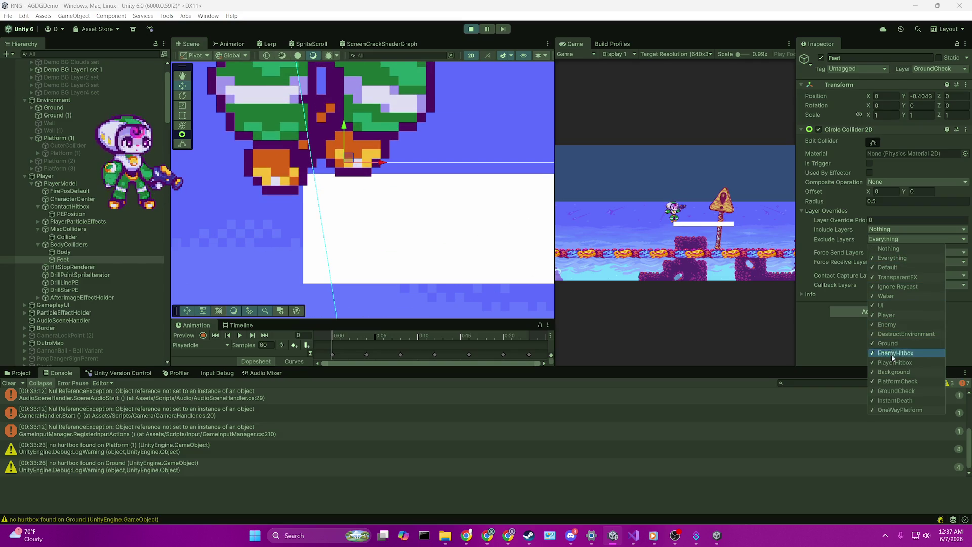
{"action": "left_click", "coordinate": [886, 382]}
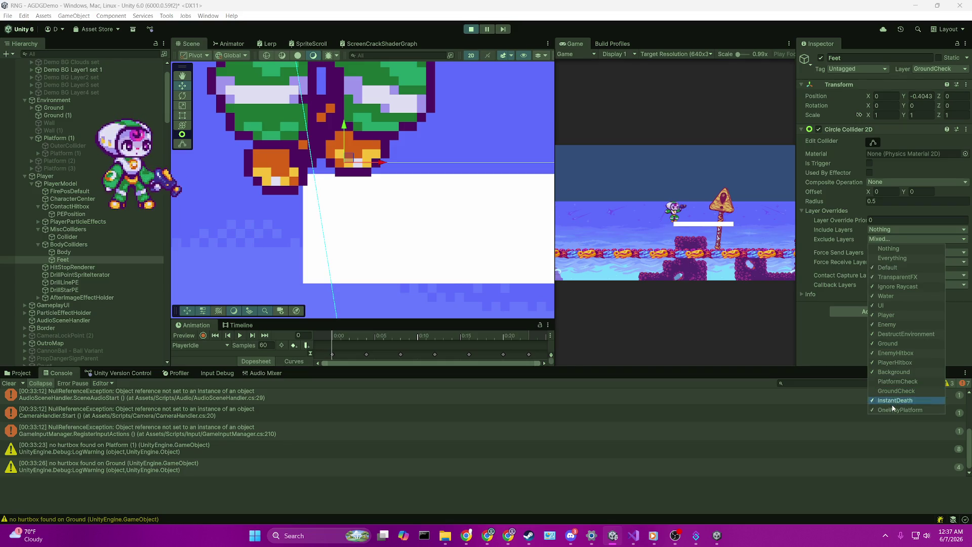
{"action": "left_click", "coordinate": [890, 343]}
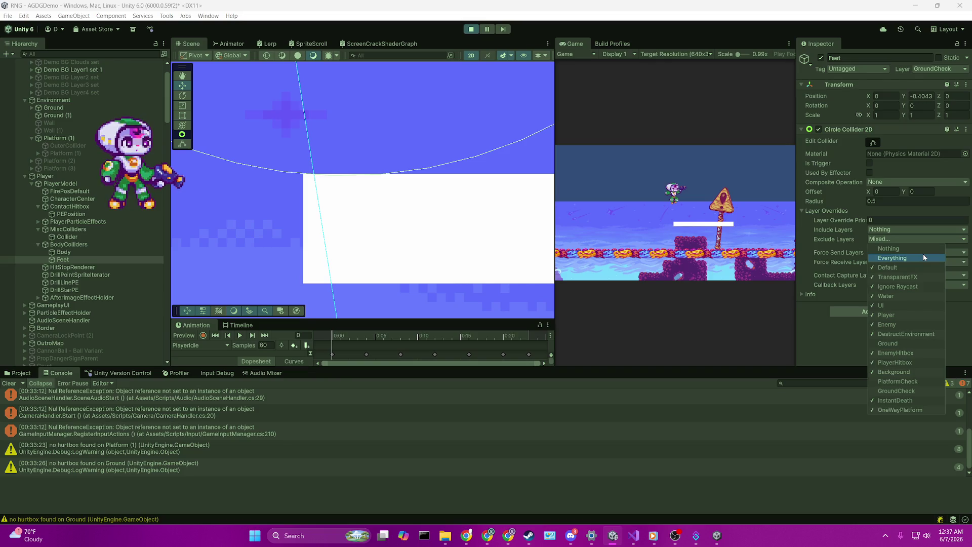
{"action": "left_click", "coordinate": [903, 409]}
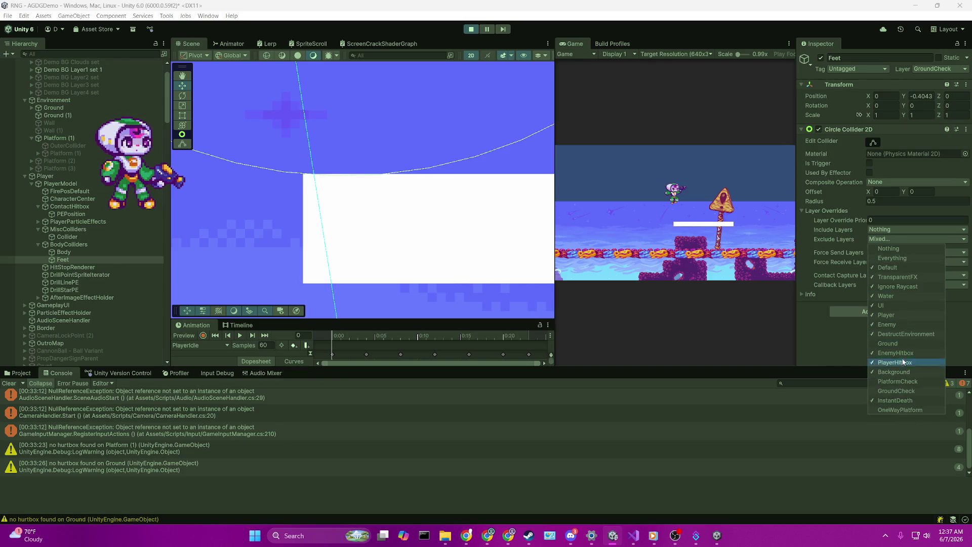
{"action": "left_click", "coordinate": [746, 157]}
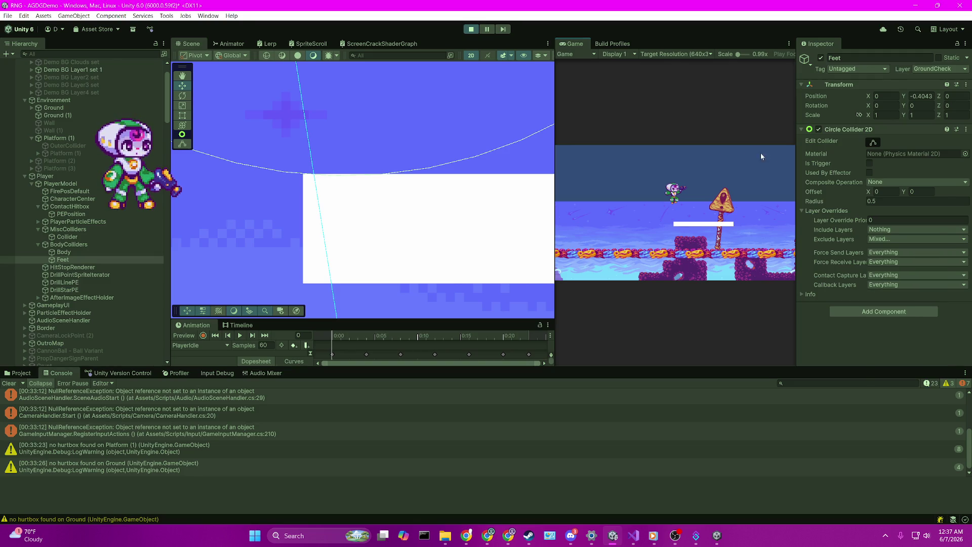
{"action": "left_click", "coordinate": [869, 163]}
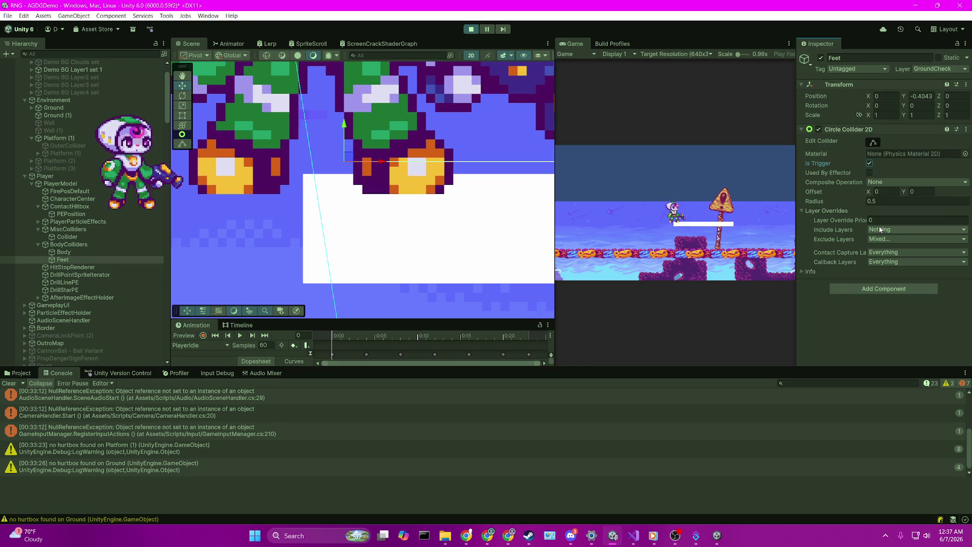
Drag Feet into the Player script's Character Feet Collider field, then reselect Feet
{"action": "scroll", "coordinate": [86, 178], "scroll_direction": "up", "scroll_amount": 3}
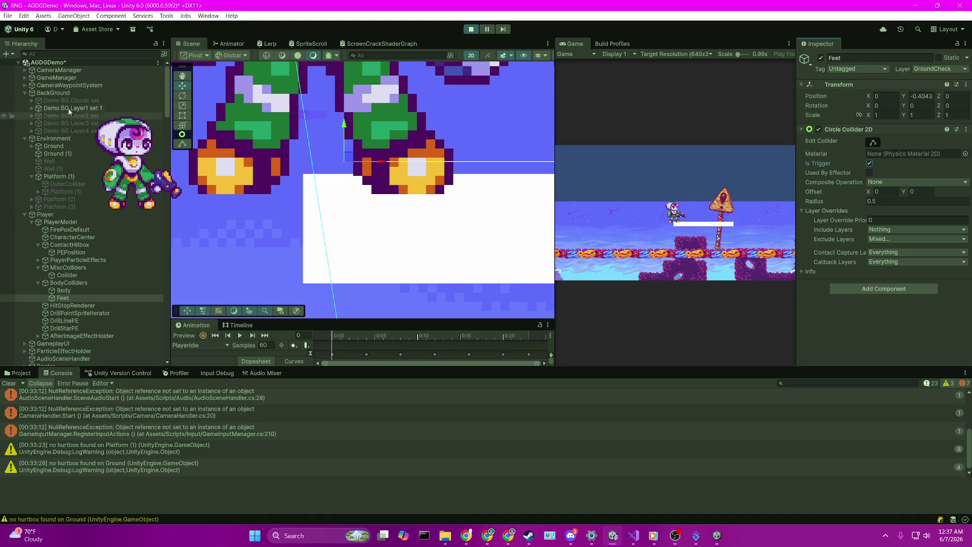
{"action": "left_click", "coordinate": [79, 214]}
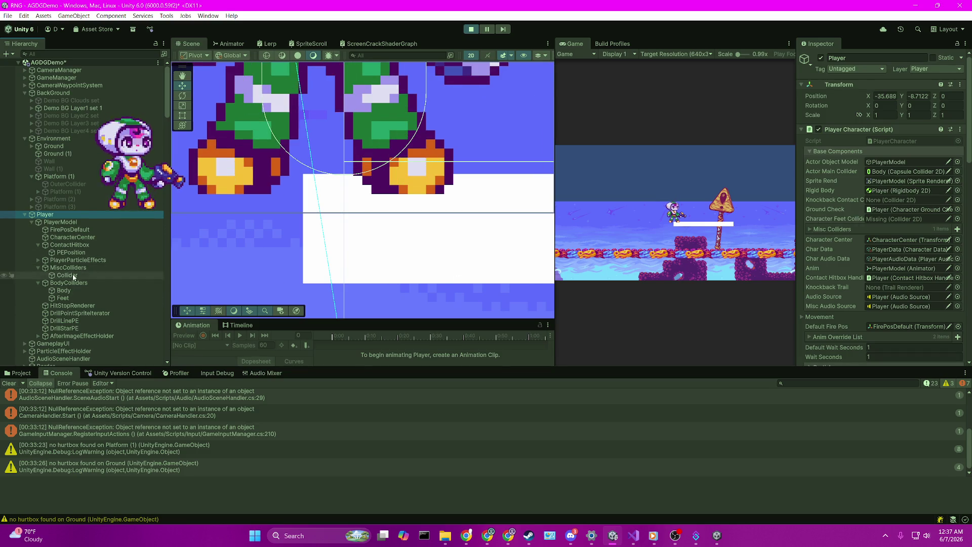
{"action": "left_click_drag", "start_coordinate": [63, 298], "coordinate": [886, 224]}
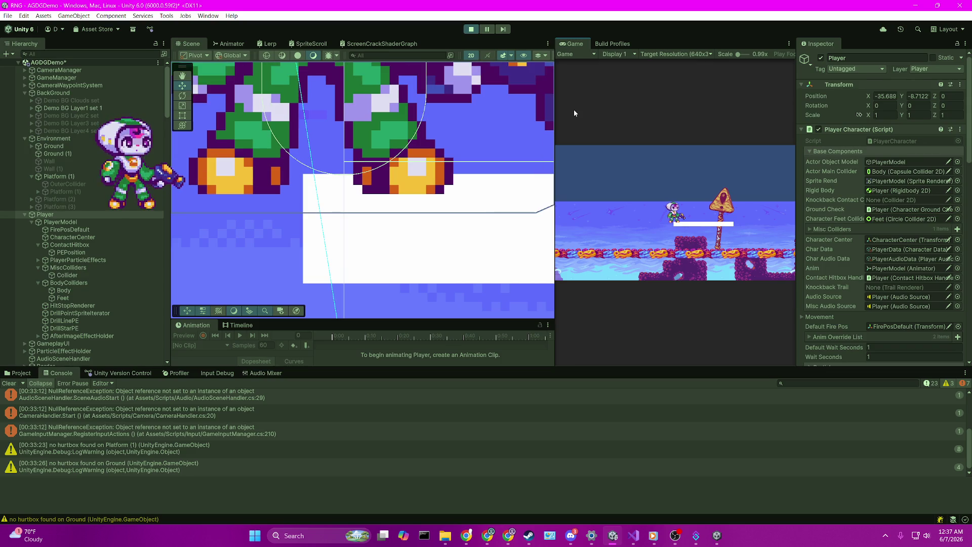
{"action": "scroll", "coordinate": [456, 255], "scroll_direction": "down", "scroll_amount": 3}
{"action": "double_click", "coordinate": [74, 215]}
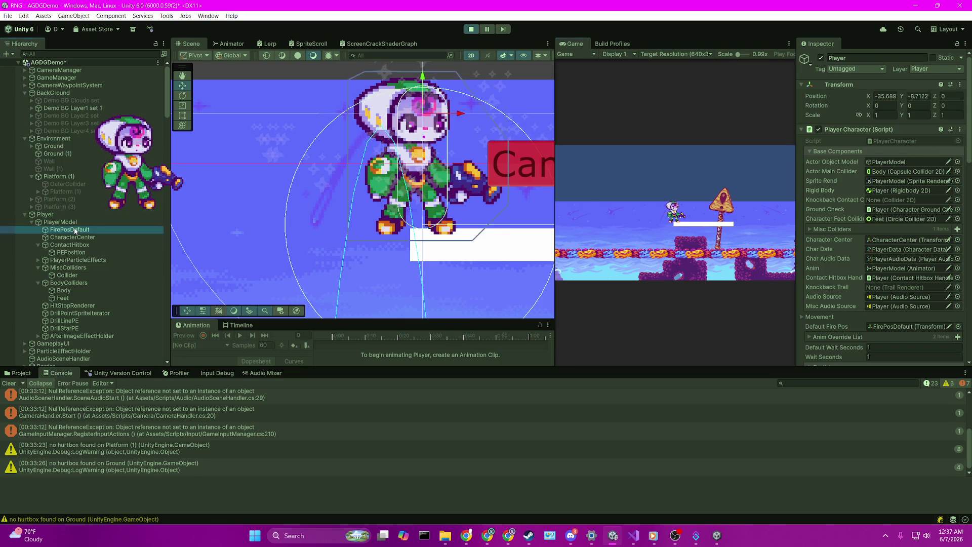
{"action": "left_click", "coordinate": [78, 171]}
{"action": "left_click", "coordinate": [80, 138]}
{"action": "left_click", "coordinate": [80, 299]}
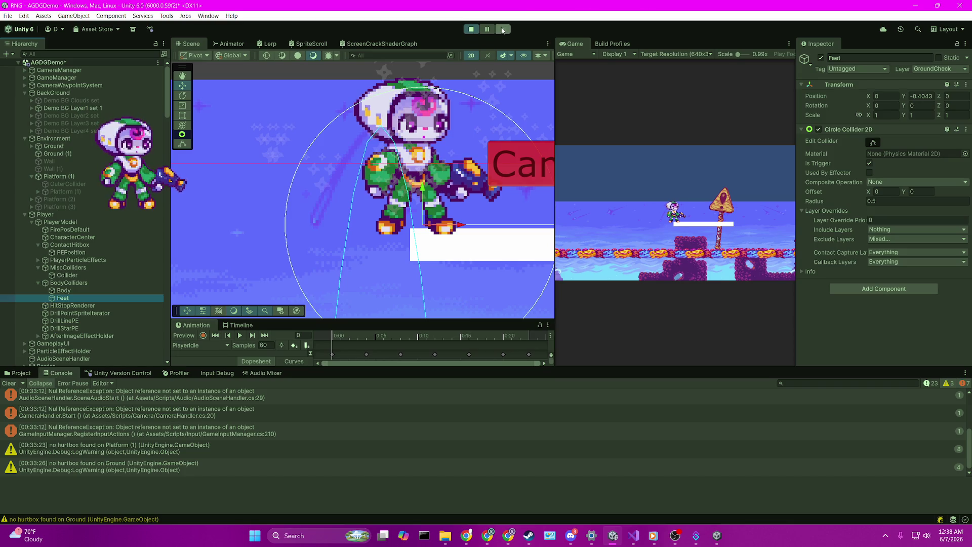
Drag the Feet Radius down from 0.5 and enter a small value around 0.08
{"action": "left_click", "coordinate": [734, 101]}
{"action": "mouse_move", "coordinate": [823, 196]}
{"action": "left_mouse_down"}
{"action": "mouse_move", "coordinate": [816, 206]}
{"action": "mouse_move", "coordinate": [860, 207]}
{"action": "left_mouse_up"}
{"action": "left_click", "coordinate": [884, 204]}
{"action": "key", "text": "BackSpace"}
{"action": "type", "text": ".06"}
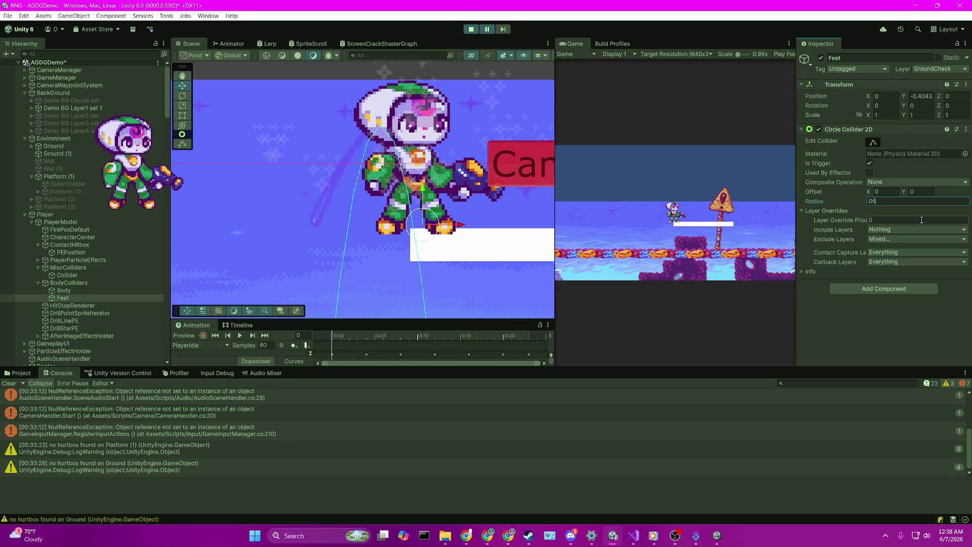
{"action": "left_click", "coordinate": [96, 284]}
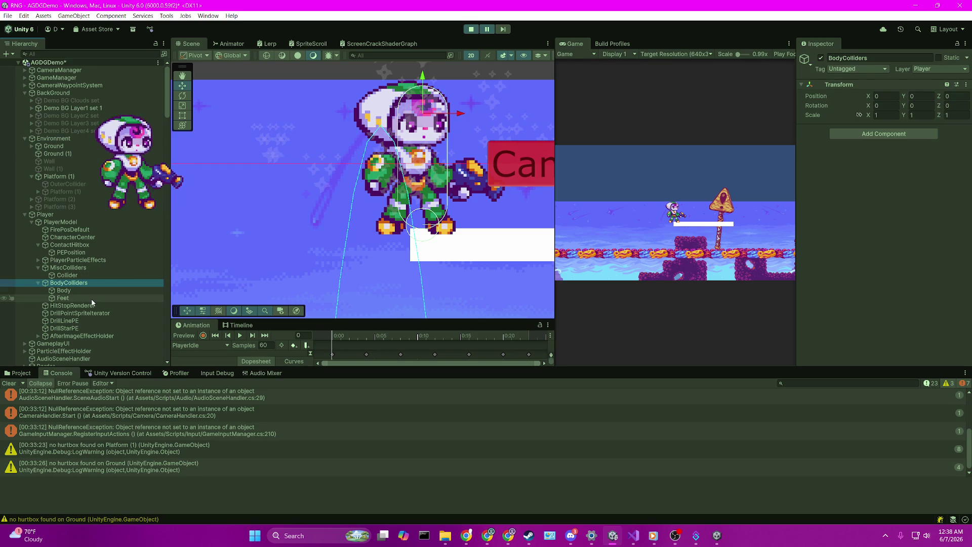
Adjust the Feet collider radius, comparing it against the BodyColliders in the scene
{"action": "left_click", "coordinate": [92, 300]}
{"action": "left_click", "coordinate": [888, 201]}
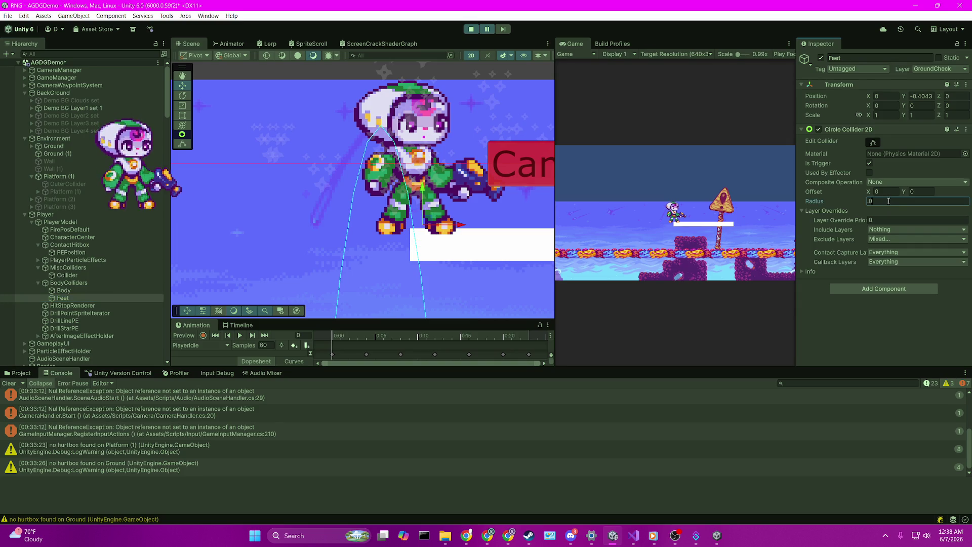
{"action": "double_click", "coordinate": [104, 283]}
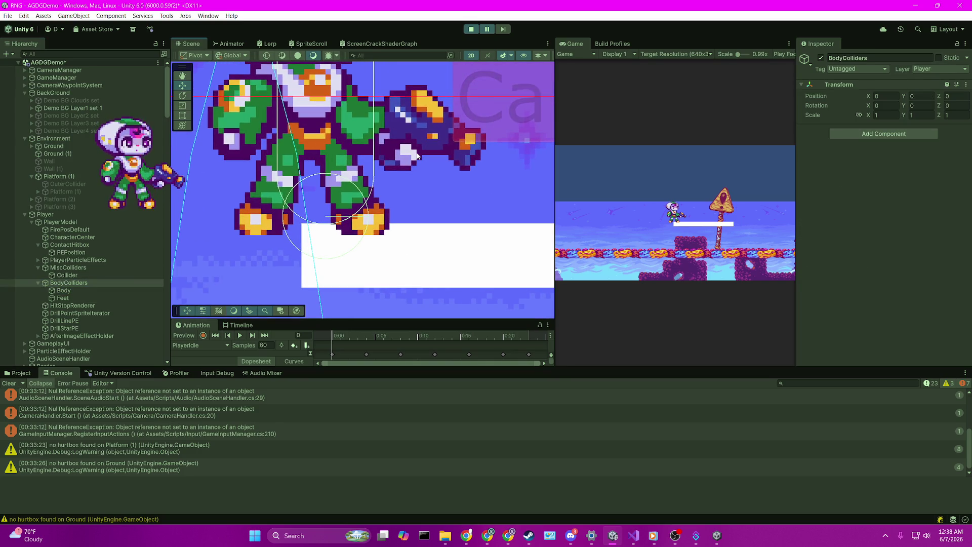
{"action": "left_click", "coordinate": [63, 298]}
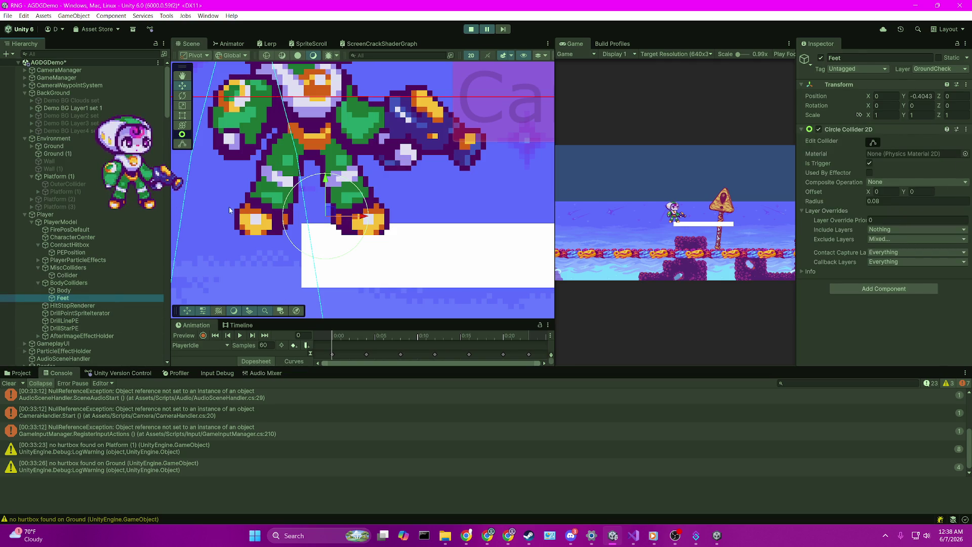
{"action": "left_click", "coordinate": [70, 285]}
{"action": "left_click", "coordinate": [84, 298]}
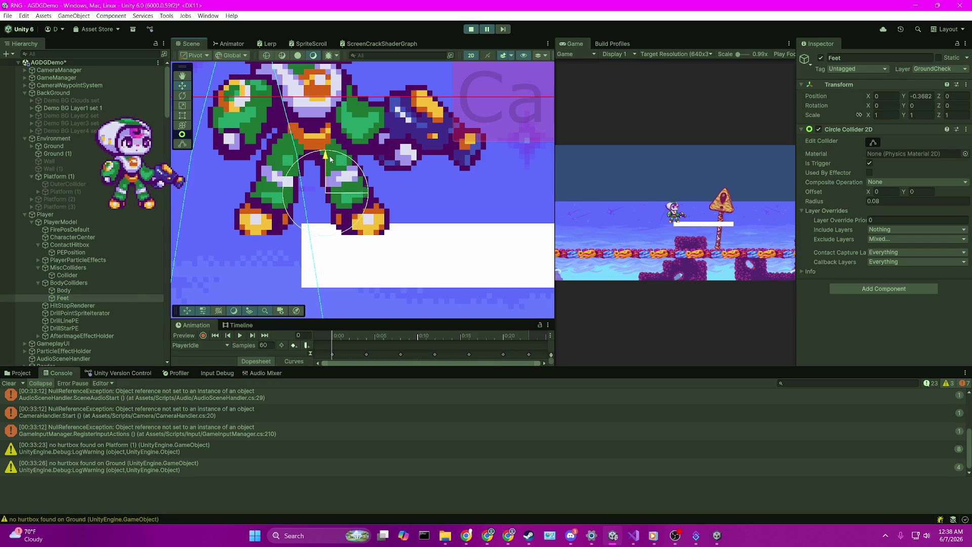
{"action": "left_click", "coordinate": [65, 284]}
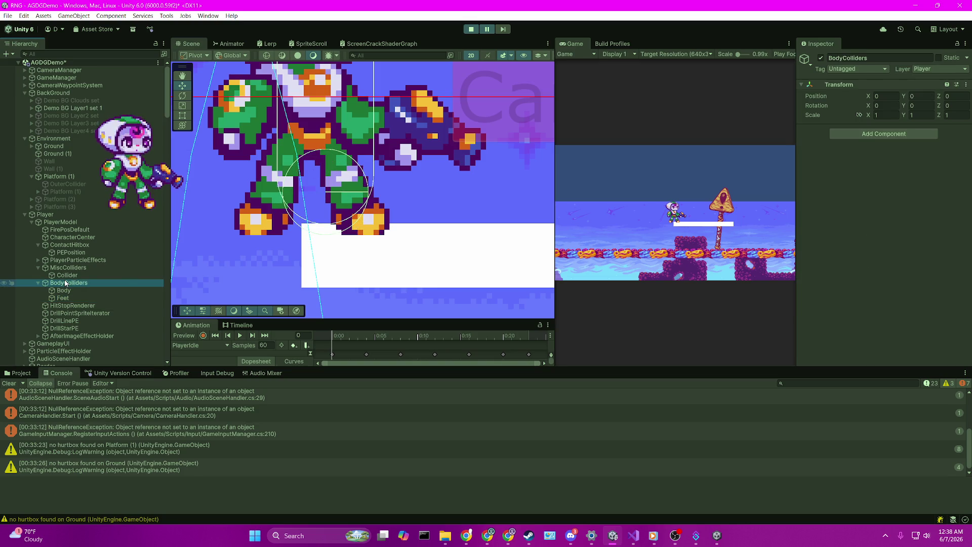
{"action": "left_click", "coordinate": [64, 298]}
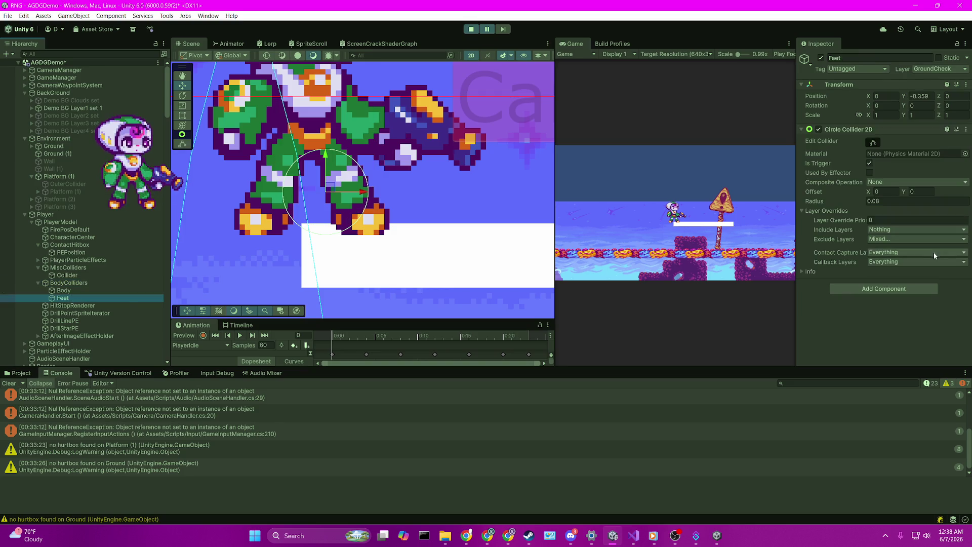
{"action": "left_click", "coordinate": [895, 201]}
{"action": "type", "text": "0.06"}
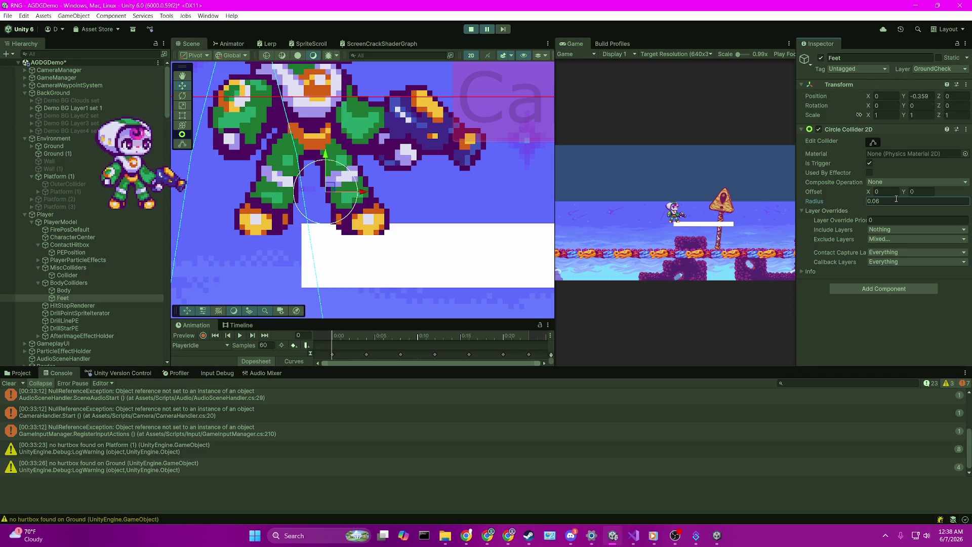
{"action": "left_click", "coordinate": [66, 283]}
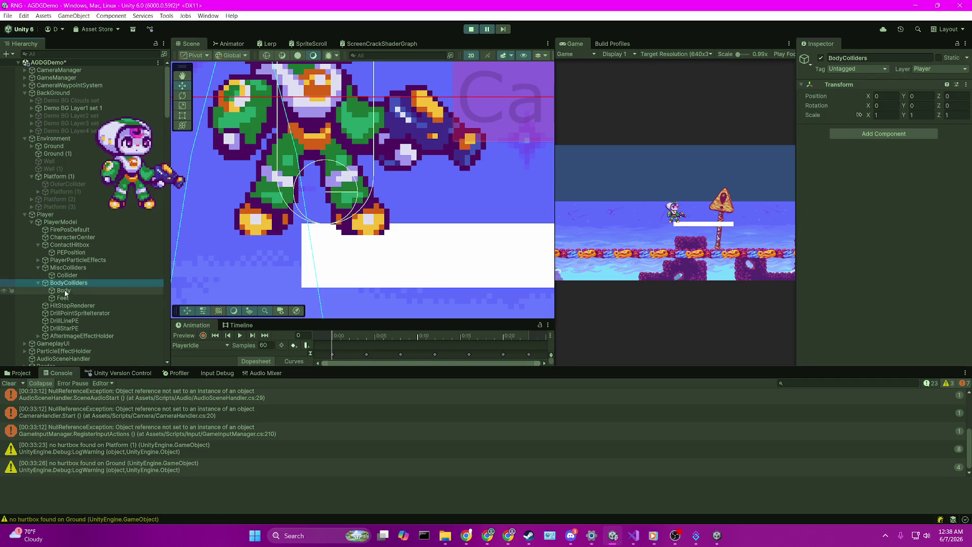
{"action": "left_click", "coordinate": [64, 298]}
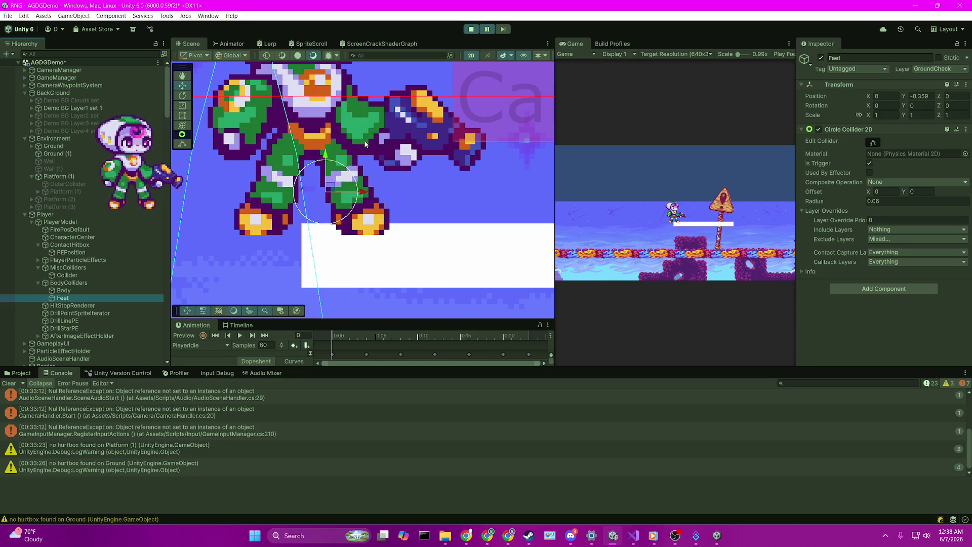
Lower the Feet collider slightly under the player and run the game to watch landing
{"action": "left_click_drag", "start_coordinate": [328, 159], "coordinate": [329, 165]}
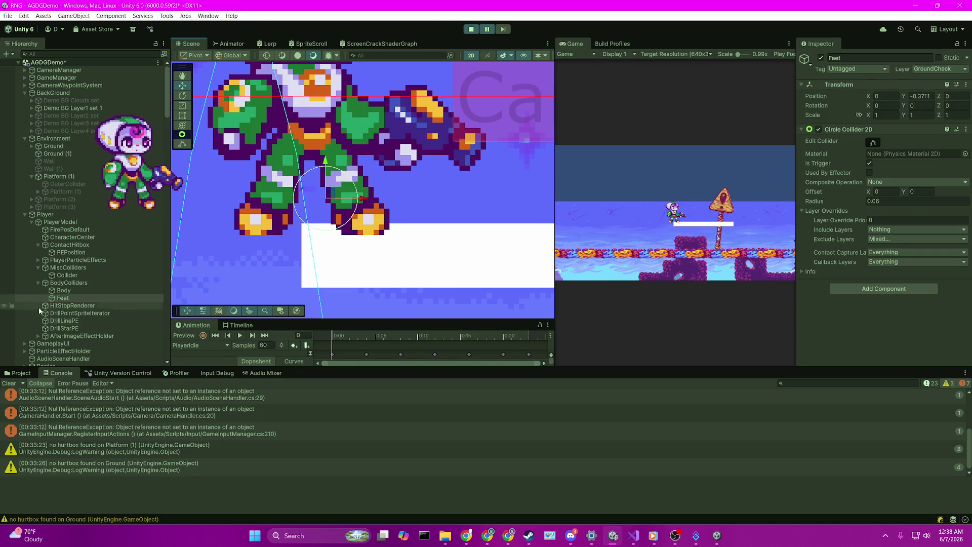
{"action": "left_click", "coordinate": [80, 283]}
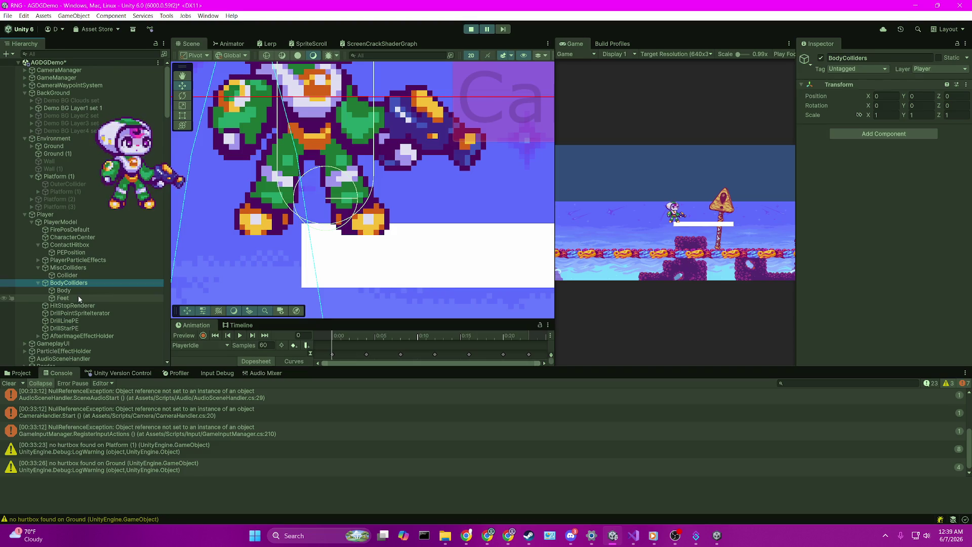
{"action": "left_click", "coordinate": [483, 32]}
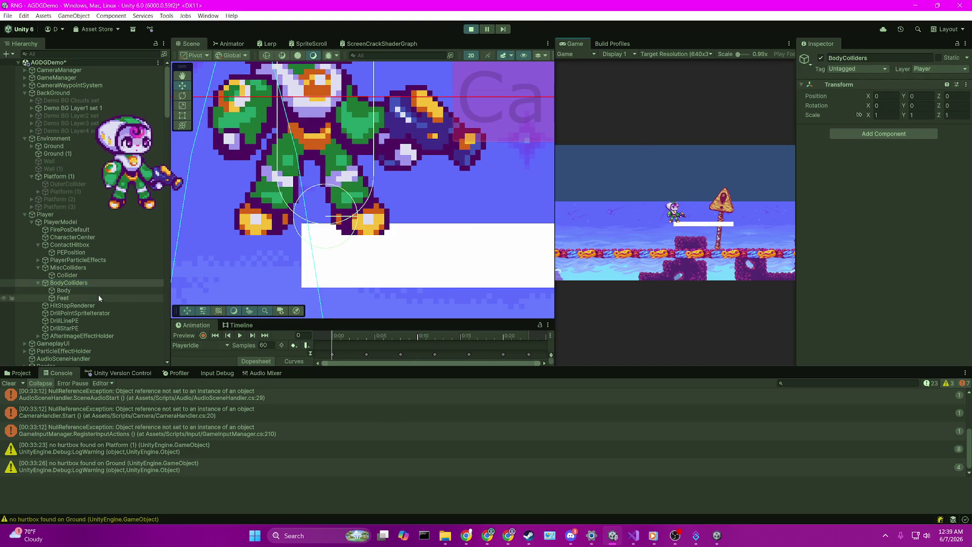
{"action": "left_click", "coordinate": [84, 300]}
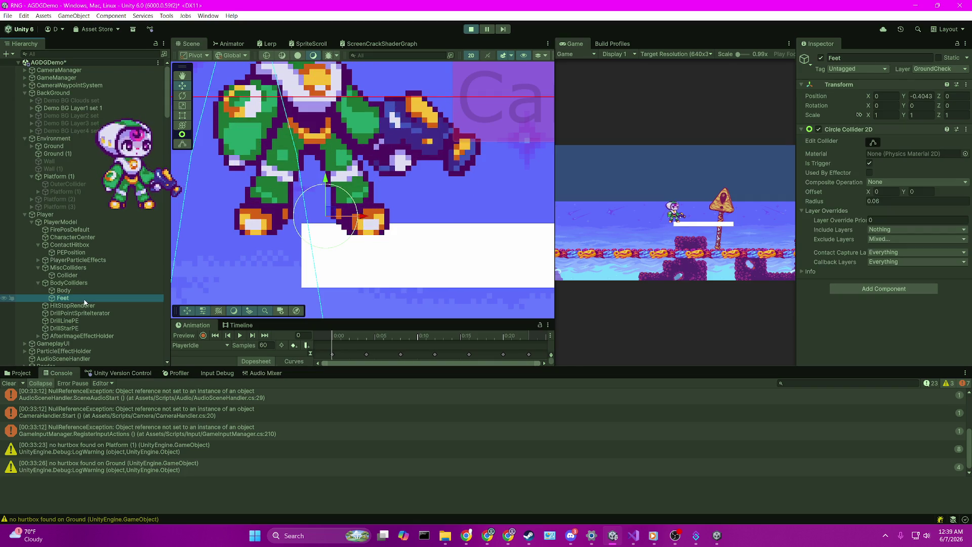
{"action": "left_click", "coordinate": [90, 282]}
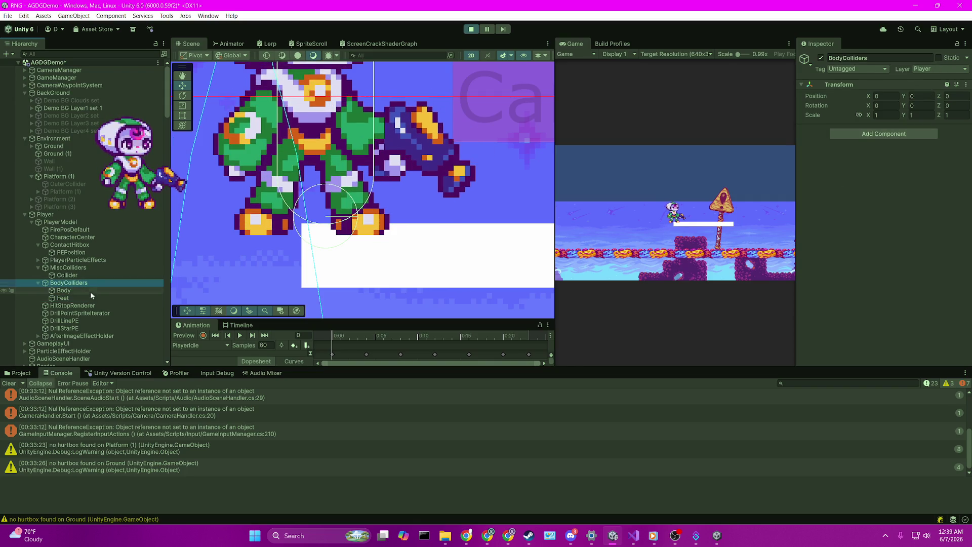
{"action": "left_click", "coordinate": [91, 297]}
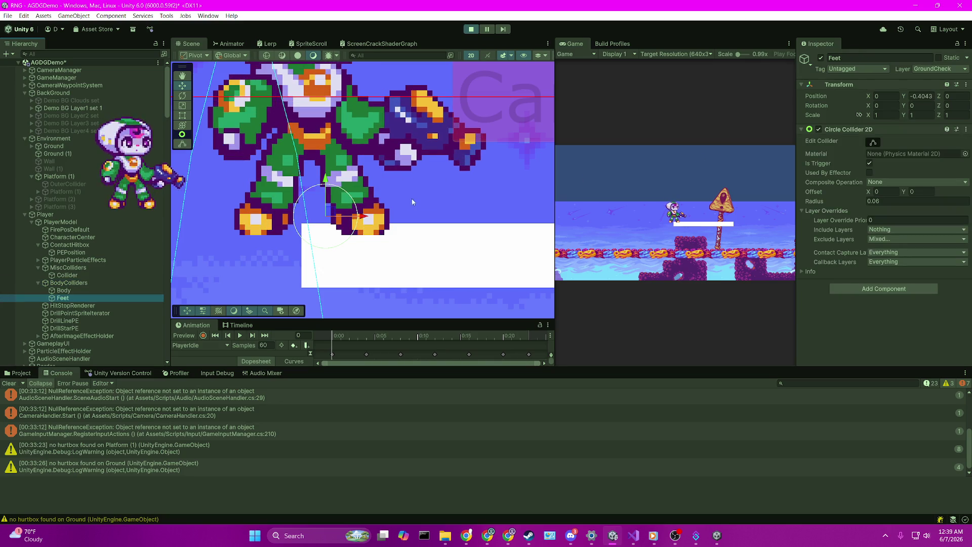
{"action": "left_click", "coordinate": [320, 188]}
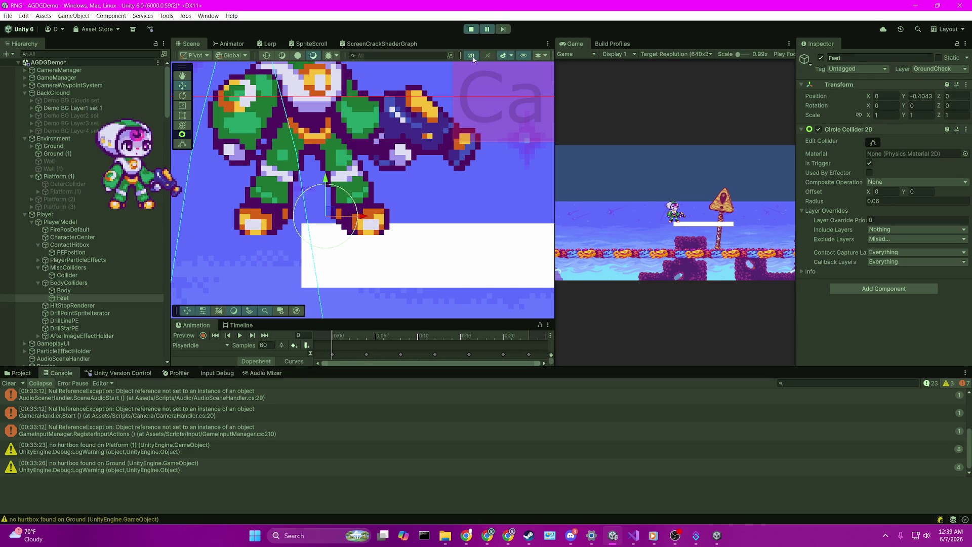
Stop the game and swap Feet's Box Collider 2D for a Circle Collider 2D
{"action": "left_click", "coordinate": [470, 29]}
{"action": "left_click", "coordinate": [63, 297]}
{"action": "double_click", "coordinate": [72, 300]}
{"action": "scroll", "coordinate": [408, 189], "scroll_direction": "down", "scroll_amount": 5}
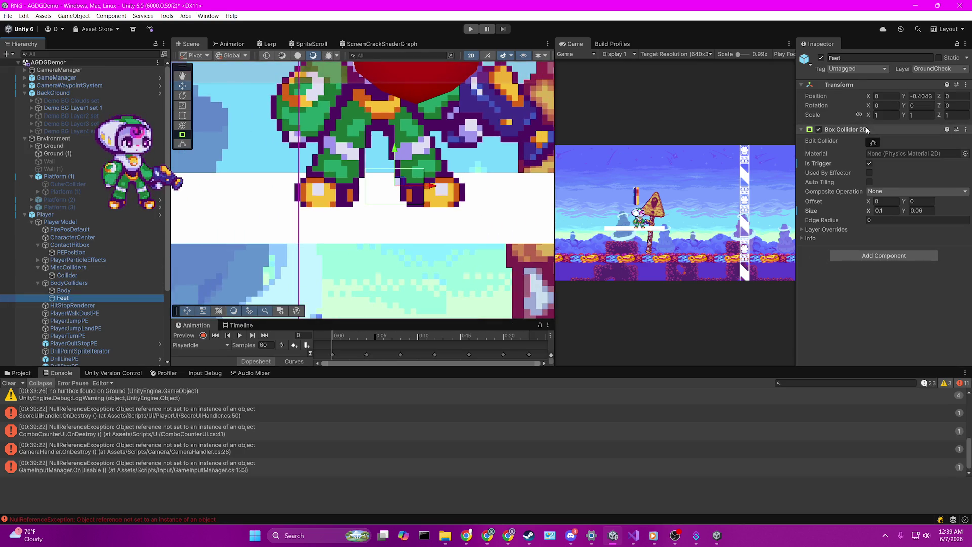
{"action": "right_click", "coordinate": [866, 130]}
{"action": "left_click", "coordinate": [907, 176]}
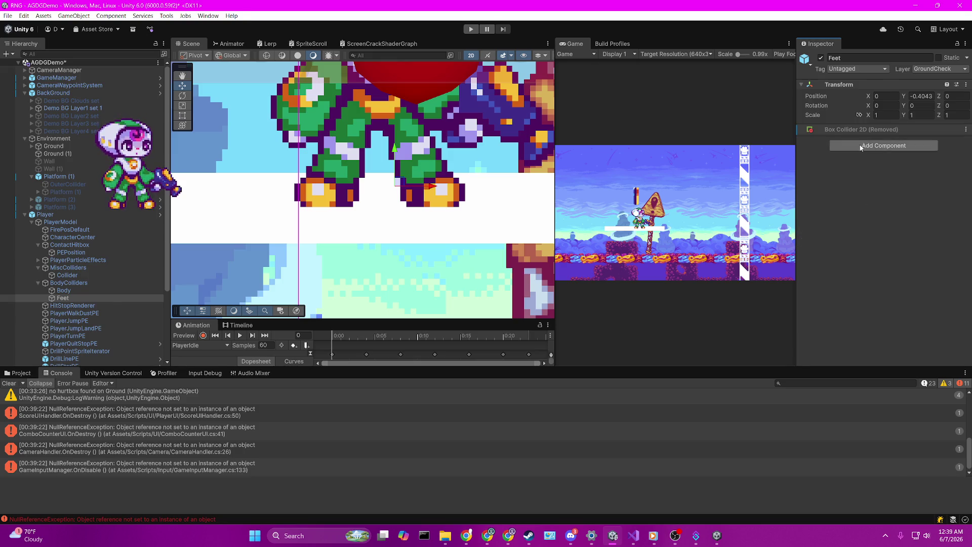
{"action": "left_click", "coordinate": [860, 146]}
{"action": "type", "text": "cir"}
{"action": "key", "text": "Return"}
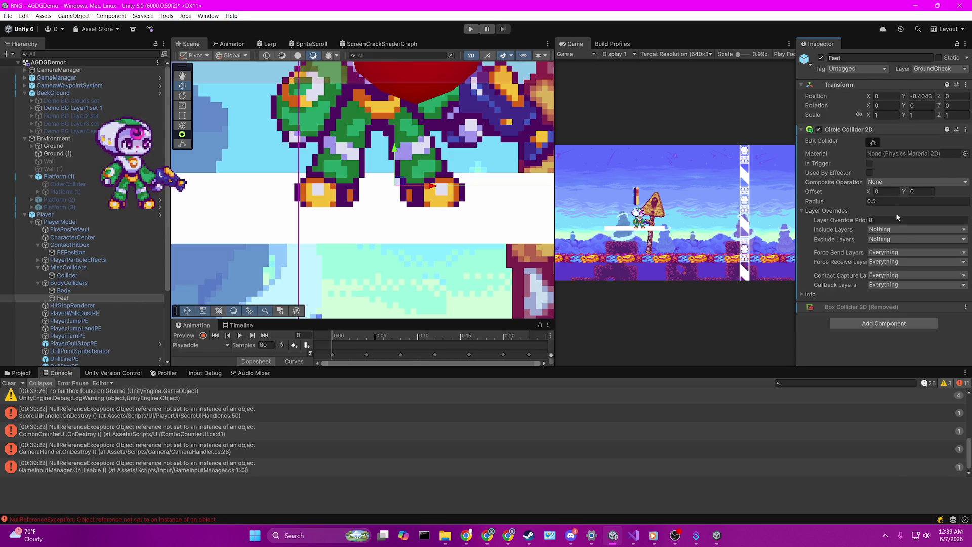
Exclude all layers except GroundCheck, PlatformCheck and Ground, and make it a trigger
{"action": "left_click", "coordinate": [882, 239]}
{"action": "left_click", "coordinate": [891, 258]}
{"action": "left_click", "coordinate": [896, 390]}
{"action": "left_click", "coordinate": [897, 381]}
{"action": "left_click", "coordinate": [891, 343]}
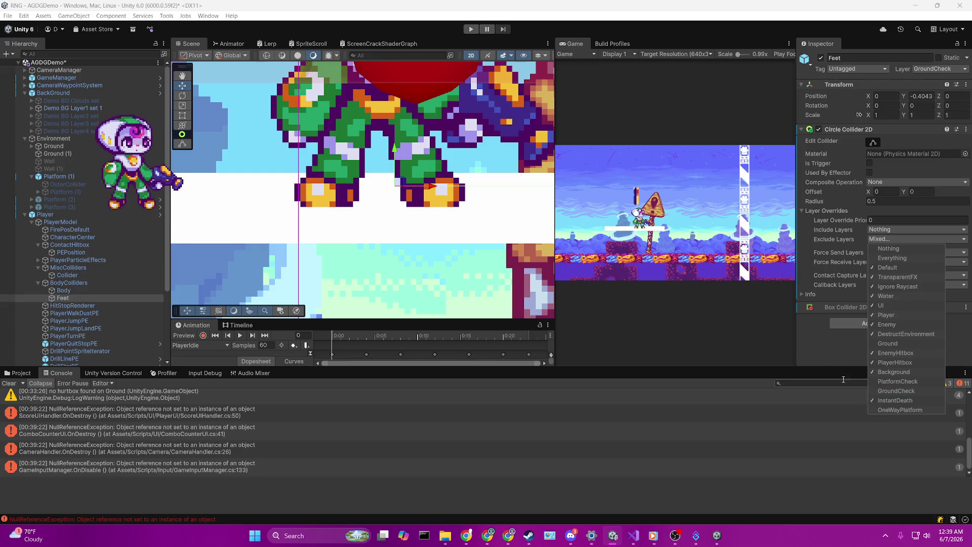
{"action": "left_click", "coordinate": [781, 206]}
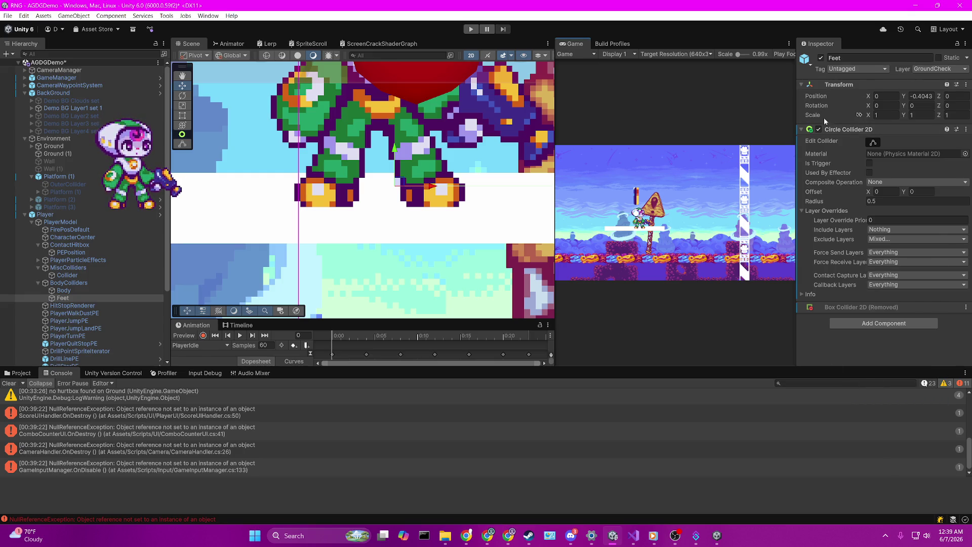
{"action": "left_click", "coordinate": [869, 162]}
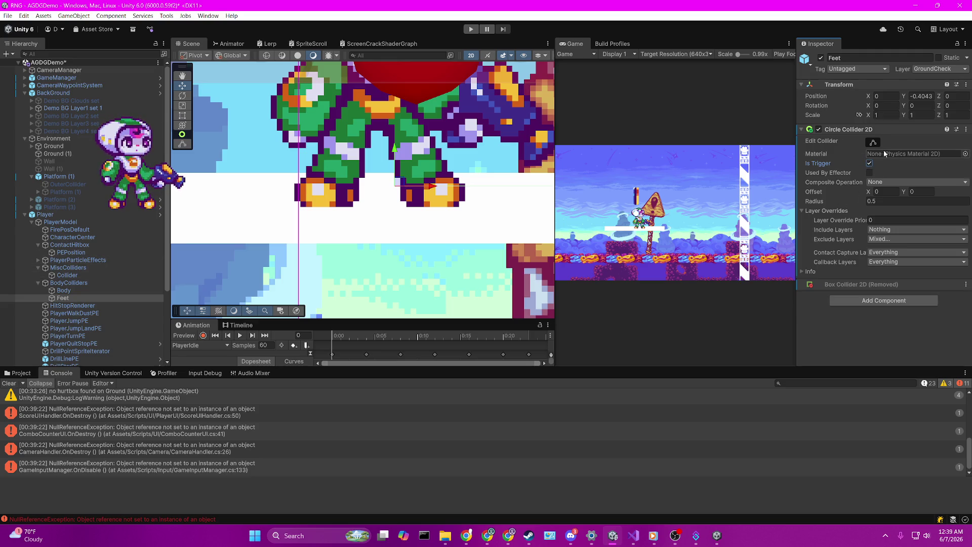
Assign Feet as the Player's Character Feet Collider and save the scene
{"action": "left_click", "coordinate": [62, 216]}
{"action": "left_click_drag", "start_coordinate": [62, 298], "coordinate": [908, 245]}
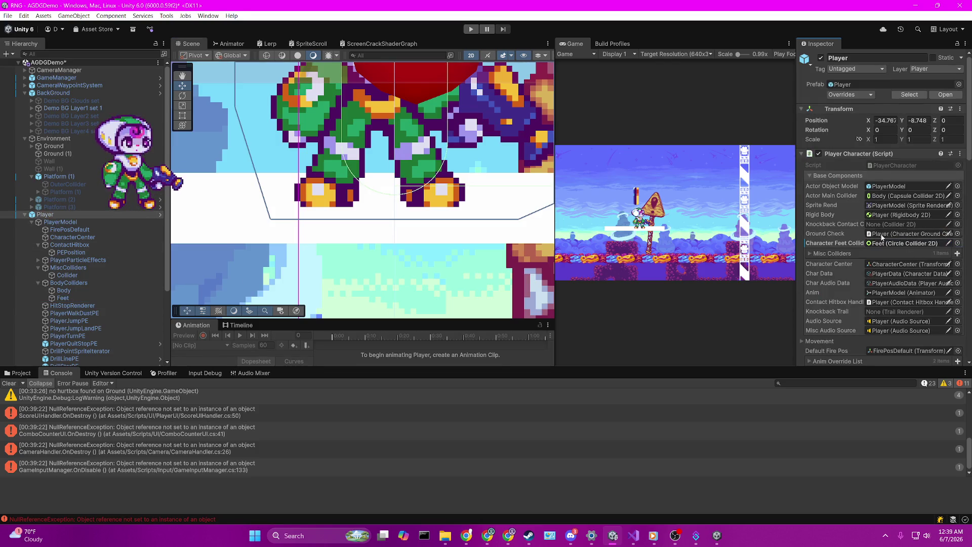
{"action": "key", "text": "ctrl+s"}
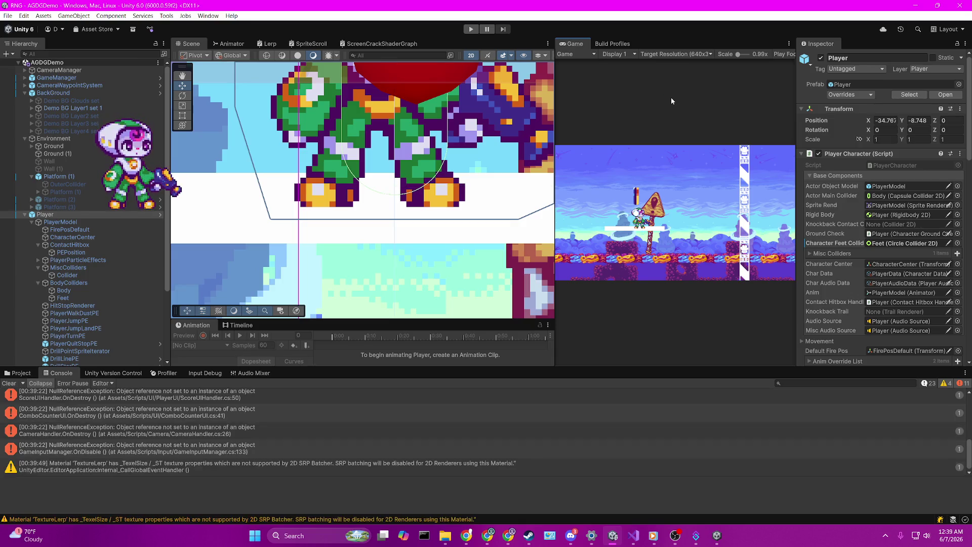
{"action": "left_click", "coordinate": [61, 222]}
{"action": "left_click", "coordinate": [45, 214]}
Set the Feet circle collider radius to 0.06, checking it against the other colliders
{"action": "left_click", "coordinate": [62, 298]}
{"action": "left_click", "coordinate": [68, 282]}
{"action": "left_click", "coordinate": [63, 297]}
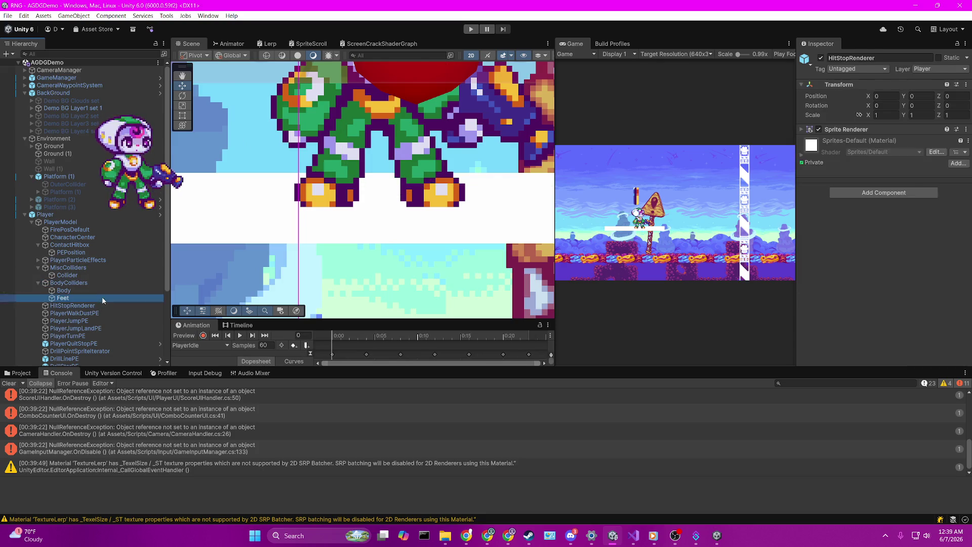
{"action": "left_click", "coordinate": [871, 201]}
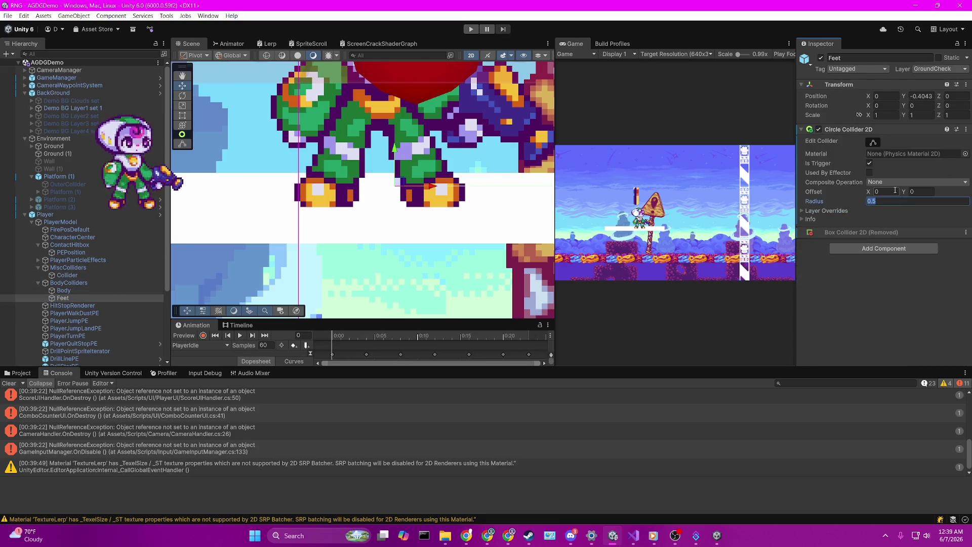
{"action": "type", "text": "0.06"}
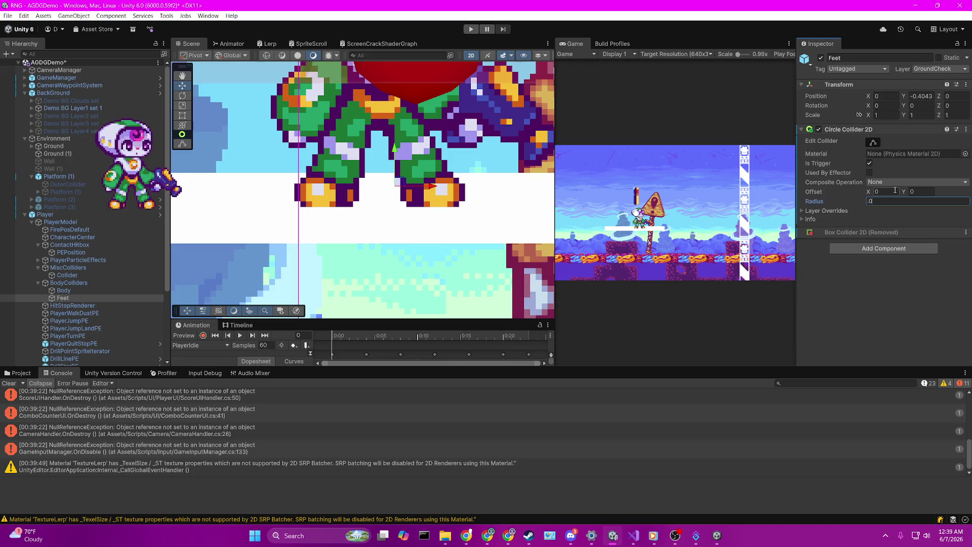
{"action": "left_click", "coordinate": [117, 285]}
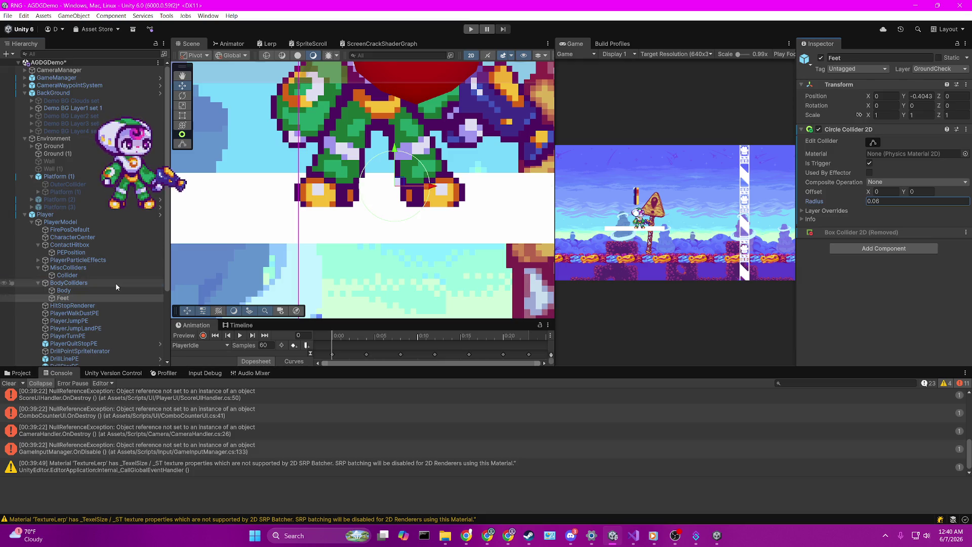
{"action": "left_click", "coordinate": [63, 297]}
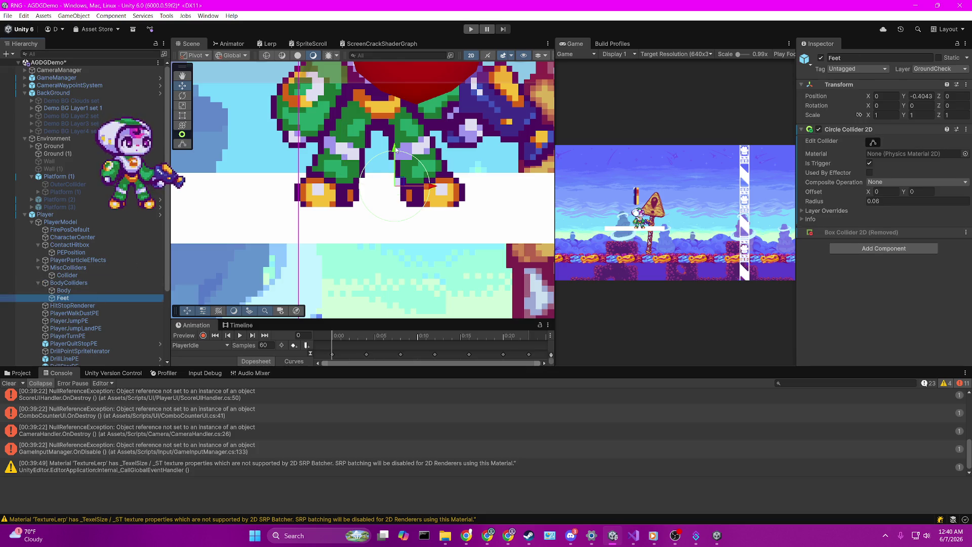
{"action": "left_click", "coordinate": [66, 275]}
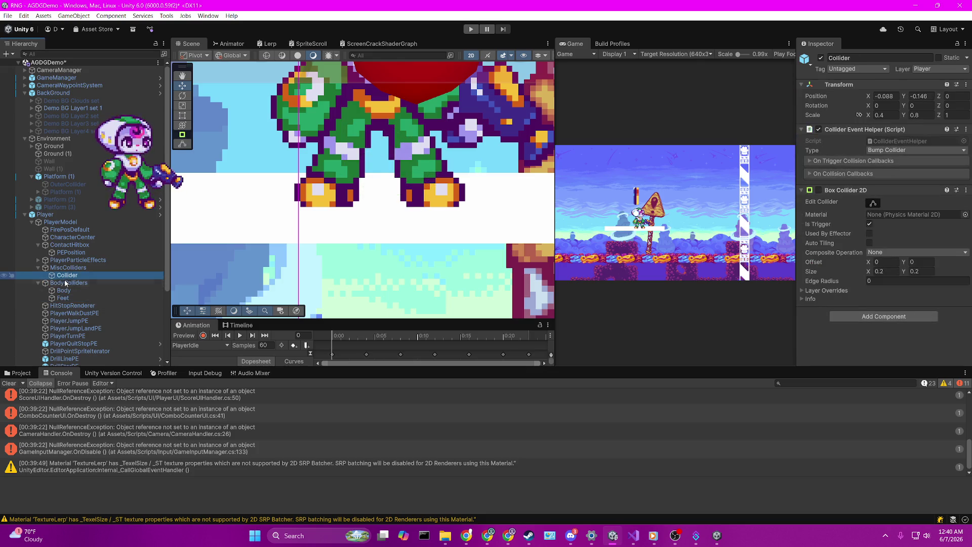
{"action": "left_click", "coordinate": [66, 283]}
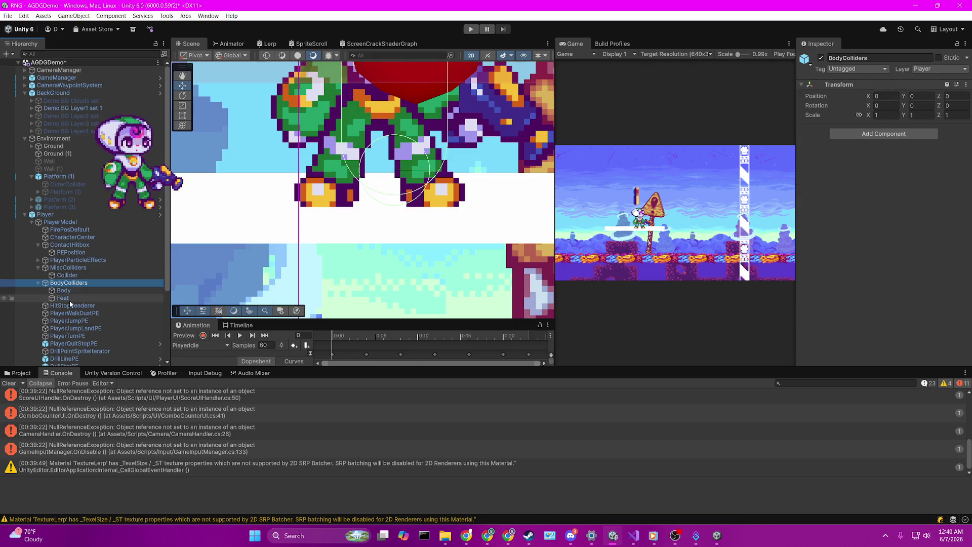
{"action": "left_click", "coordinate": [63, 298]}
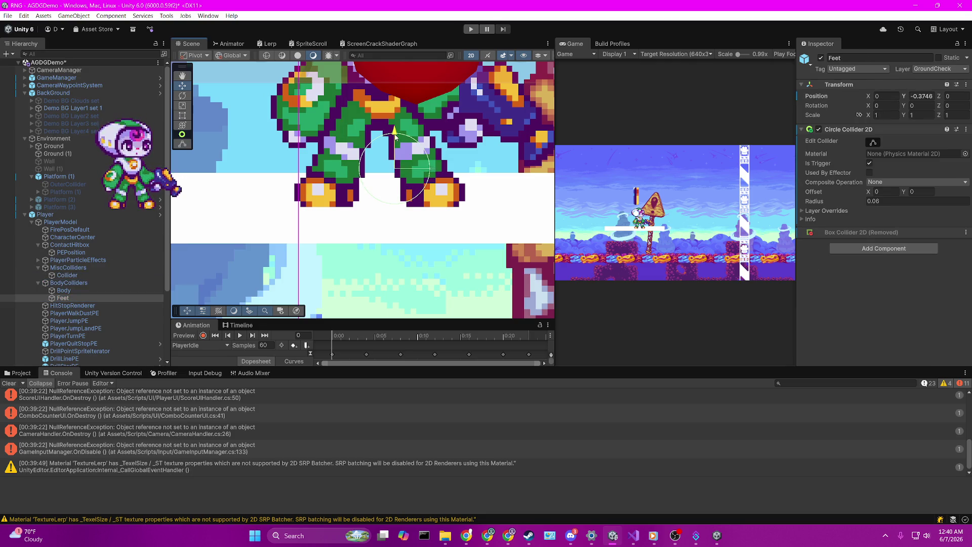
{"action": "left_click", "coordinate": [77, 290]}
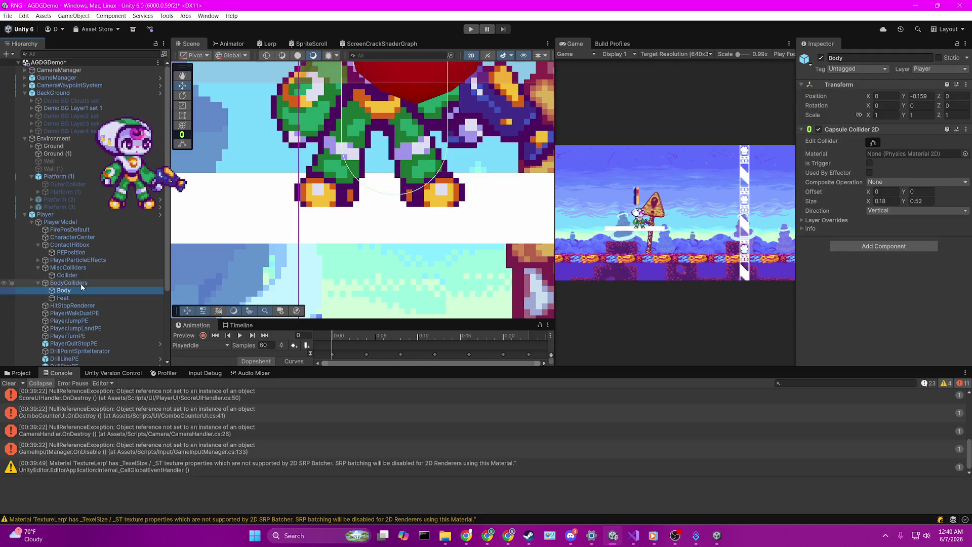
{"action": "left_click", "coordinate": [81, 299]}
{"action": "left_click", "coordinate": [81, 285]}
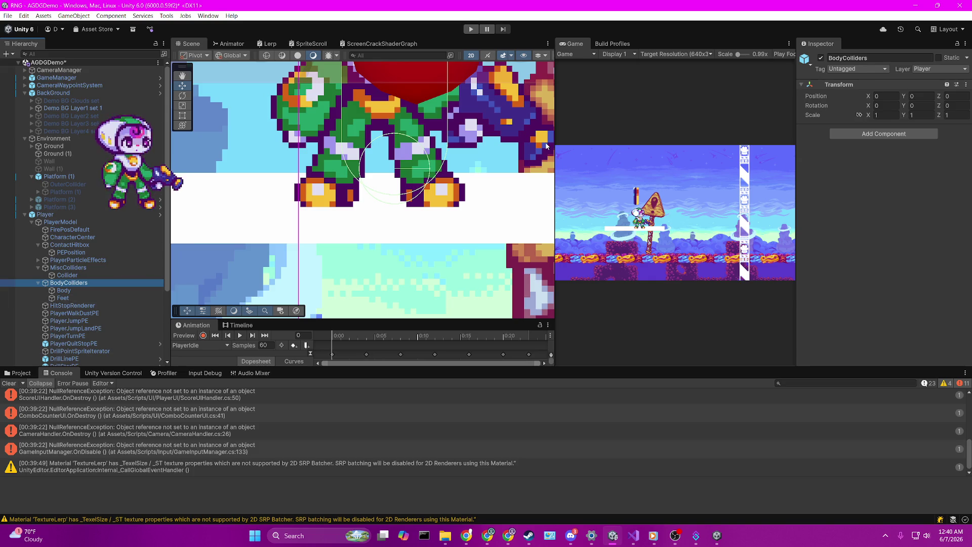
Start the game to test landing on the white one-way platform
{"action": "left_click", "coordinate": [636, 137]}
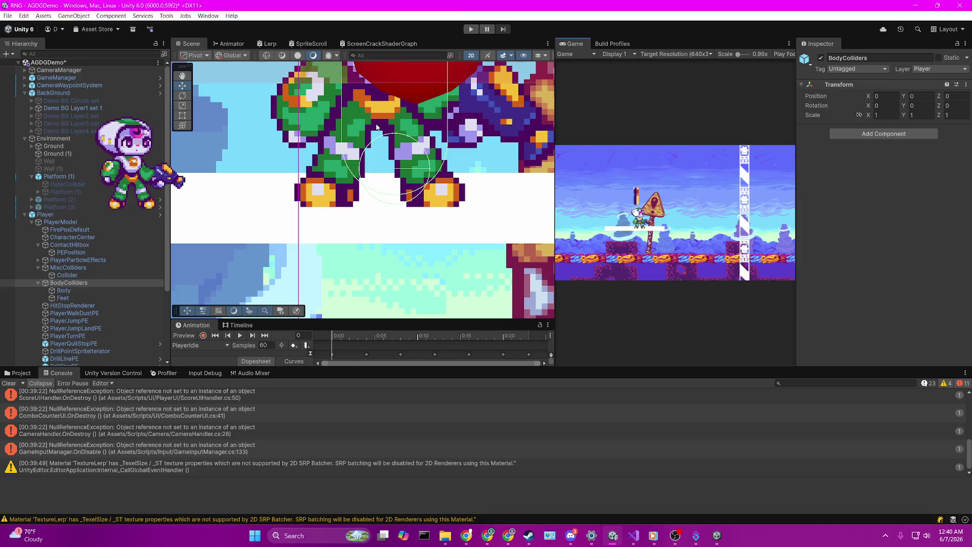
{"action": "left_click", "coordinate": [470, 29]}
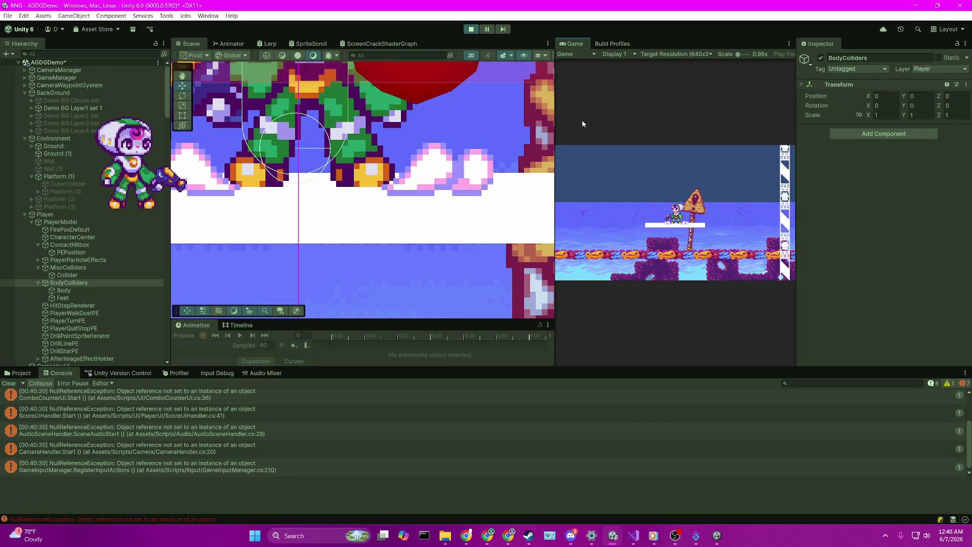
{"action": "scroll", "coordinate": [160, 226], "scroll_direction": "down", "scroll_amount": 5}
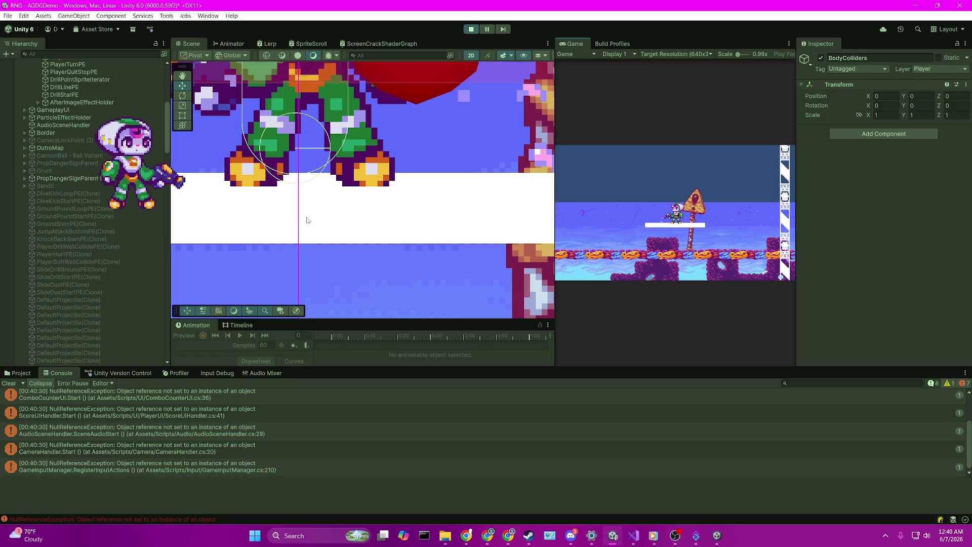
Frame the player in the Scene view and select Platform (1) to show its settings
{"action": "key", "text": "f"}
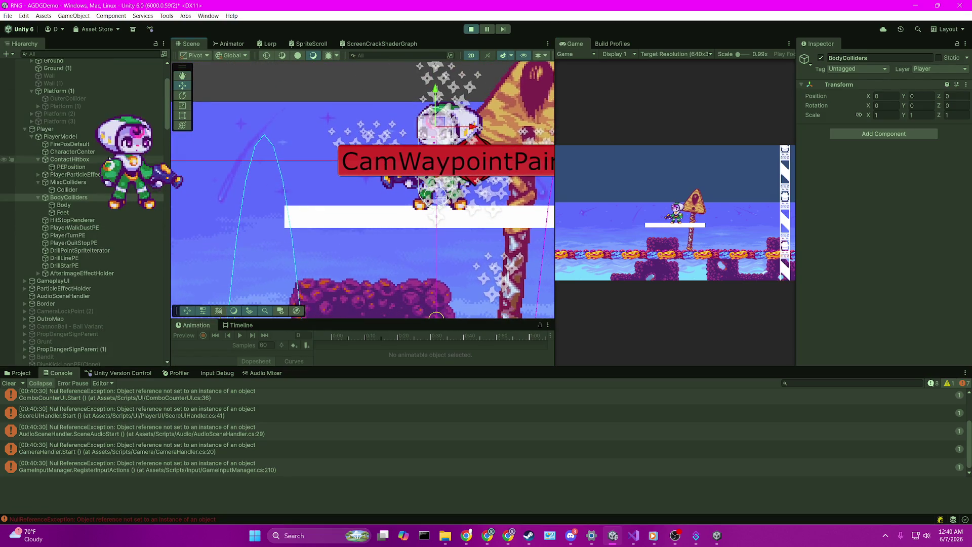
{"action": "left_click", "coordinate": [58, 91]}
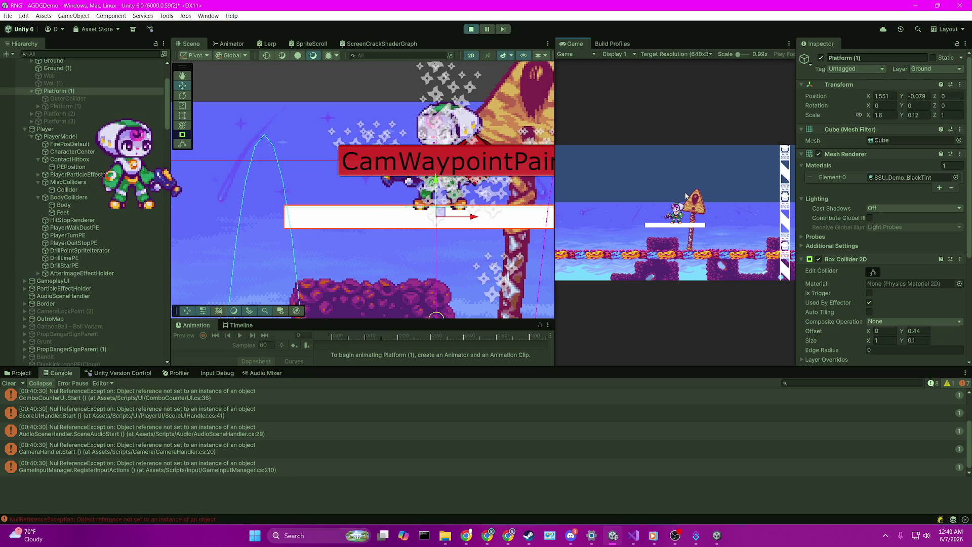
{"action": "key", "text": "Left"}
Drag the panel splitters to enlarge the Game and Scene views
{"action": "left_click_drag", "start_coordinate": [555, 167], "coordinate": [305, 179]}
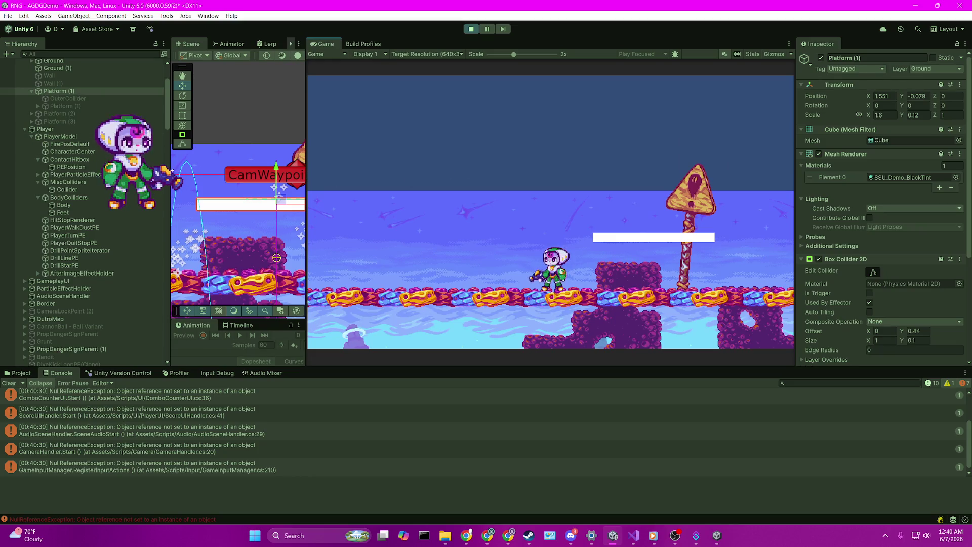
{"action": "left_click_drag", "start_coordinate": [171, 160], "coordinate": [152, 161]}
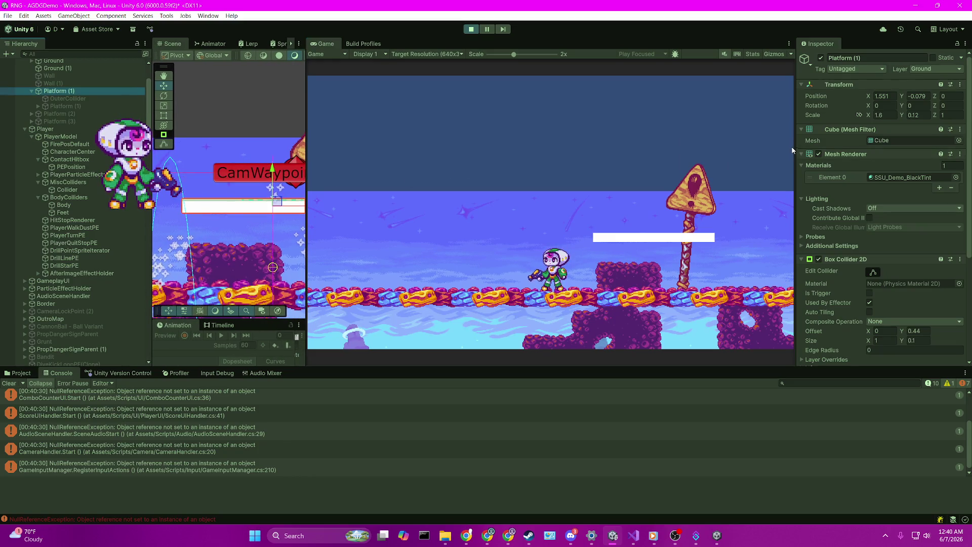
{"action": "left_click_drag", "start_coordinate": [796, 137], "coordinate": [824, 137]}
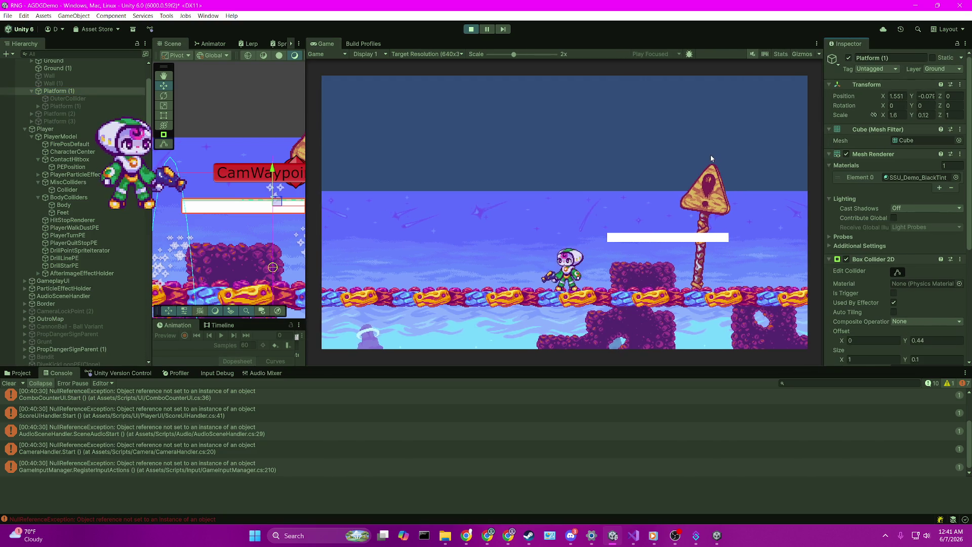
{"action": "left_click_drag", "start_coordinate": [306, 202], "coordinate": [334, 196]}
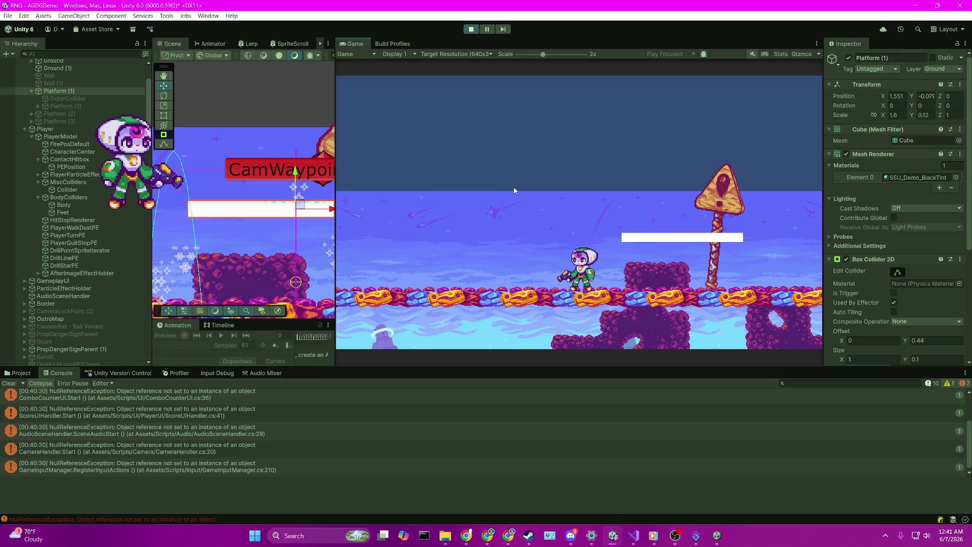
Jump onto the white one-way platform and walk back and forth along it
{"action": "key", "text": "Right"}
{"action": "key", "text": "space"}
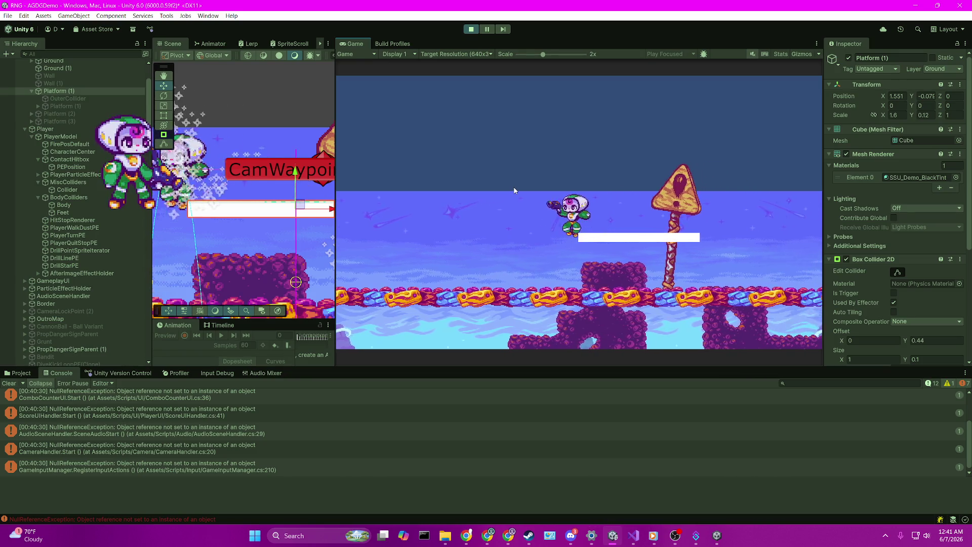
{"action": "key", "text": "space"}
{"action": "key", "text": "space"}
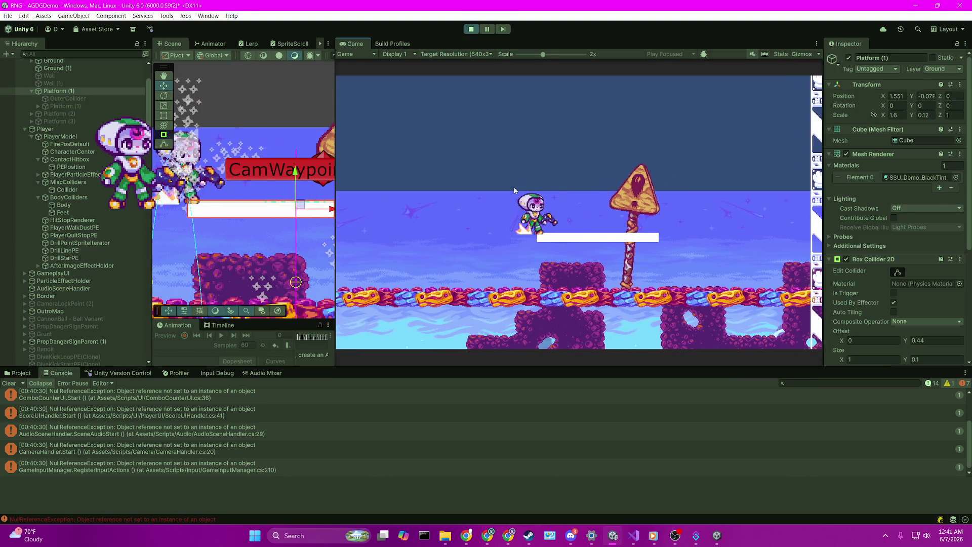
{"action": "key", "text": "Right"}
{"action": "key", "text": "Left"}
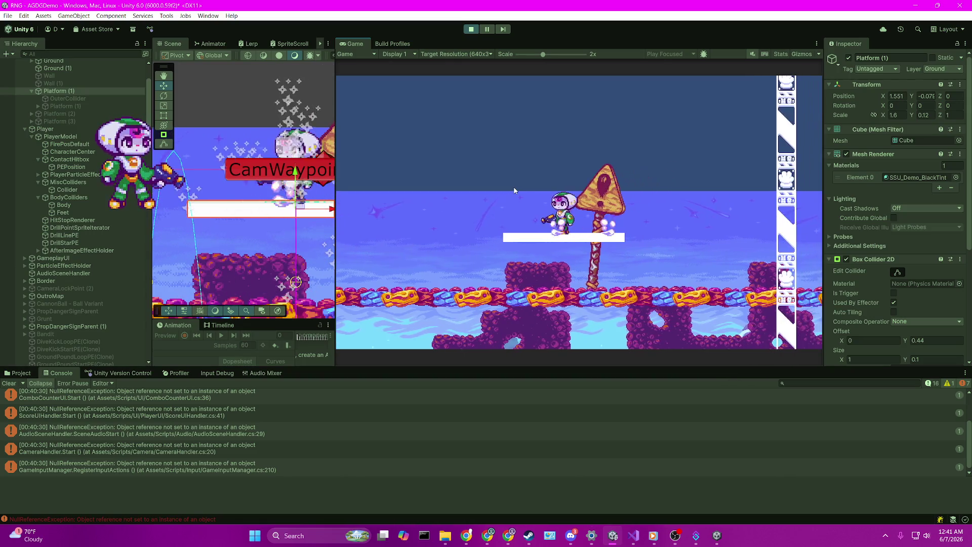
{"action": "key", "text": "Down"}
{"action": "key", "text": "space"}
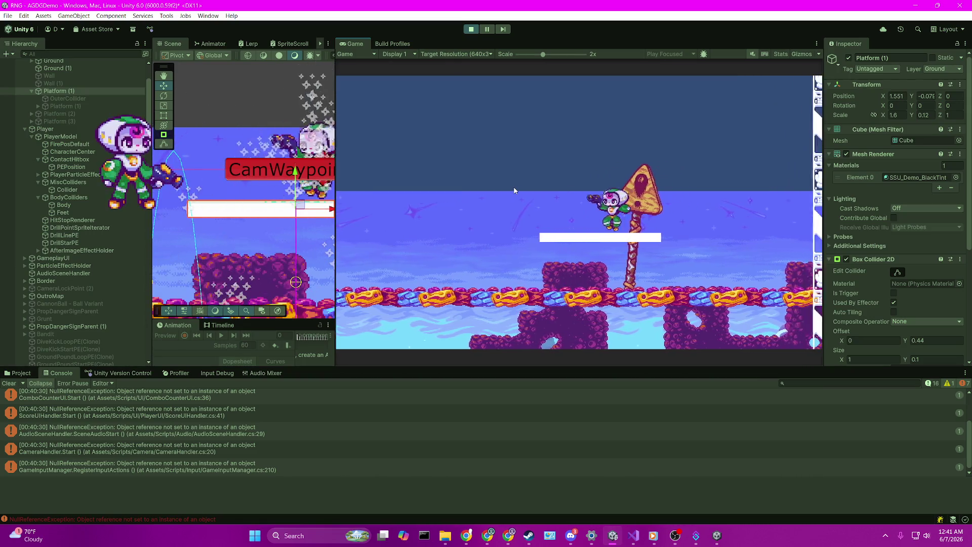
{"action": "key", "text": "Right"}
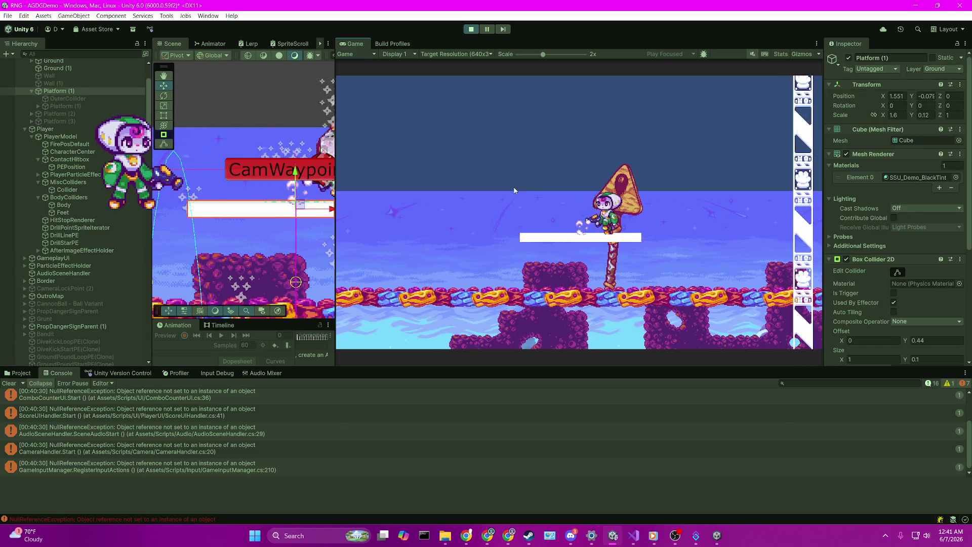
{"action": "key", "text": "Left"}
{"action": "key", "text": "Right"}
{"action": "key", "text": "Left"}
Repeatedly drop through the white platform with Down and jump back onto it
{"action": "key", "text": "Down"}
{"action": "key", "text": "space"}
{"action": "key", "text": "Down"}
{"action": "key", "text": "space"}
{"action": "key", "text": "Left"}
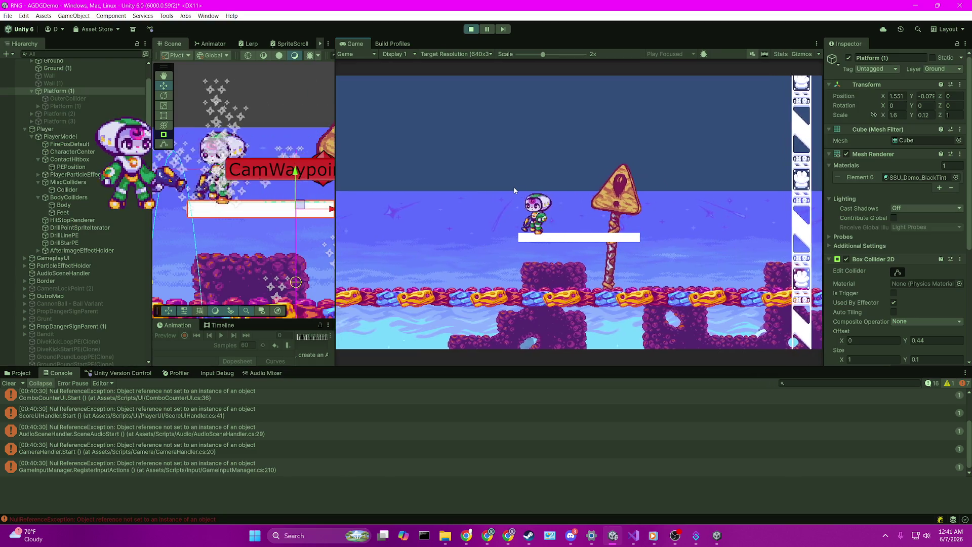
{"action": "key", "text": "Right"}
{"action": "key", "text": "Left"}
{"action": "key", "text": "Down"}
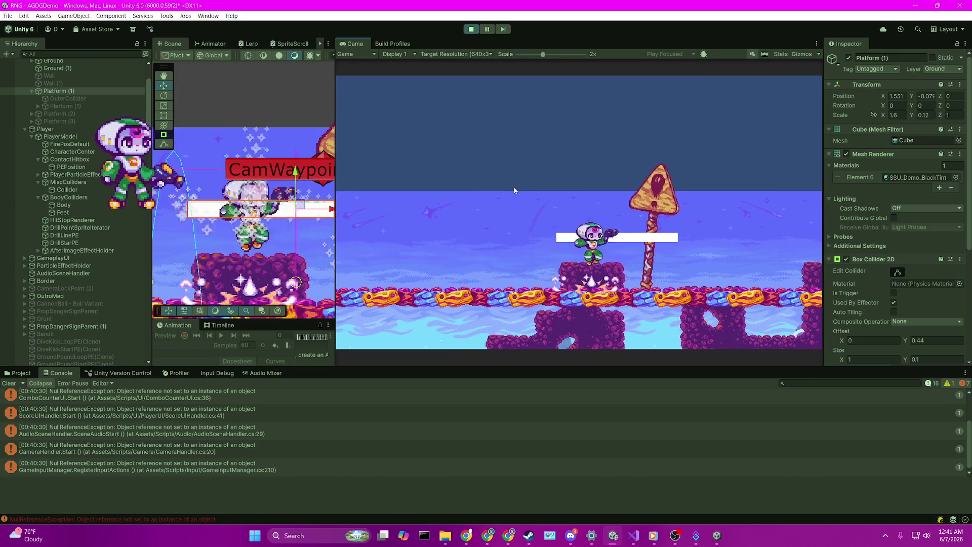
{"action": "key", "text": "space"}
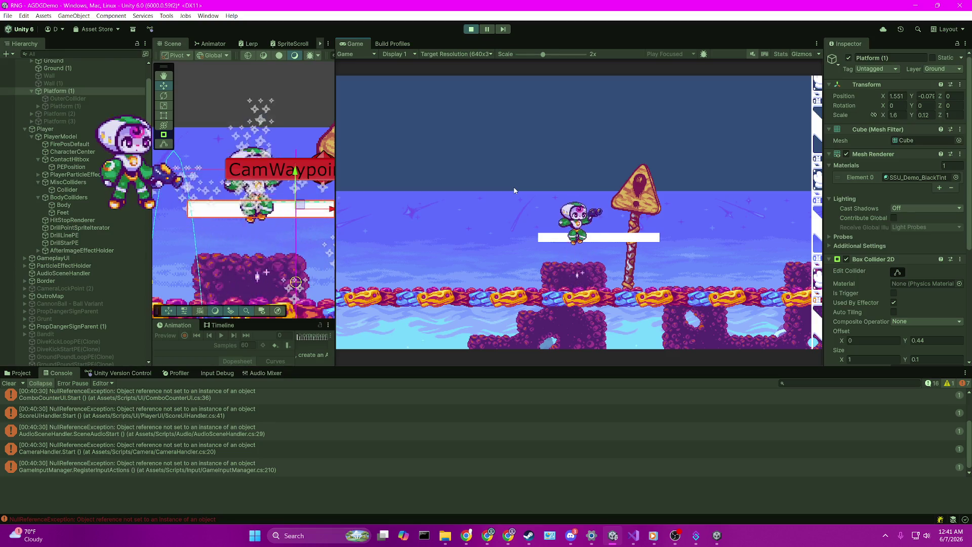
{"action": "key", "text": "Down"}
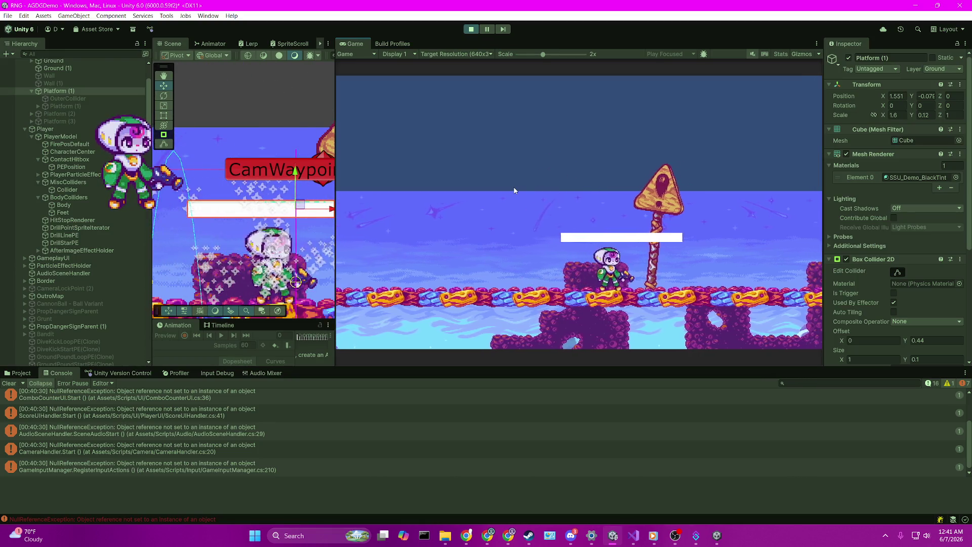
{"action": "key", "text": "space"}
{"action": "key", "text": "Left"}
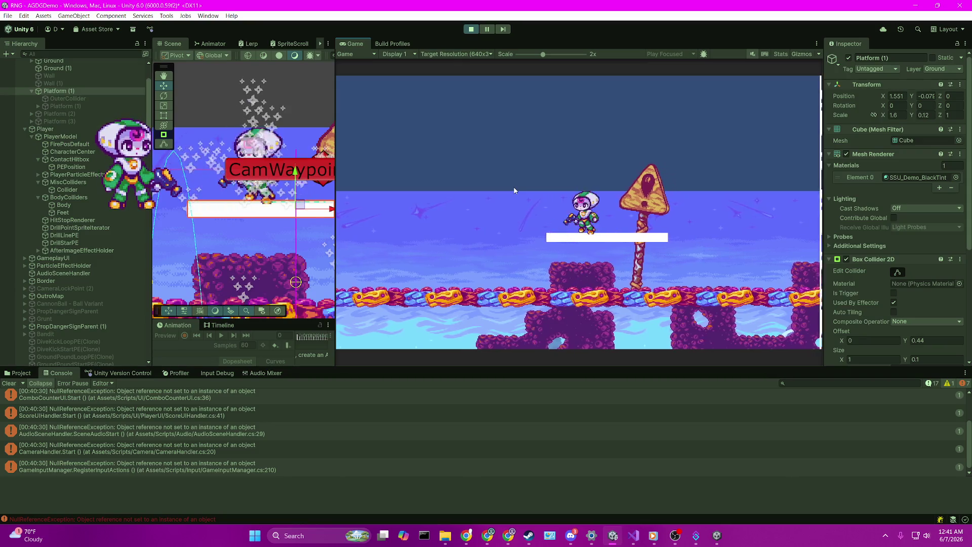
{"action": "key", "text": "Down"}
{"action": "key", "text": "space"}
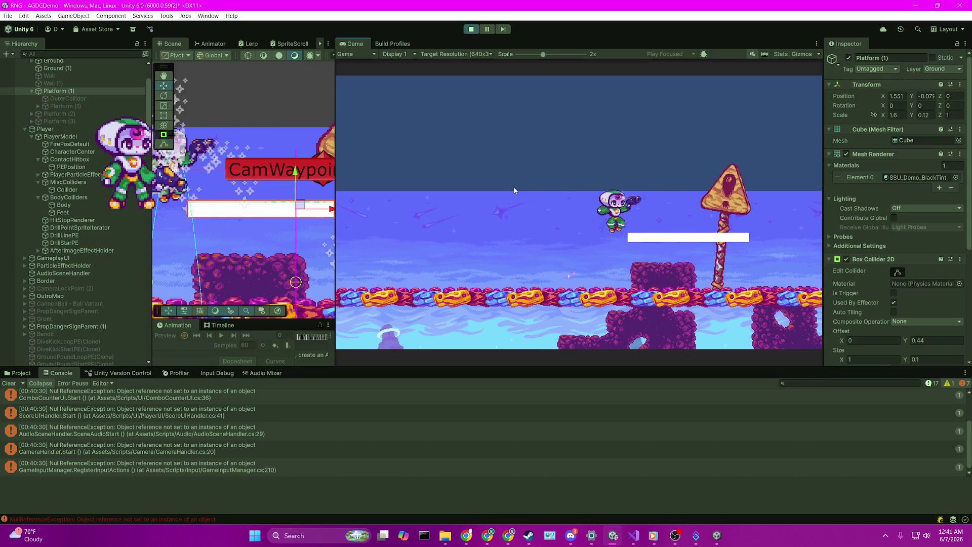
Jump between the ground, the pillar and the white platform, turning left and right
{"action": "key", "text": "Left"}
{"action": "key", "text": "space"}
{"action": "key", "text": "Right"}
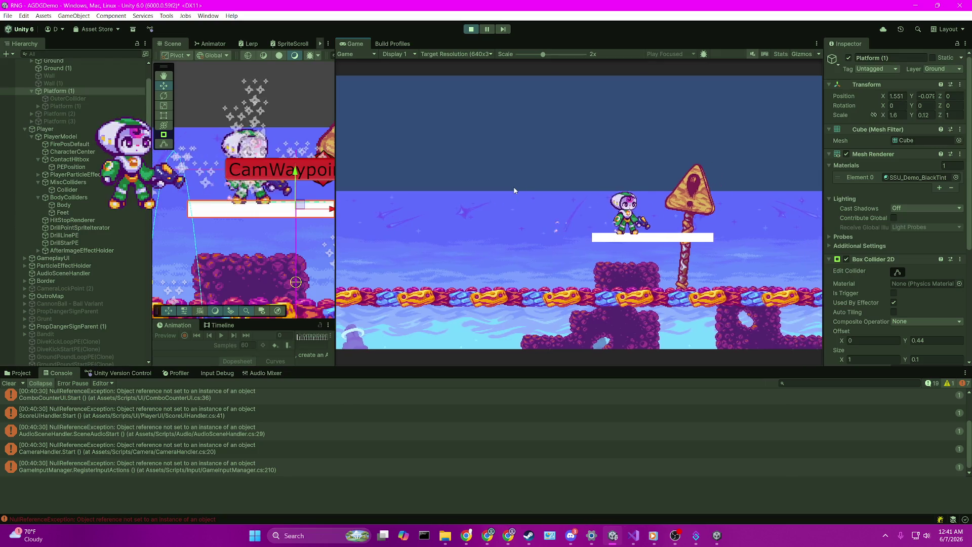
{"action": "key", "text": "space"}
{"action": "key", "text": "Left"}
{"action": "key", "text": "space"}
{"action": "key", "text": "Left"}
{"action": "key", "text": "Left"}
{"action": "key", "text": "Right"}
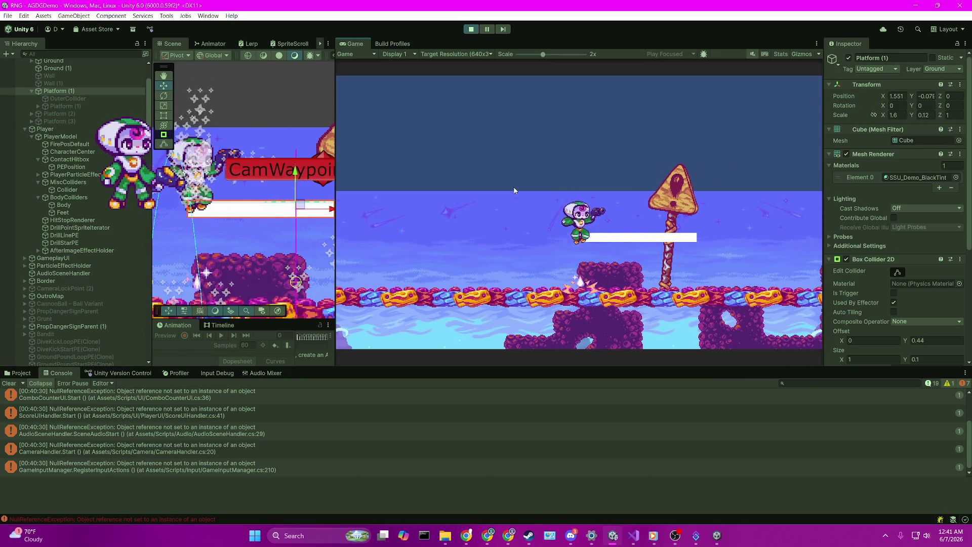
{"action": "key", "text": "Left"}
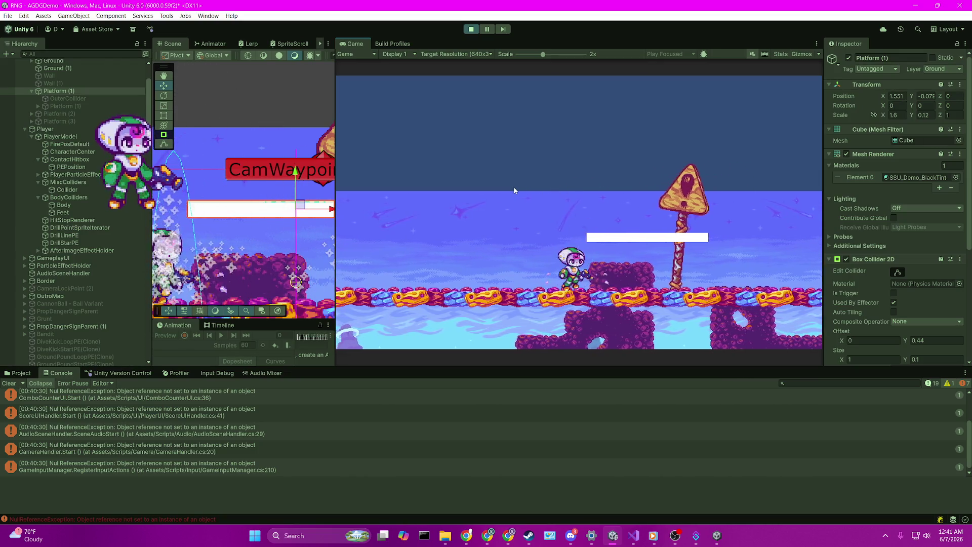
{"action": "key", "text": "space"}
{"action": "key", "text": "space"}
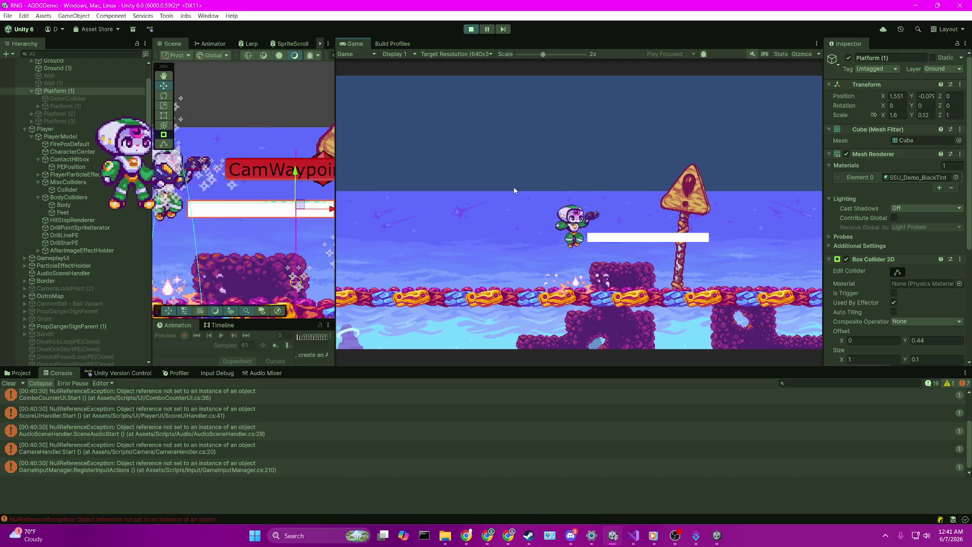
Walk off the platform to the ground, then jump back up and land on it
{"action": "key", "text": "Left"}
{"action": "key", "text": "Left"}
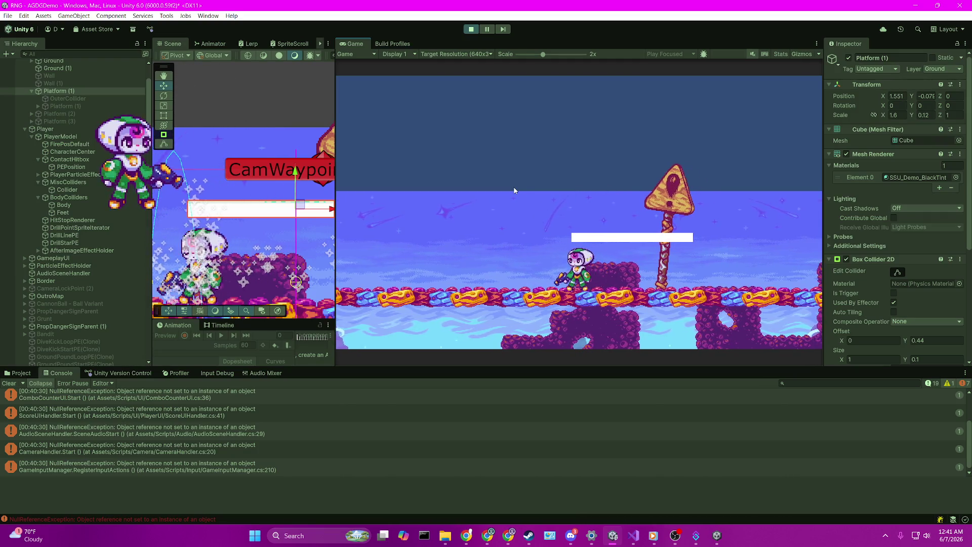
{"action": "key", "text": "Left"}
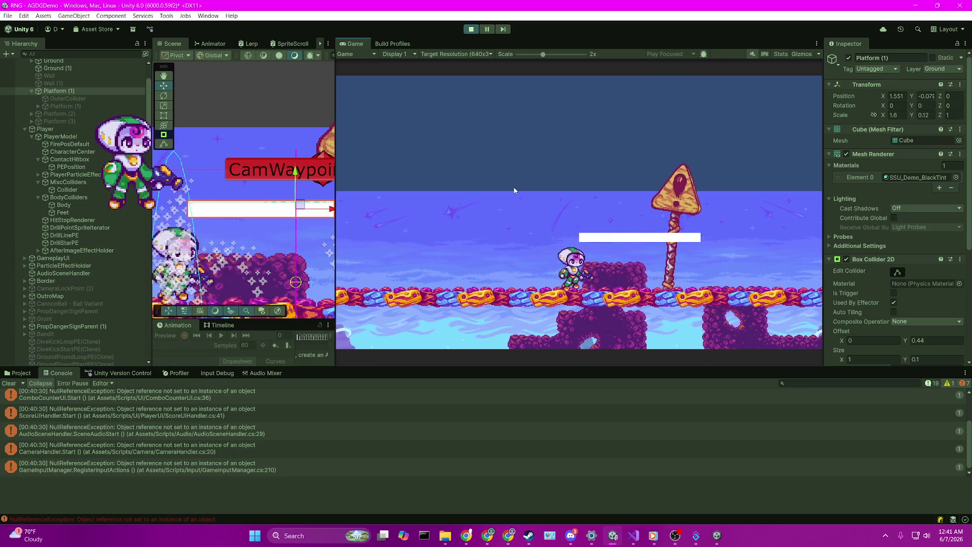
{"action": "key", "text": "Right"}
{"action": "key", "text": "space"}
{"action": "key", "text": "Left"}
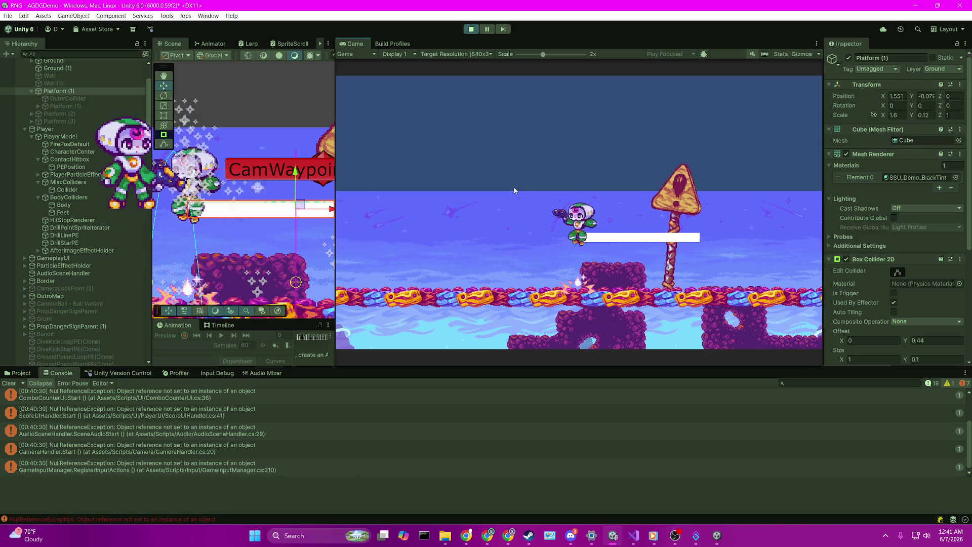
{"action": "key", "text": "space"}
{"action": "key", "text": "space"}
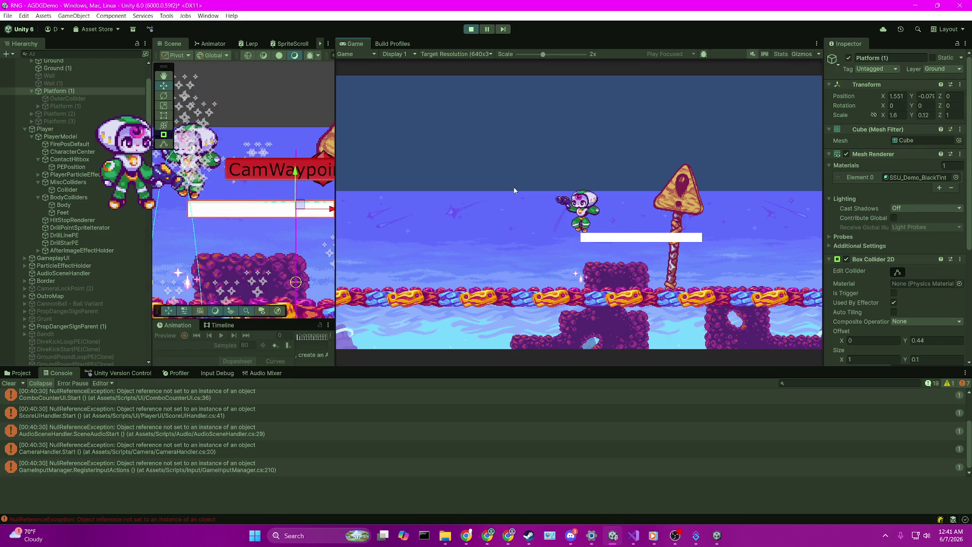
{"action": "key", "text": "space"}
{"action": "key", "text": "space"}
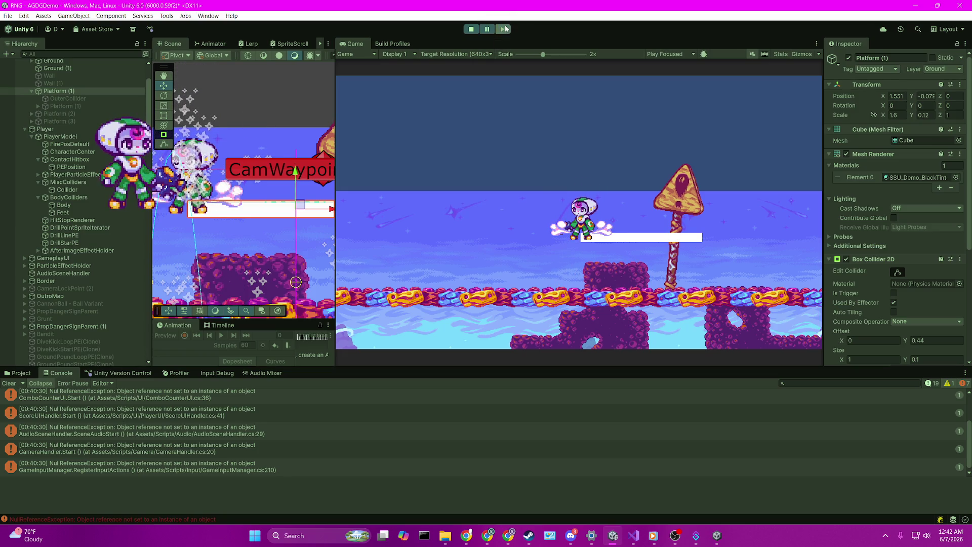
{"action": "scroll", "coordinate": [91, 310], "scroll_direction": "up", "scroll_amount": 3}
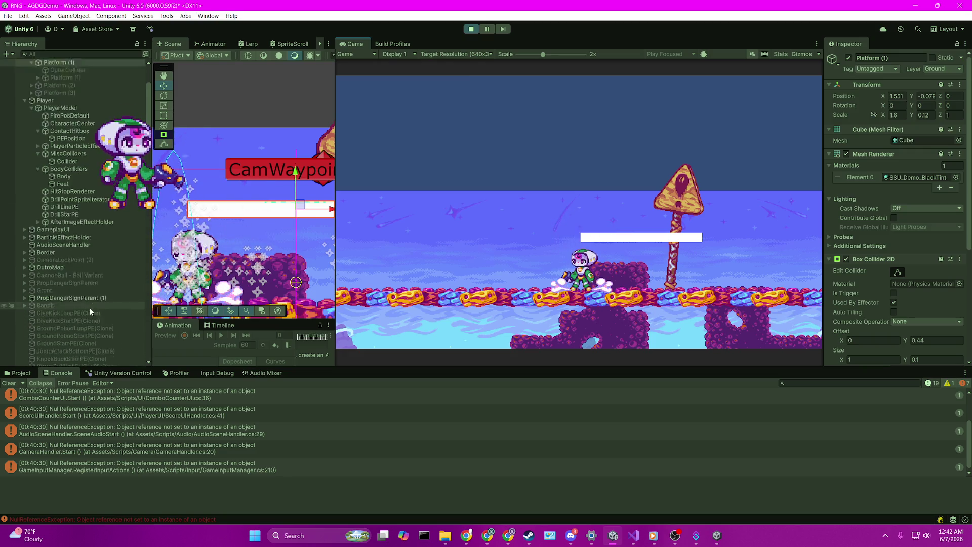
Expand the Platform Effector 2D Sides settings and nudge Side Arc up to 1.34
{"action": "scroll", "coordinate": [90, 310], "scroll_direction": "up", "scroll_amount": 2}
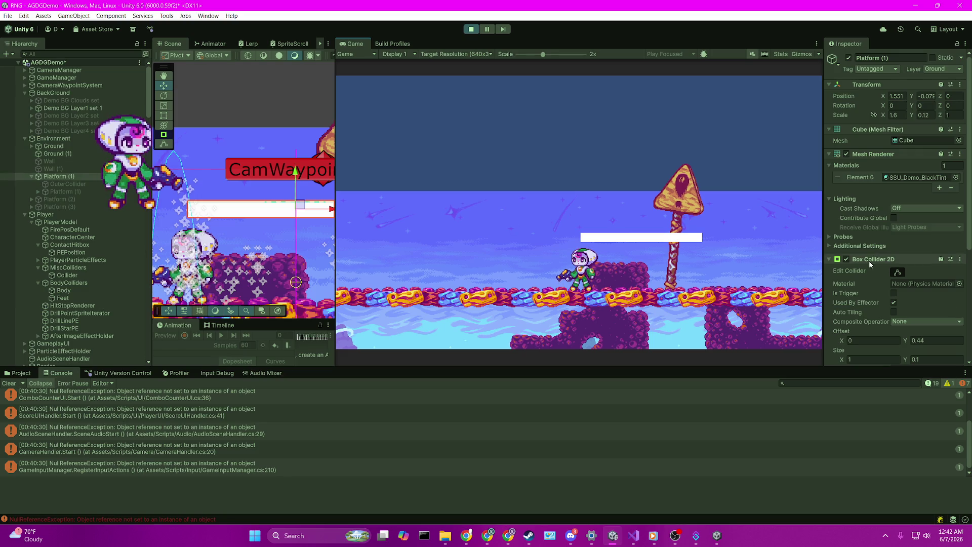
{"action": "scroll", "coordinate": [849, 319], "scroll_direction": "down", "scroll_amount": 5}
{"action": "left_click", "coordinate": [848, 319]}
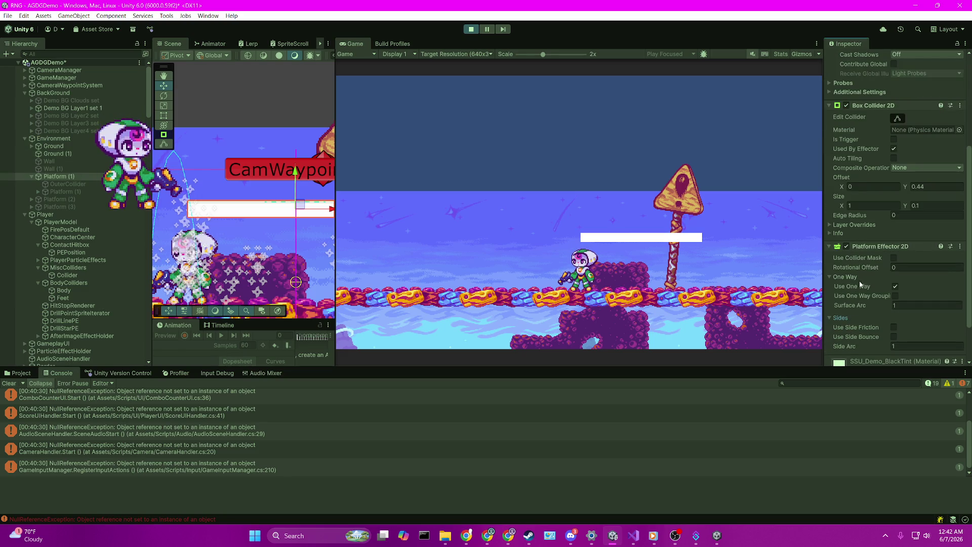
{"action": "scroll", "coordinate": [866, 260], "scroll_direction": "down", "scroll_amount": 2}
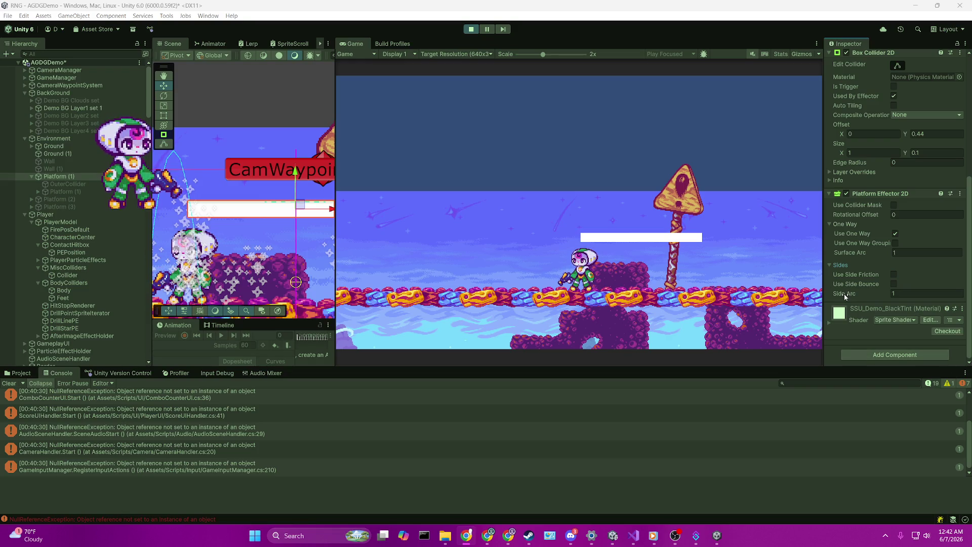
{"action": "left_click_drag", "start_coordinate": [844, 293], "coordinate": [855, 296]}
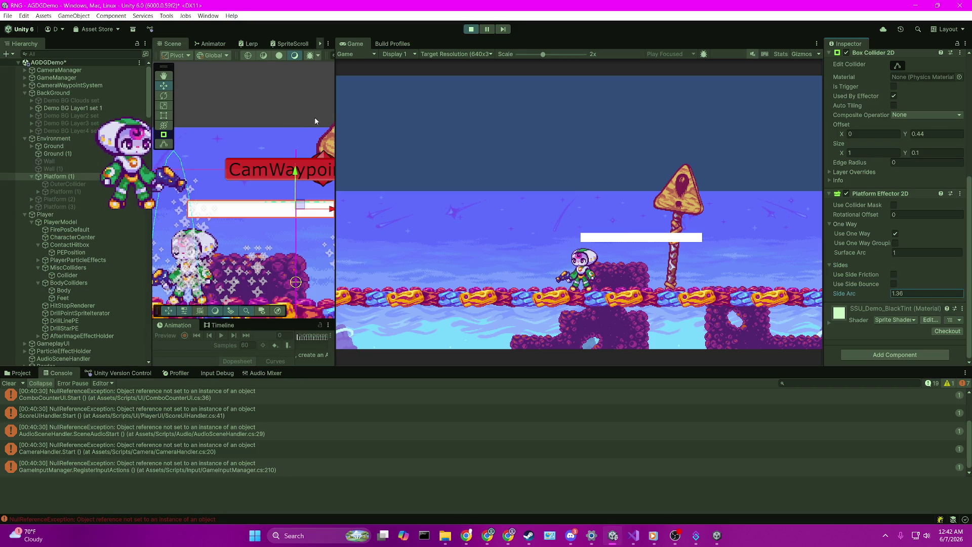
{"action": "left_click", "coordinate": [337, 114]}
Widen the Scene view and Inspector panels, then set Side Arc to 0.88
{"action": "left_click_drag", "start_coordinate": [333, 115], "coordinate": [841, 115]}
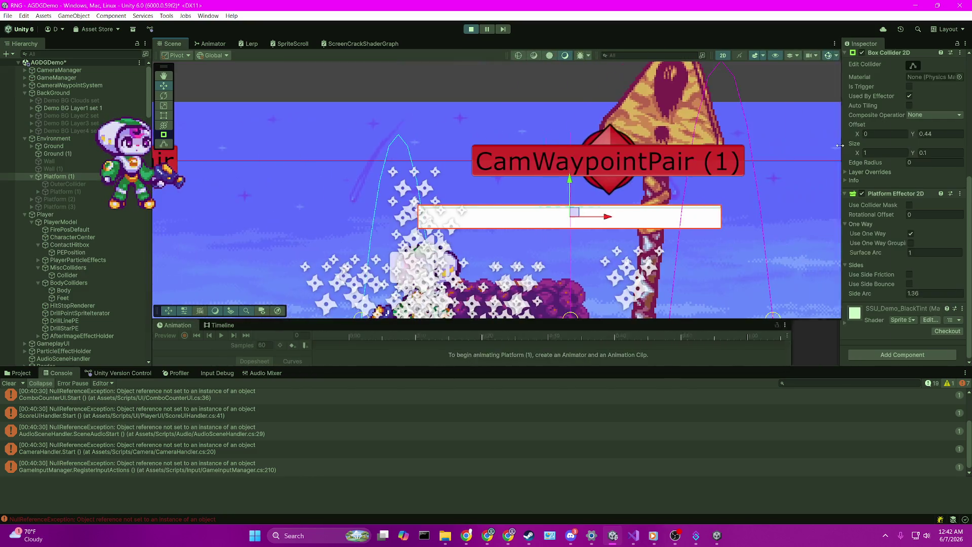
{"action": "scroll", "coordinate": [523, 182], "scroll_direction": "down", "scroll_amount": 2}
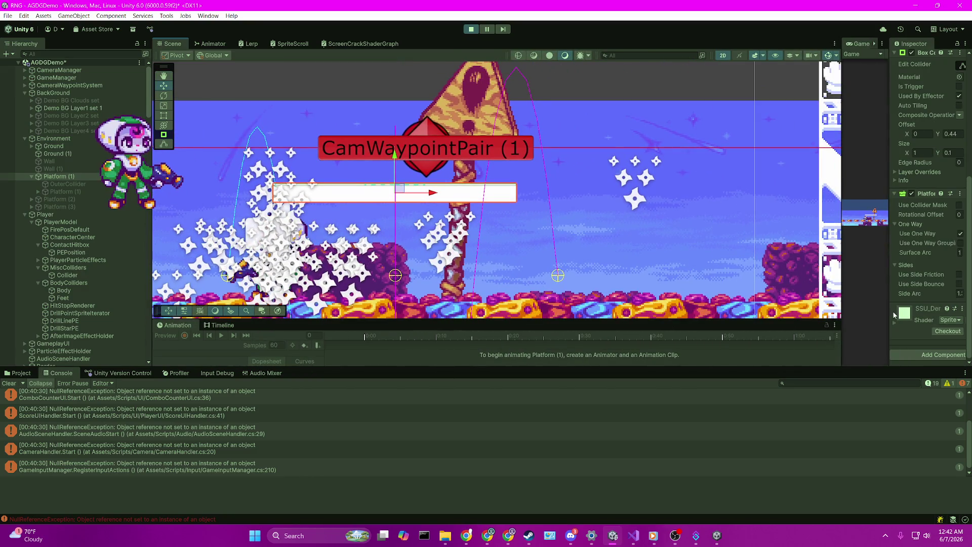
{"action": "mouse_move", "coordinate": [891, 271]}
{"action": "left_mouse_down"}
{"action": "mouse_move", "coordinate": [760, 274]}
{"action": "mouse_move", "coordinate": [771, 296]}
{"action": "left_mouse_up"}
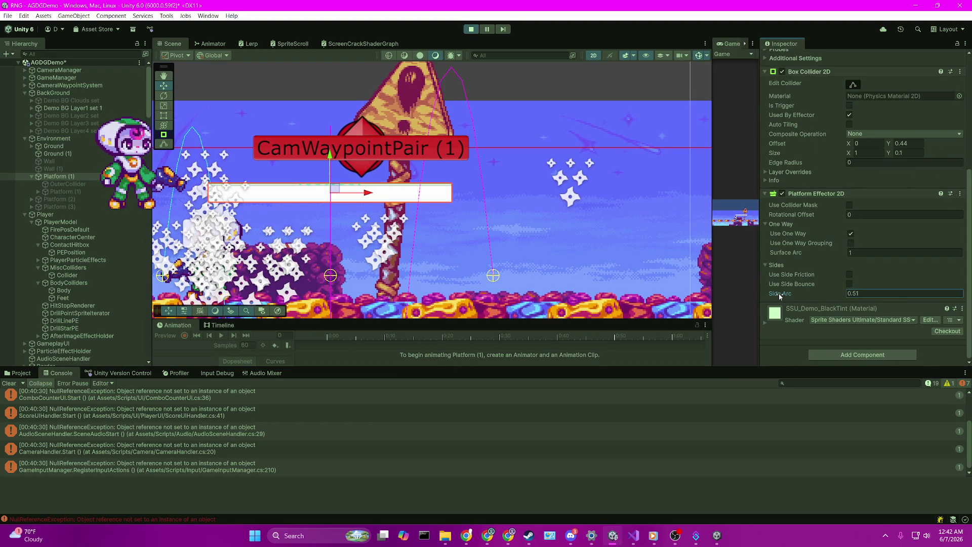
{"action": "left_click_drag", "start_coordinate": [782, 295], "coordinate": [786, 295]}
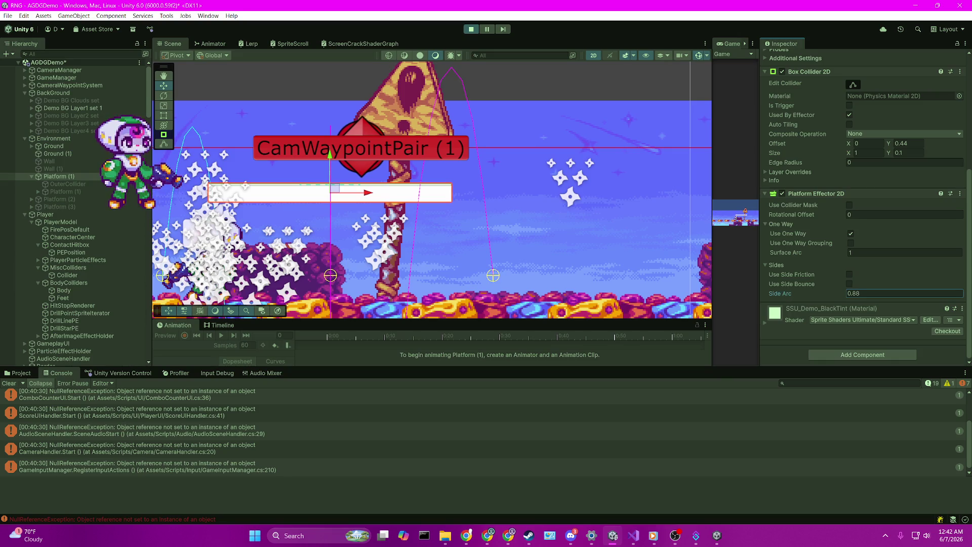
Back in Unity, scrub Side Arc sharply up to 25.78 while the game runs
{"action": "key", "text": "alt+Tab"}
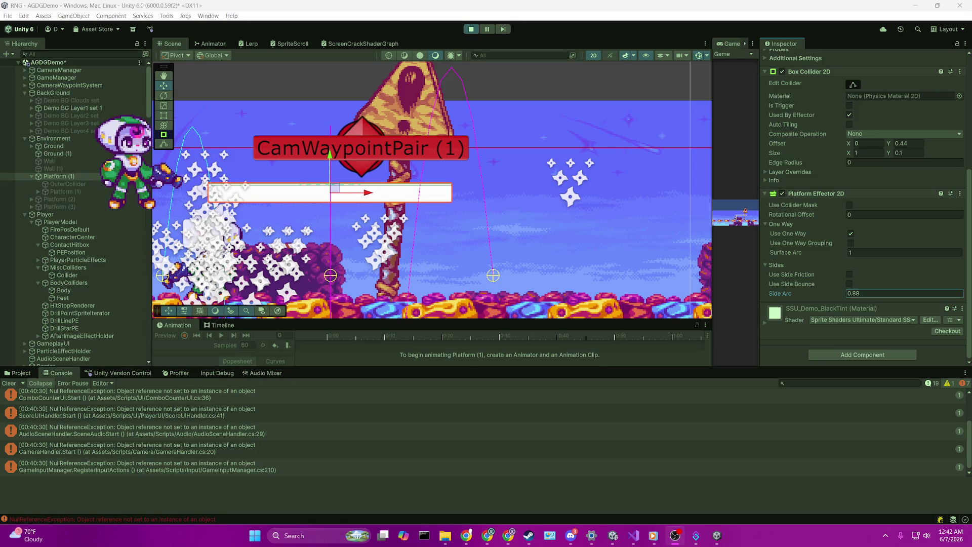
{"action": "left_click", "coordinate": [797, 297]}
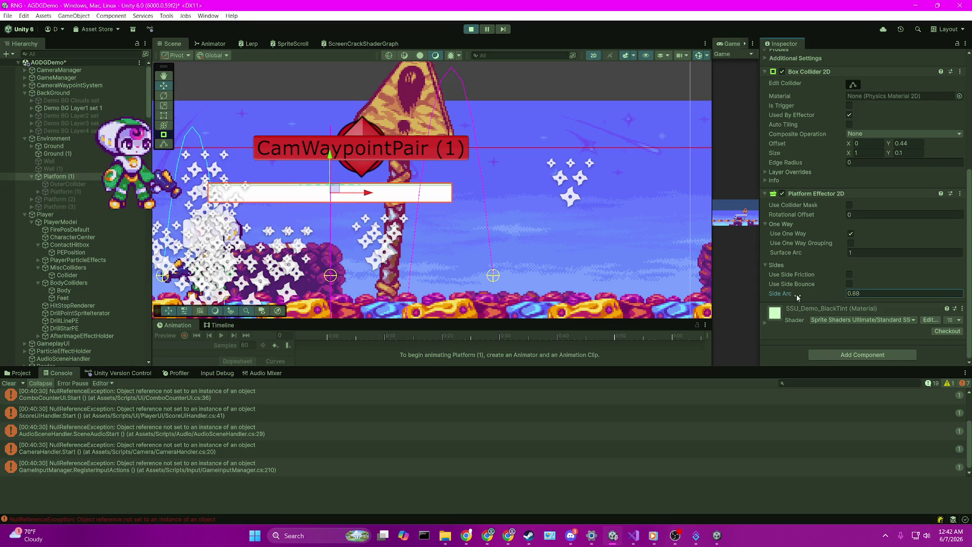
{"action": "left_click_drag", "start_coordinate": [851, 302], "coordinate": [653, 300]}
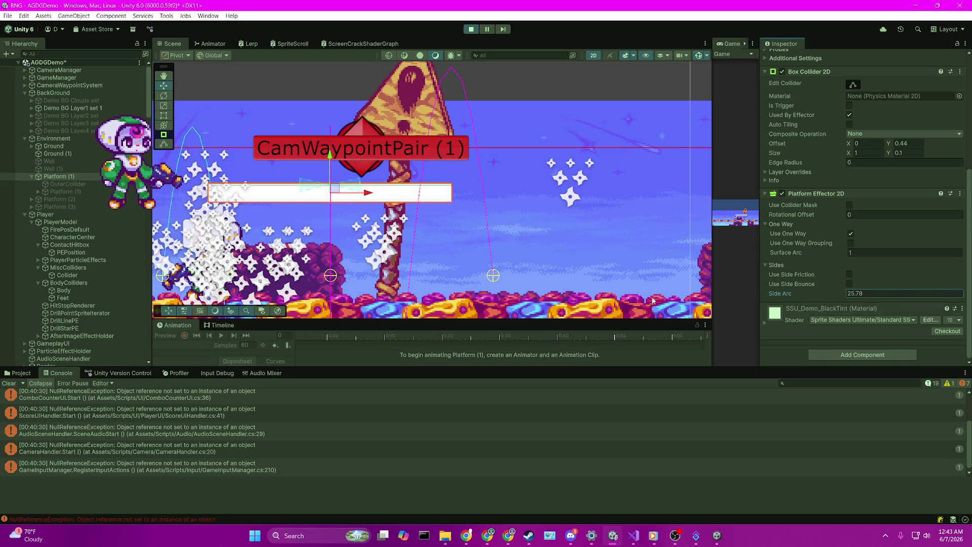
Exit Play mode so Side Arc reverts to 1, then read the Side Arc tooltip
{"action": "left_click", "coordinate": [471, 29]}
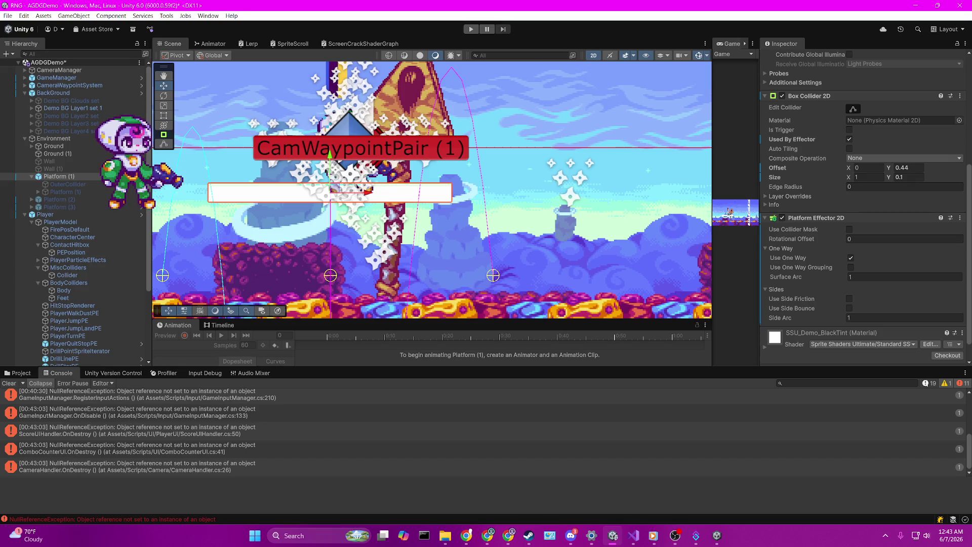
{"action": "key", "text": "alt+Tab"}
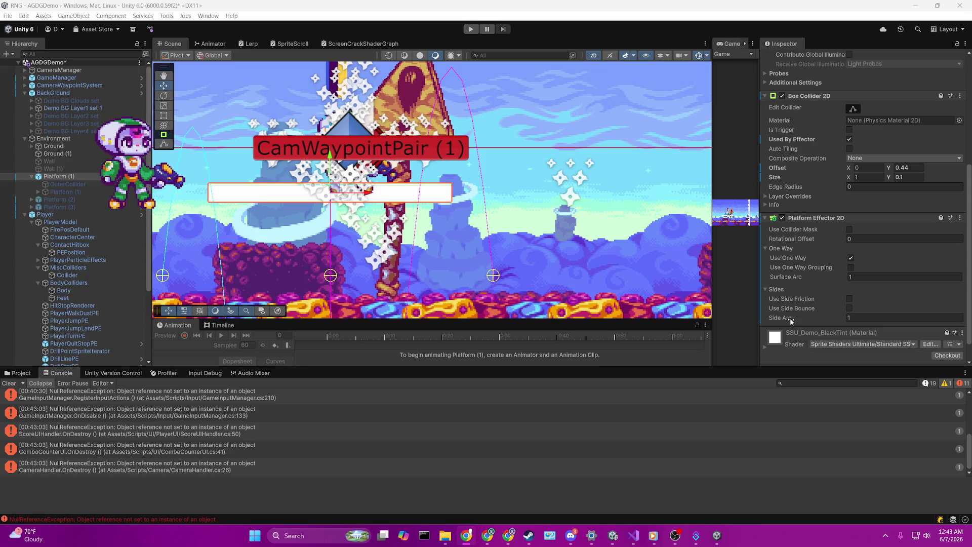
{"action": "mouse_move", "coordinate": [792, 321]}
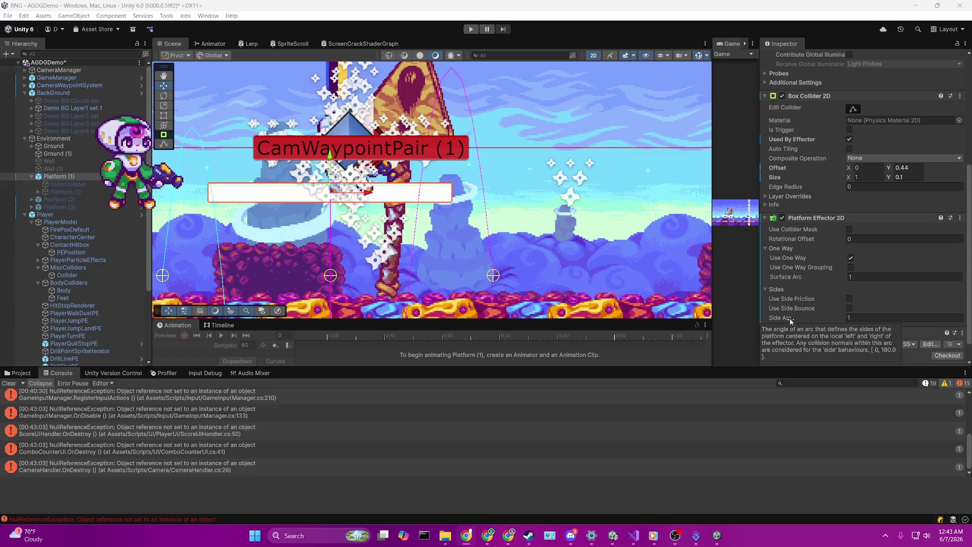
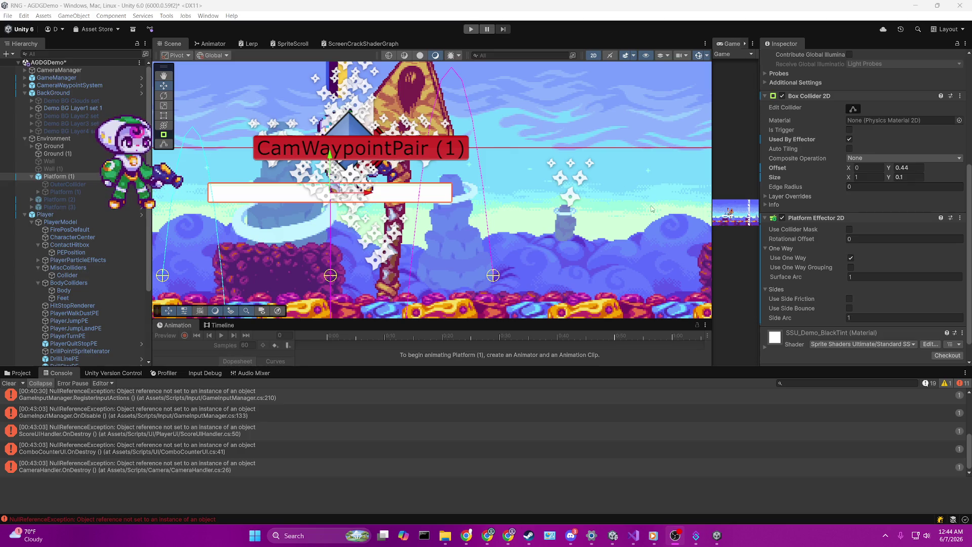
Set Platform (1)'s Platform Effector 2D Side Arc to 35.83 and start Play mode
{"action": "mouse_move", "coordinate": [782, 320]}
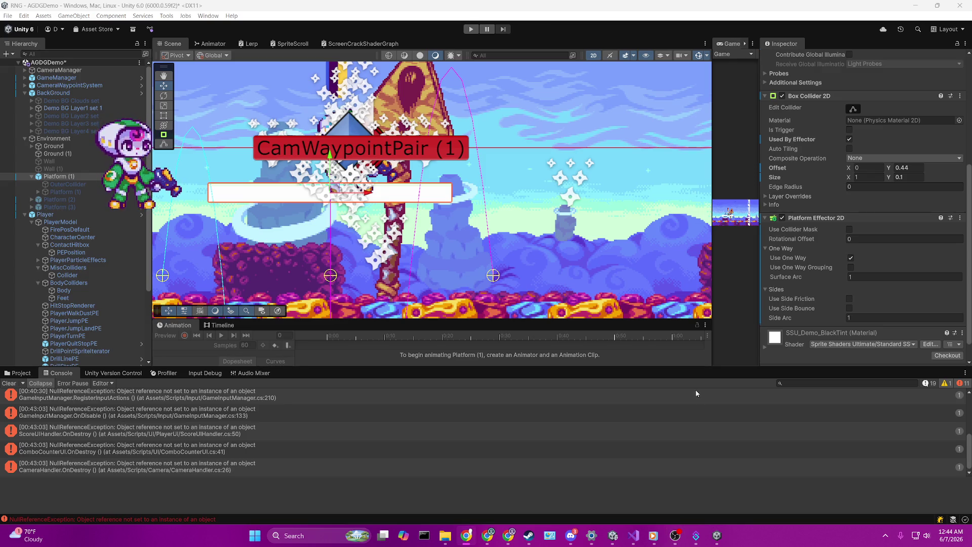
{"action": "left_click", "coordinate": [785, 321]}
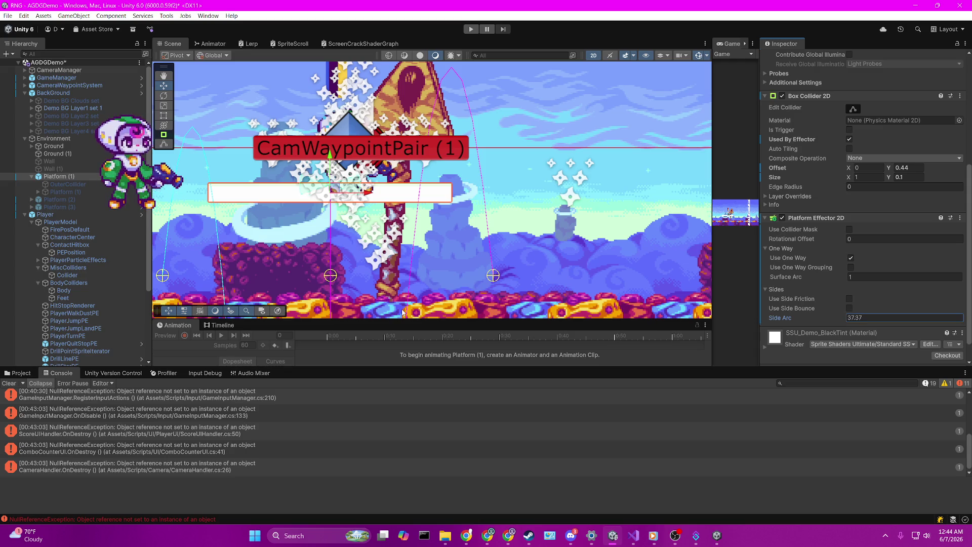
{"action": "left_click", "coordinate": [473, 28]}
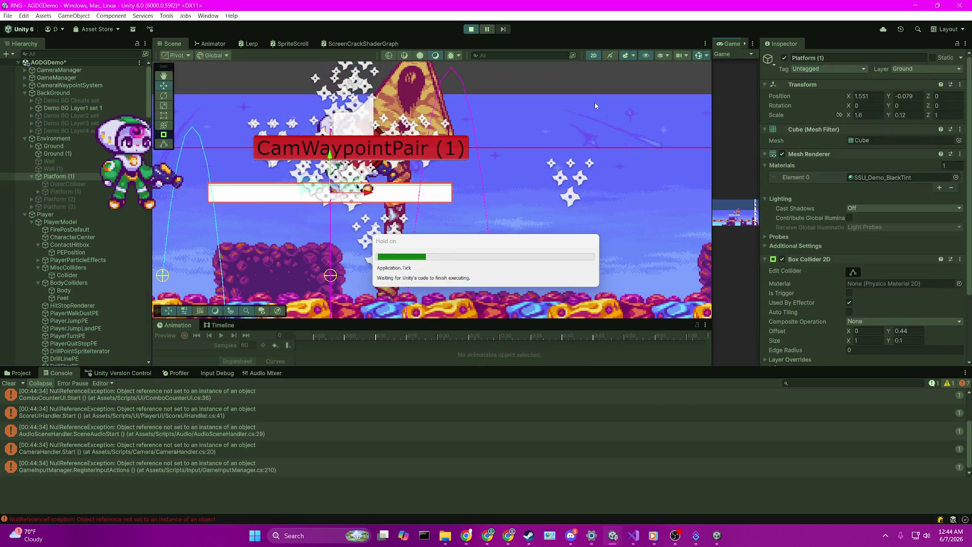
Enlarge the Game view and run and jump the player around on the ground
{"action": "left_click", "coordinate": [595, 106]}
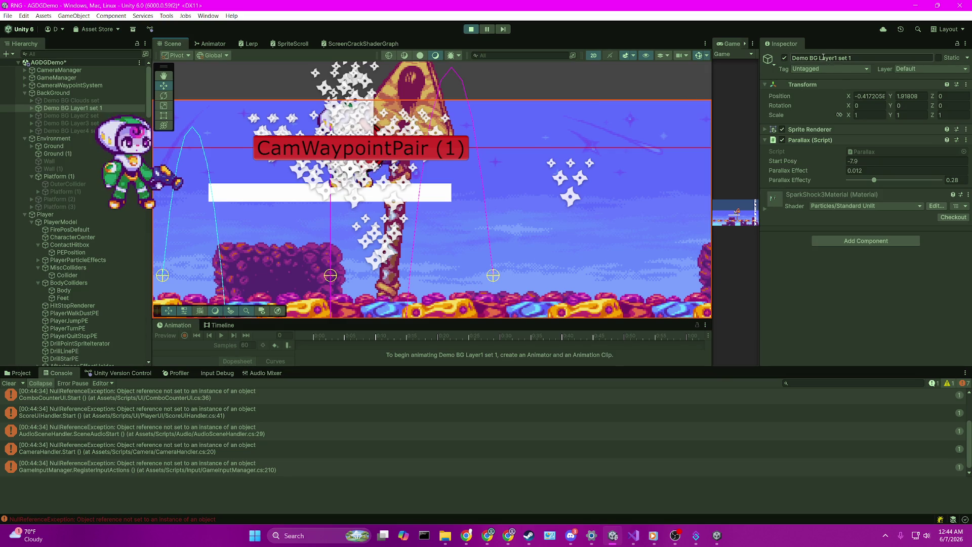
{"action": "mouse_move", "coordinate": [709, 110]}
{"action": "left_mouse_down"}
{"action": "mouse_move", "coordinate": [248, 105]}
{"action": "mouse_move", "coordinate": [270, 105]}
{"action": "left_mouse_up"}
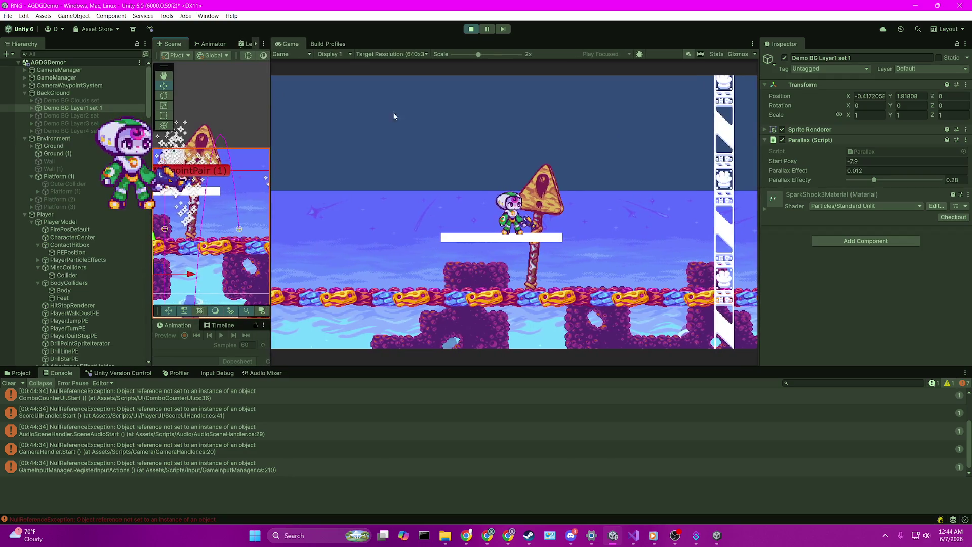
{"action": "key", "text": "Left"}
{"action": "key", "text": "Right"}
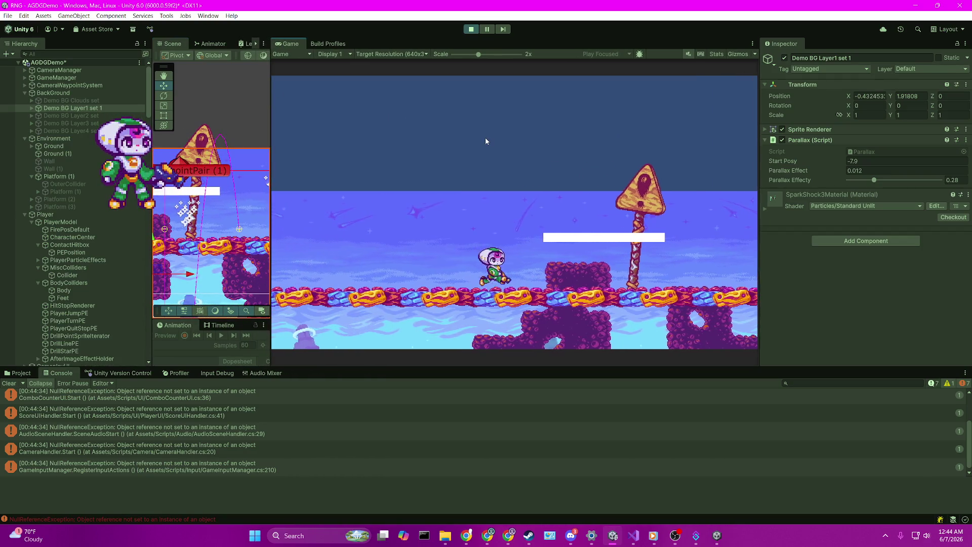
{"action": "key", "text": "space"}
{"action": "key", "text": "Left"}
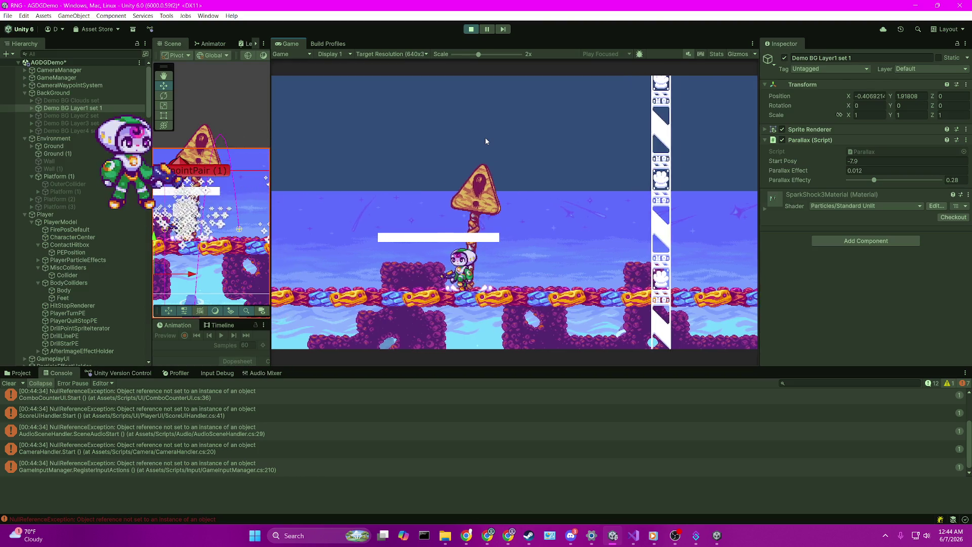
{"action": "key", "text": "Right"}
{"action": "key", "text": "Left"}
{"action": "key", "text": "Right"}
{"action": "key", "text": "Left"}
{"action": "key", "text": "Right"}
{"action": "key", "text": "space"}
{"action": "key", "text": "Left"}
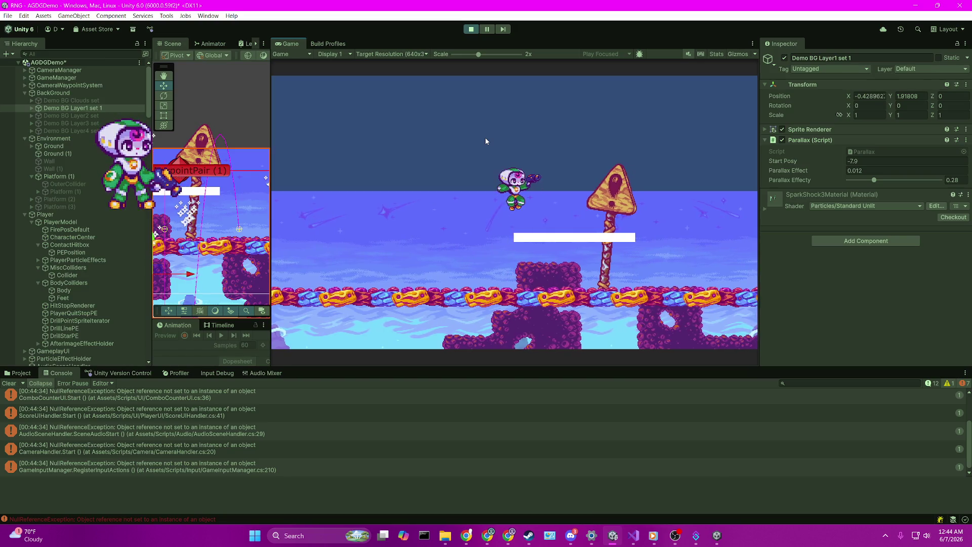
{"action": "key", "text": "space"}
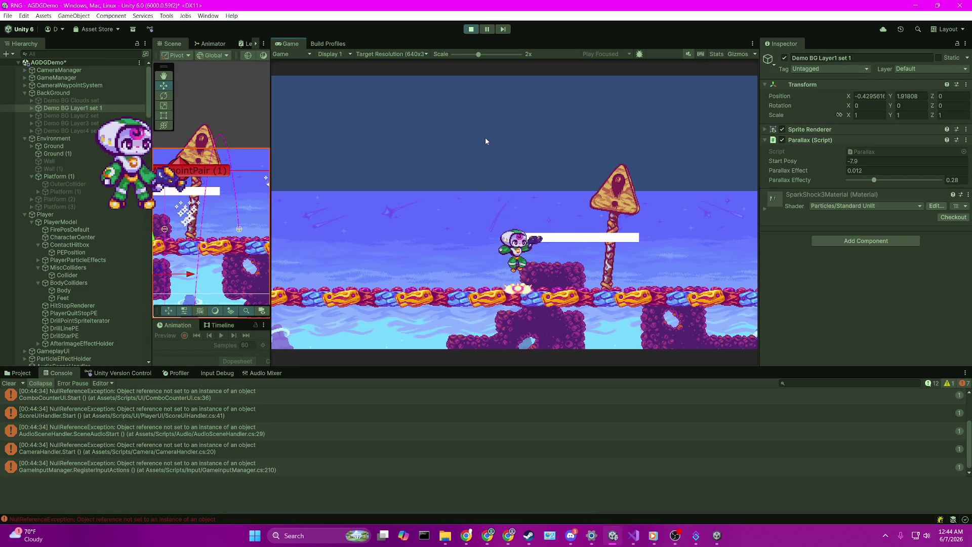
{"action": "key", "text": "space"}
{"action": "key", "text": "Left"}
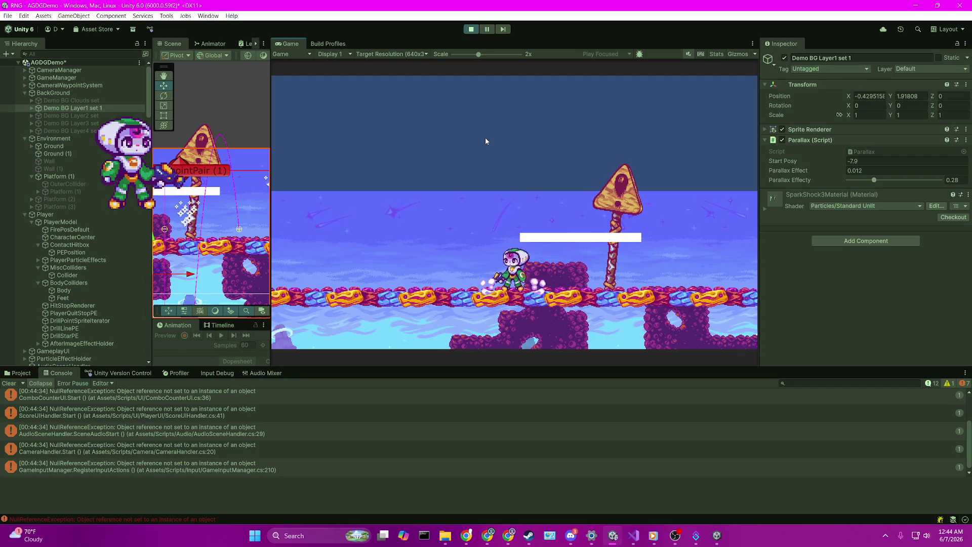
Jump the player up through the white platform, land on it, and walk back off
{"action": "key", "text": "space"}
{"action": "key", "text": "Right"}
{"action": "key", "text": "Left"}
{"action": "key", "text": "space"}
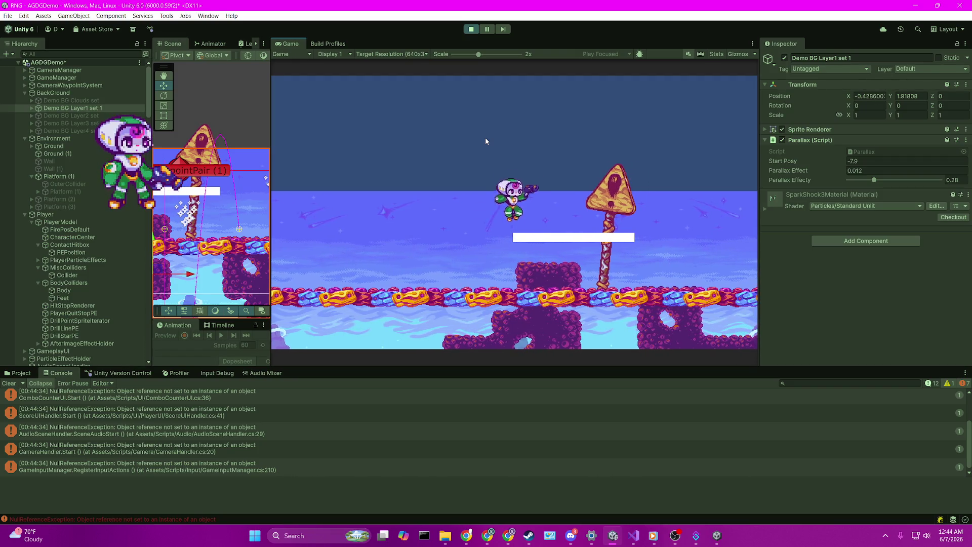
{"action": "key", "text": "space"}
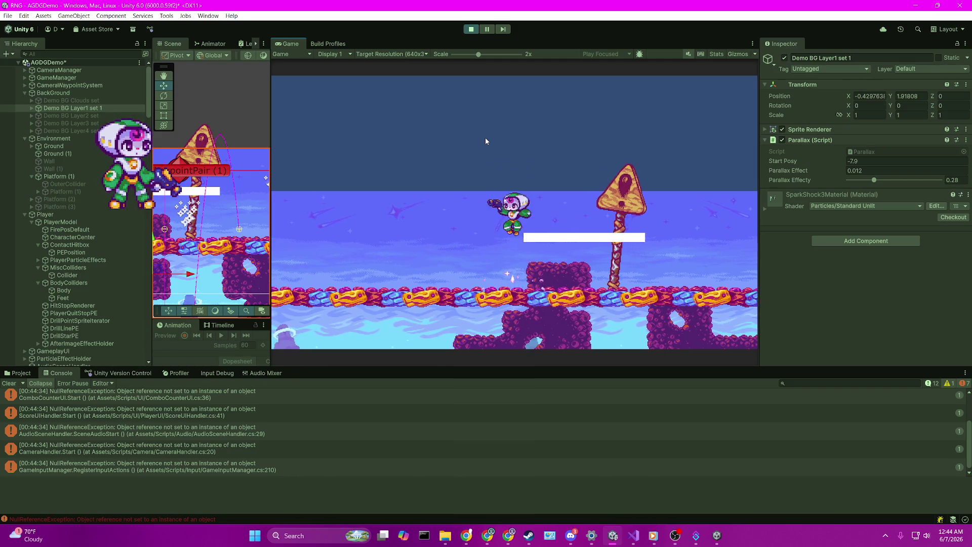
{"action": "key", "text": "Left"}
{"action": "key", "text": "Right"}
{"action": "key", "text": "space"}
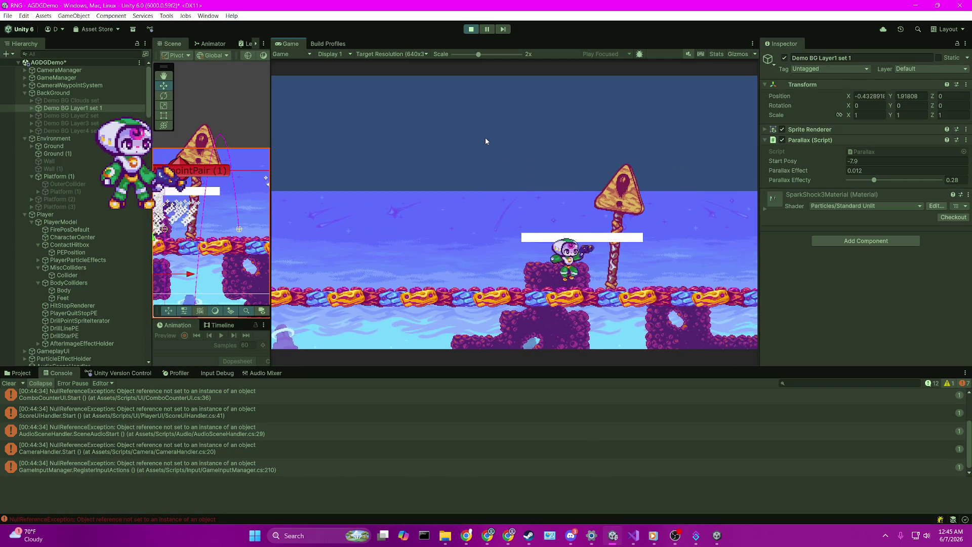
{"action": "key", "text": "Left"}
{"action": "key", "text": "space"}
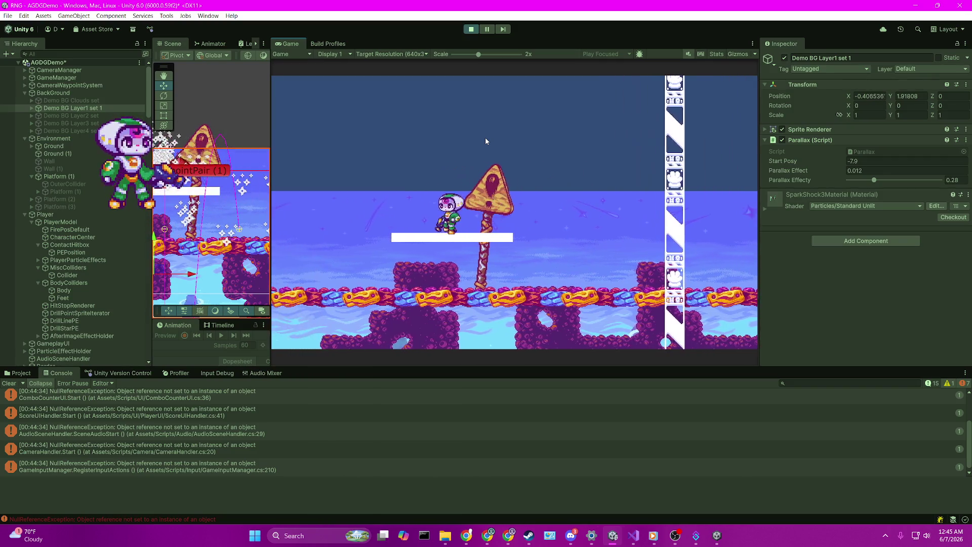
{"action": "key", "text": "space"}
{"action": "key", "text": "Right"}
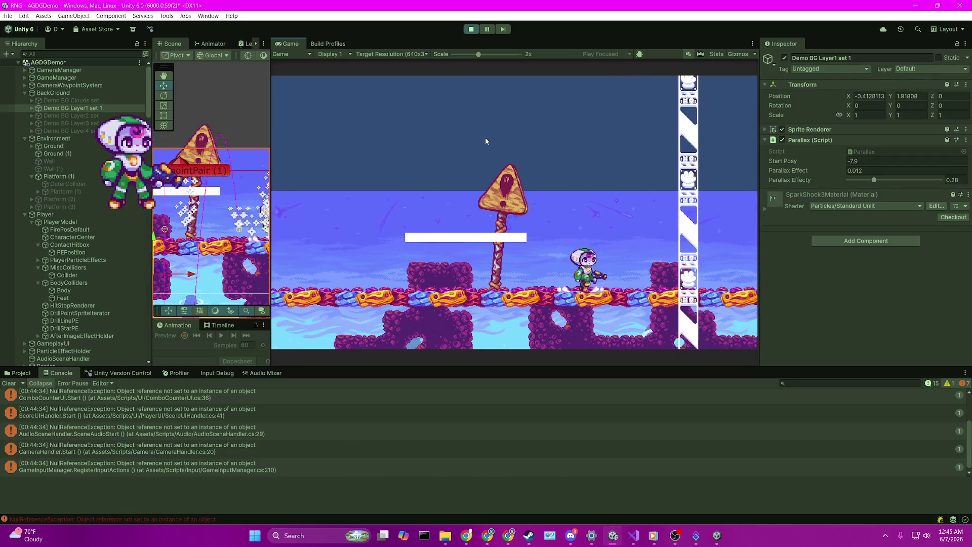
{"action": "key", "text": "space"}
{"action": "key", "text": "Left"}
Keep landing the player on the white platform, then drop down through it
{"action": "key", "text": "Left"}
{"action": "key", "text": "Right"}
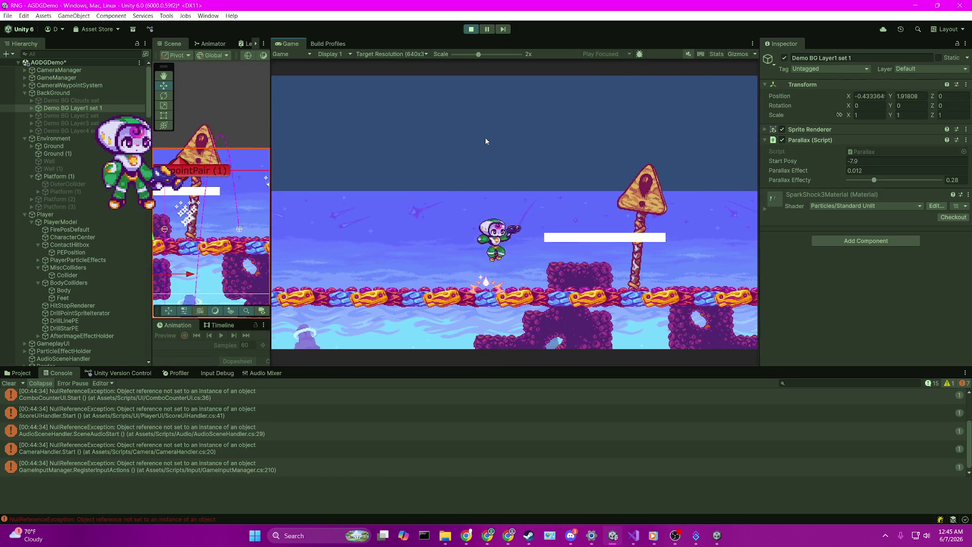
{"action": "key", "text": "Right"}
{"action": "key", "text": "Left"}
{"action": "key", "text": "space"}
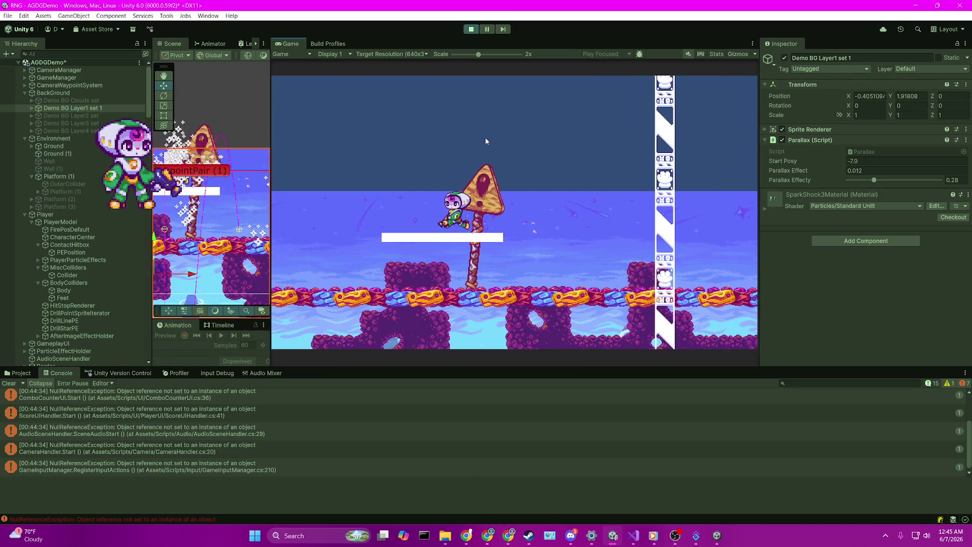
{"action": "key", "text": "space"}
{"action": "key", "text": "Right"}
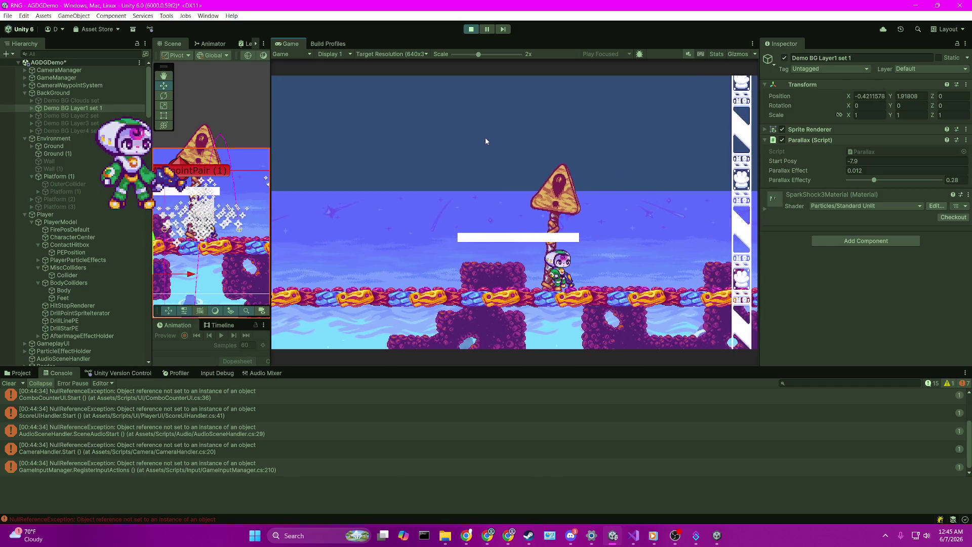
{"action": "key", "text": "Left"}
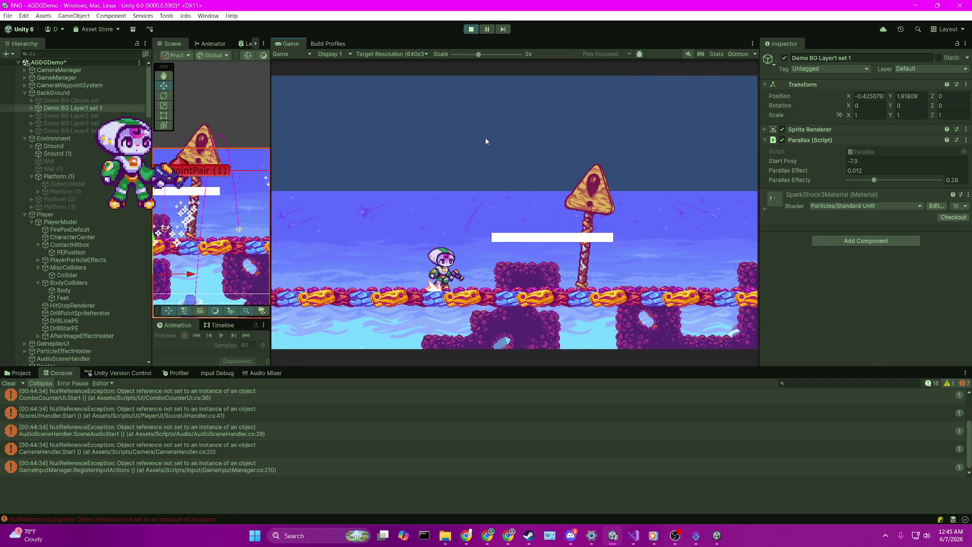
{"action": "key", "text": "Right"}
{"action": "key", "text": "space"}
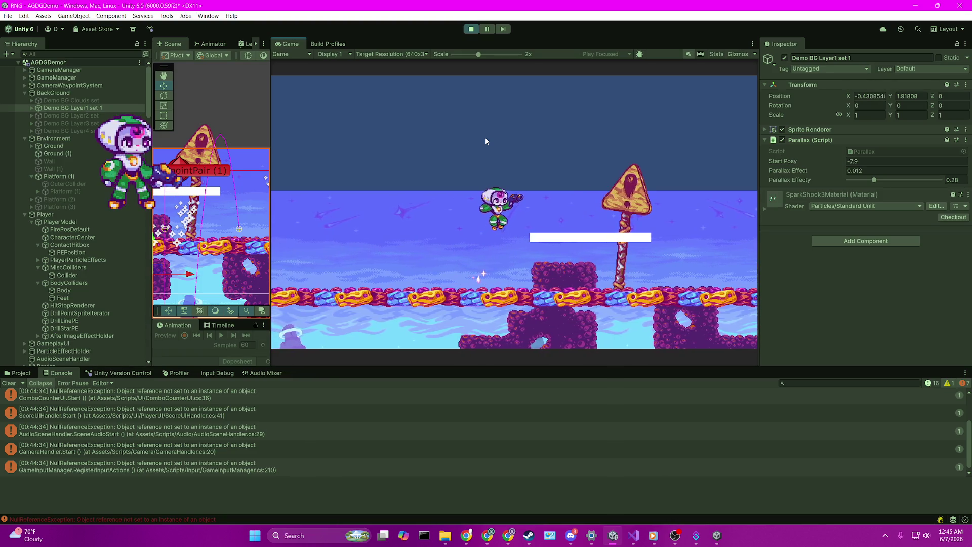
{"action": "key", "text": "Left"}
{"action": "key", "text": "Left"}
{"action": "key", "text": "Right"}
{"action": "key", "text": "space"}
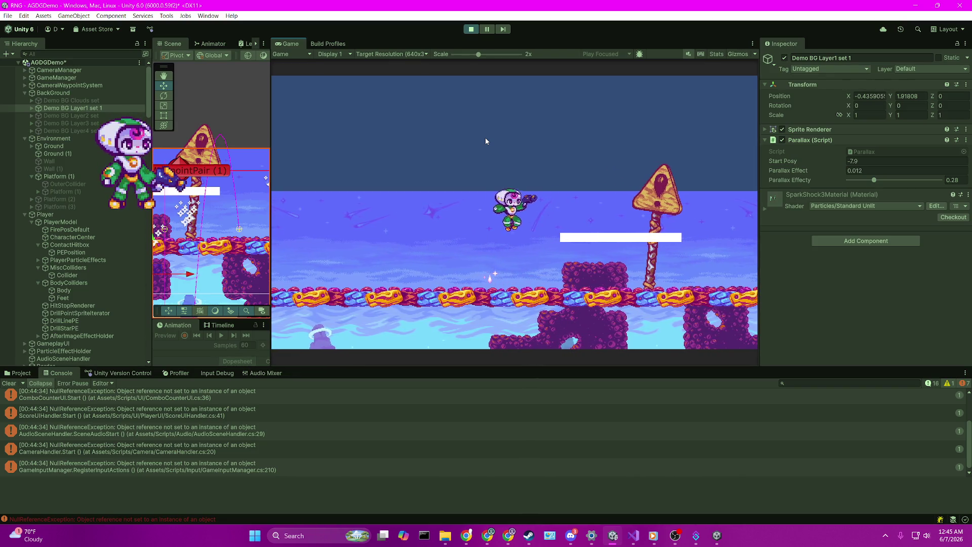
{"action": "key", "text": "Left"}
{"action": "key", "text": "space"}
{"action": "key", "text": "Right"}
{"action": "key", "text": "space"}
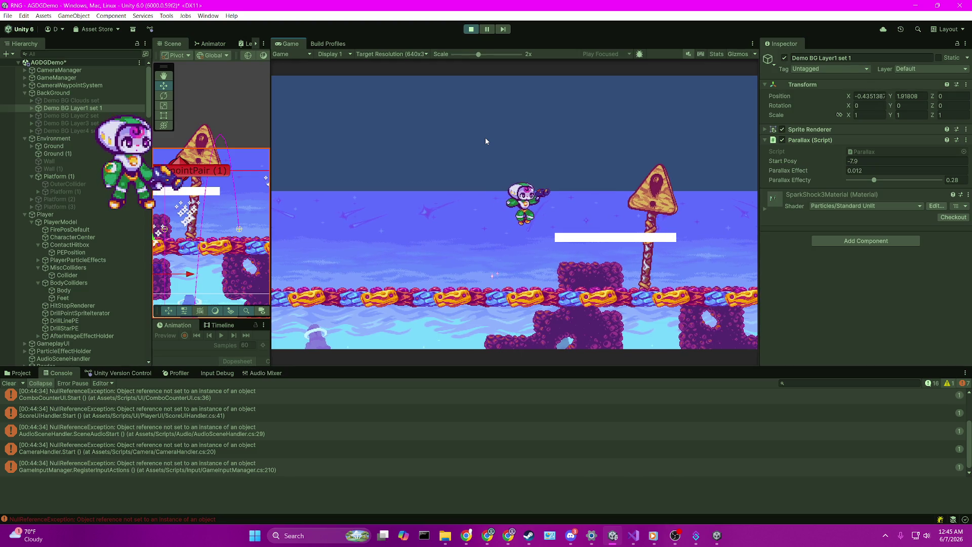
{"action": "key", "text": "Right"}
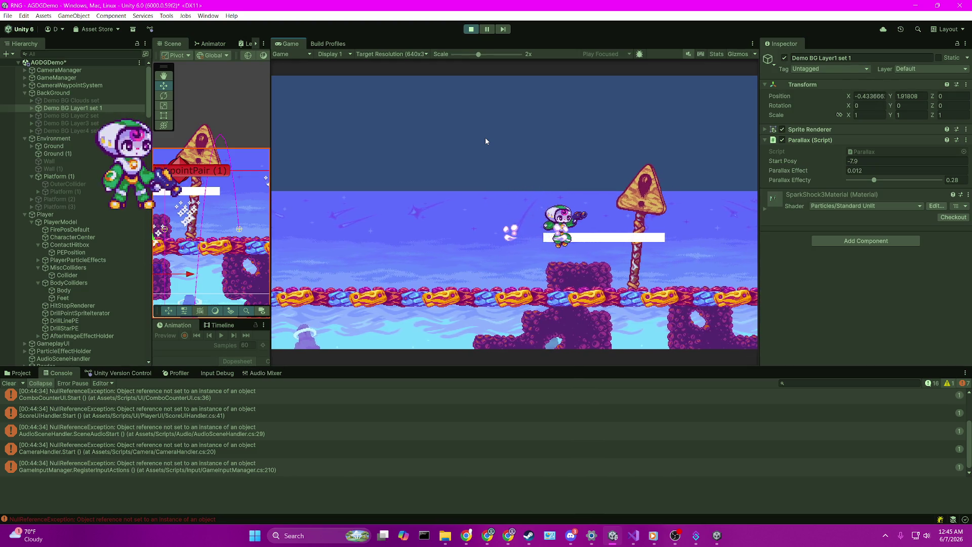
{"action": "key", "text": "Down"}
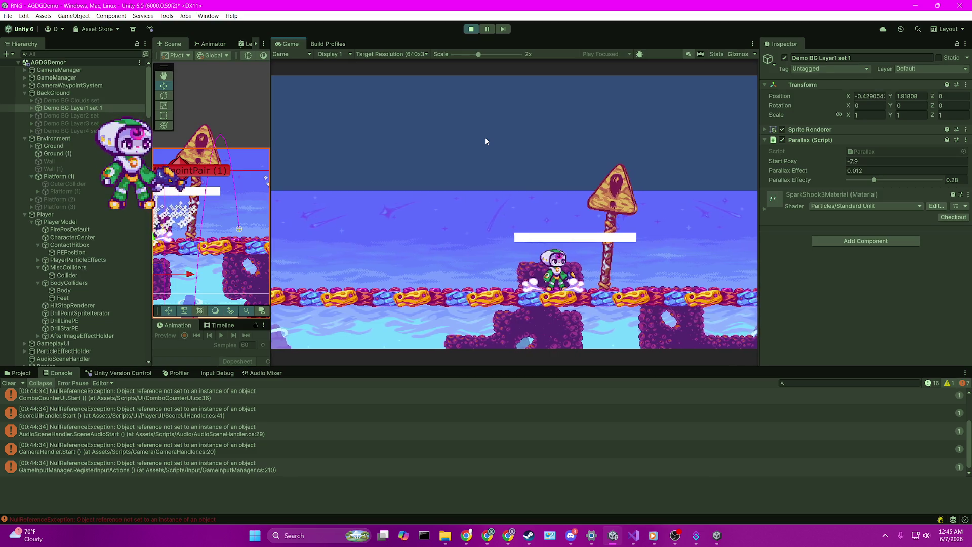
With the game running, drag Platform (1)'s effector Side Arc up to 84.83 under Sides
{"action": "left_click", "coordinate": [89, 184]}
{"action": "left_click", "coordinate": [87, 176]}
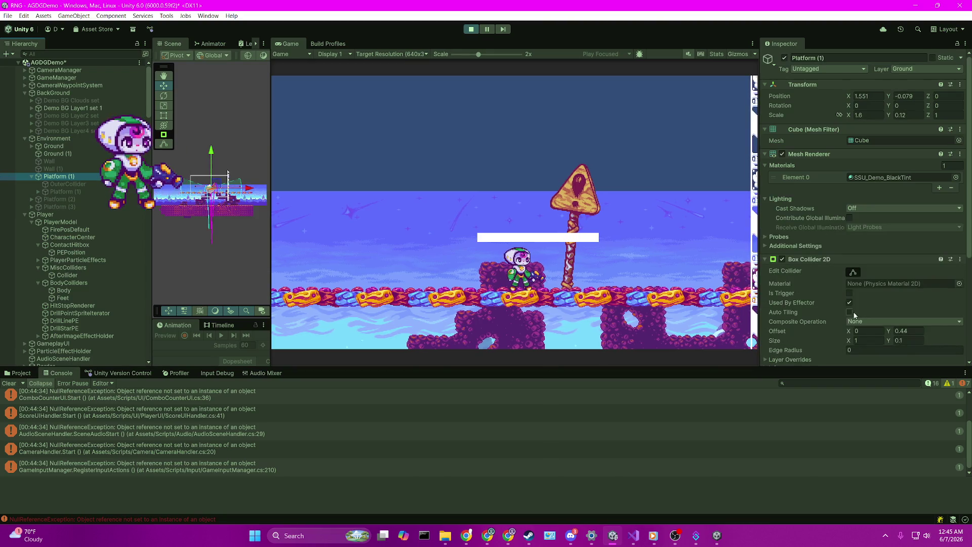
{"action": "scroll", "coordinate": [872, 292], "scroll_direction": "down", "scroll_amount": 3}
{"action": "scroll", "coordinate": [873, 292], "scroll_direction": "down", "scroll_amount": 3}
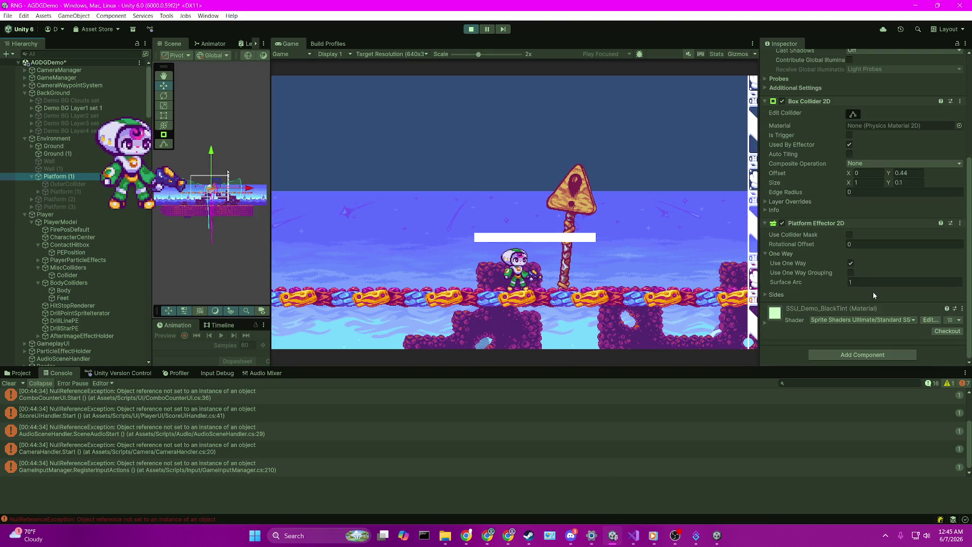
{"action": "left_click", "coordinate": [774, 293]}
{"action": "mouse_move", "coordinate": [836, 322]}
{"action": "left_mouse_down"}
{"action": "mouse_move", "coordinate": [794, 321]}
{"action": "mouse_move", "coordinate": [835, 323]}
{"action": "left_mouse_up"}
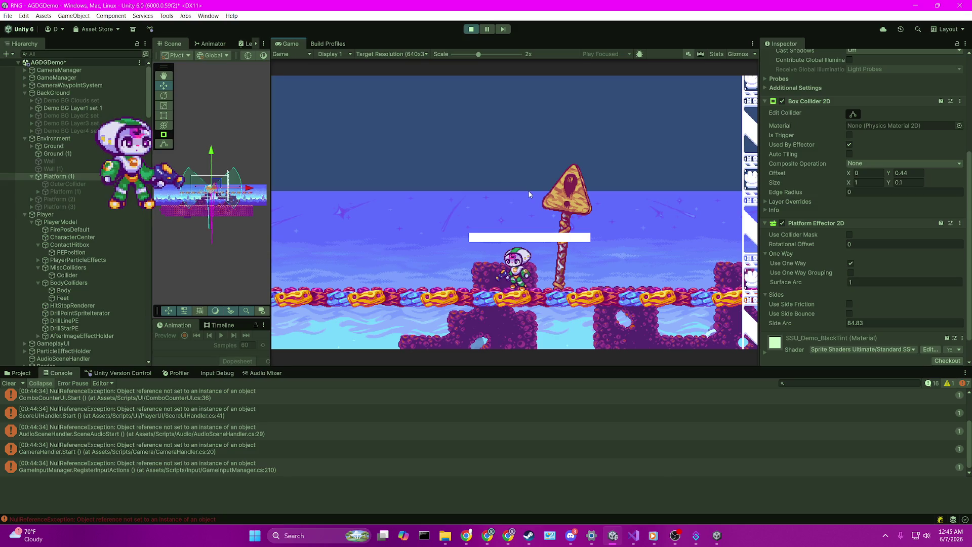
{"action": "key", "text": "Left"}
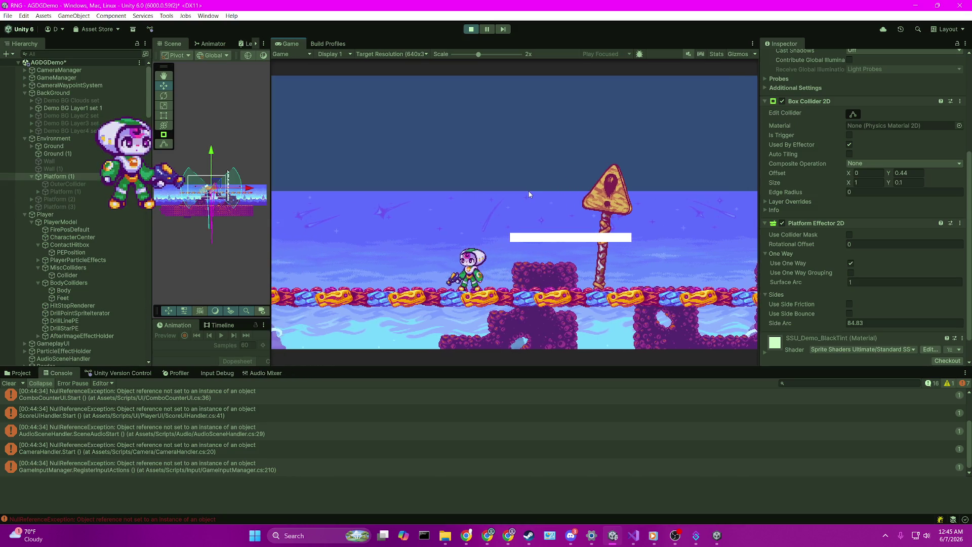
Run and jump the player back and forth near the sign and rock, heading toward the platform
{"action": "key", "text": "Right"}
{"action": "key", "text": "space"}
{"action": "key", "text": "Left"}
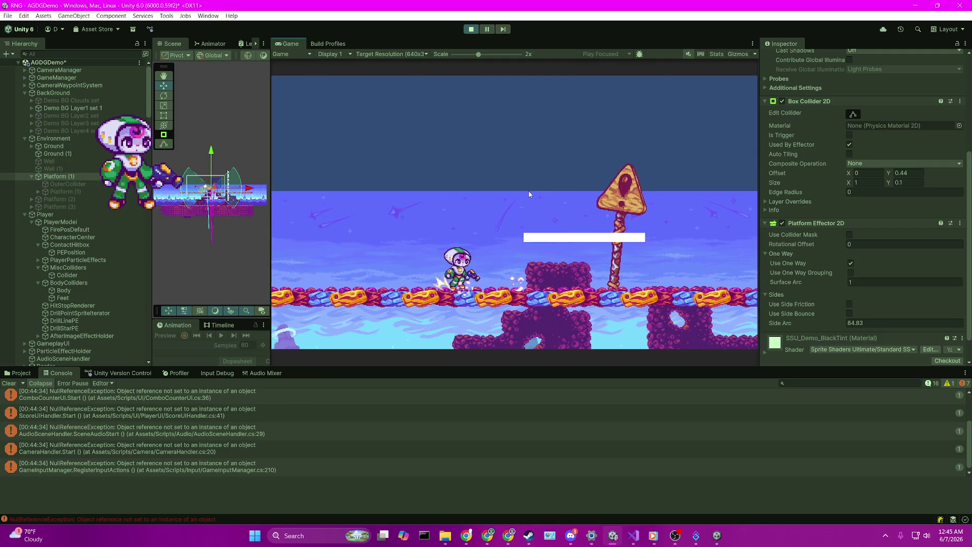
{"action": "key", "text": "Right"}
{"action": "key", "text": "space"}
{"action": "key", "text": "space"}
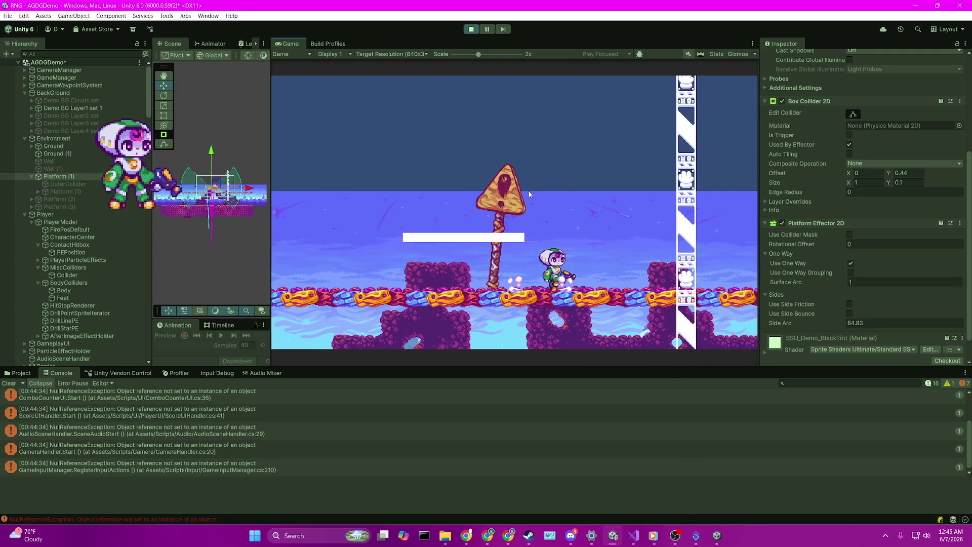
{"action": "key", "text": "Left"}
{"action": "key", "text": "space"}
{"action": "key", "text": "Right"}
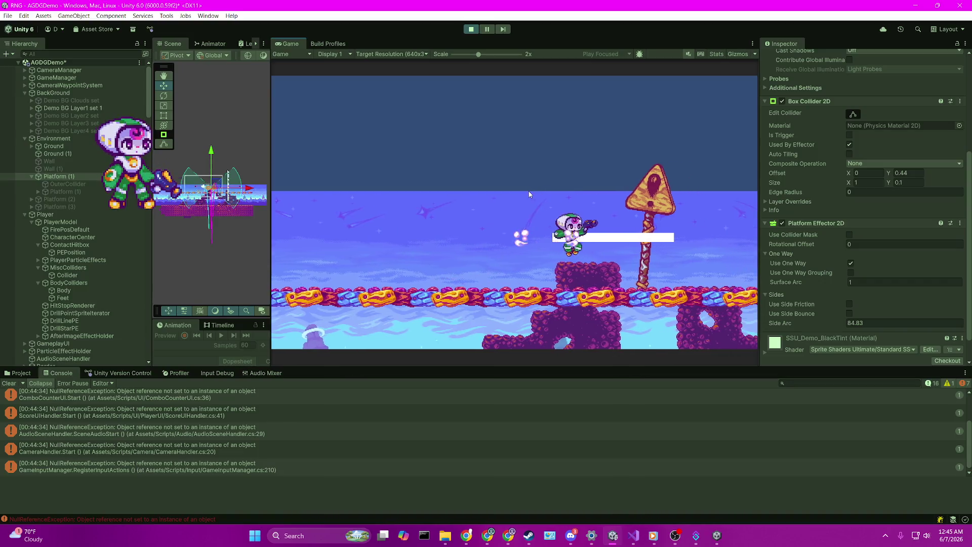
{"action": "key", "text": "Left"}
{"action": "key", "text": "space"}
{"action": "key", "text": "Right"}
{"action": "key", "text": "Left"}
{"action": "key", "text": "Right"}
{"action": "key", "text": "space"}
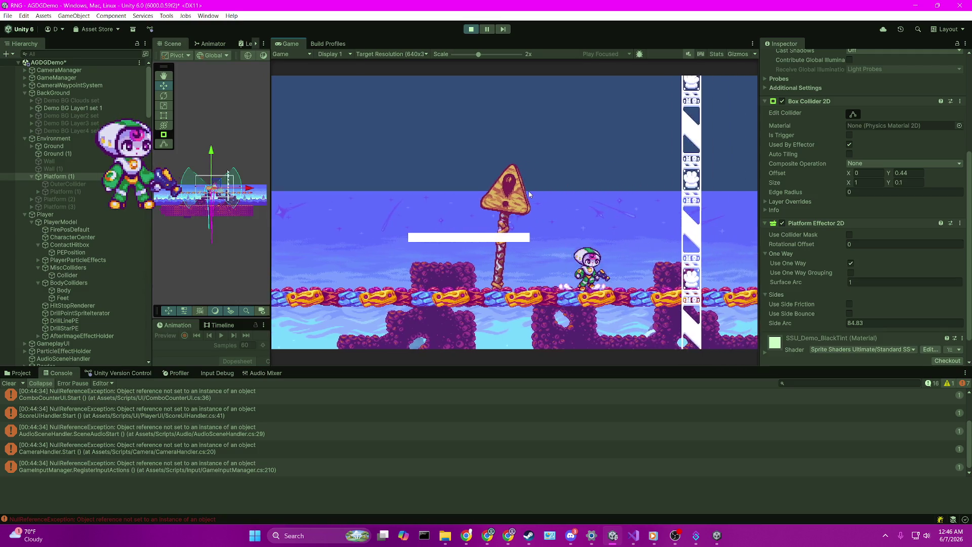
Jump the player up onto the white platform and off it again
{"action": "key", "text": "space"}
{"action": "key", "text": "Left"}
{"action": "key", "text": "Right"}
{"action": "key", "text": "Right"}
{"action": "key", "text": "space"}
{"action": "key", "text": "Left"}
{"action": "key", "text": "Right"}
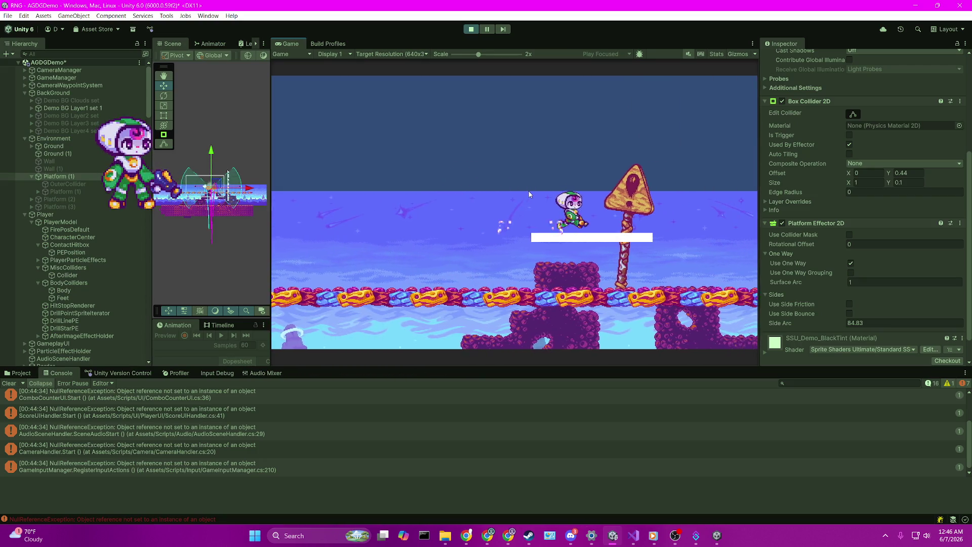
{"action": "key", "text": "space"}
{"action": "key", "text": "Left"}
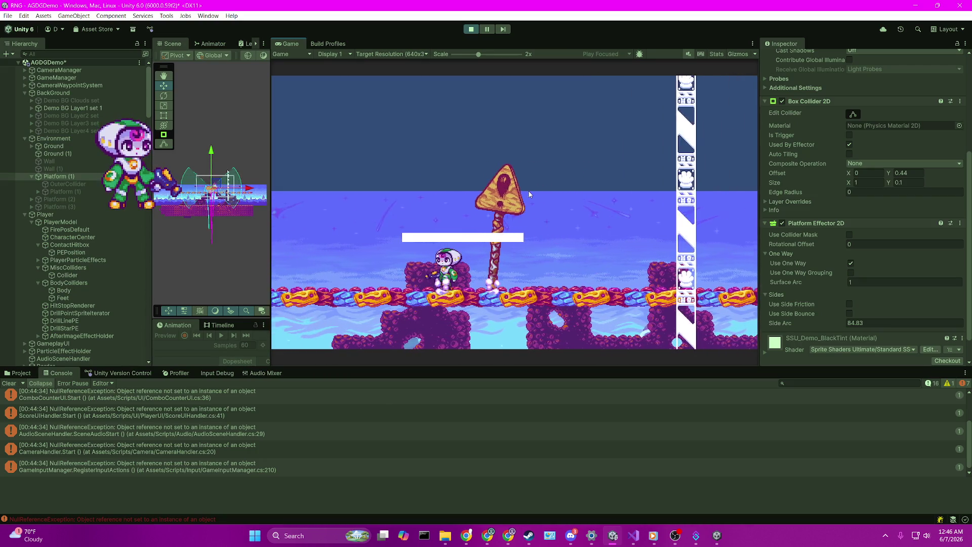
{"action": "key", "text": "space"}
{"action": "key", "text": "Right"}
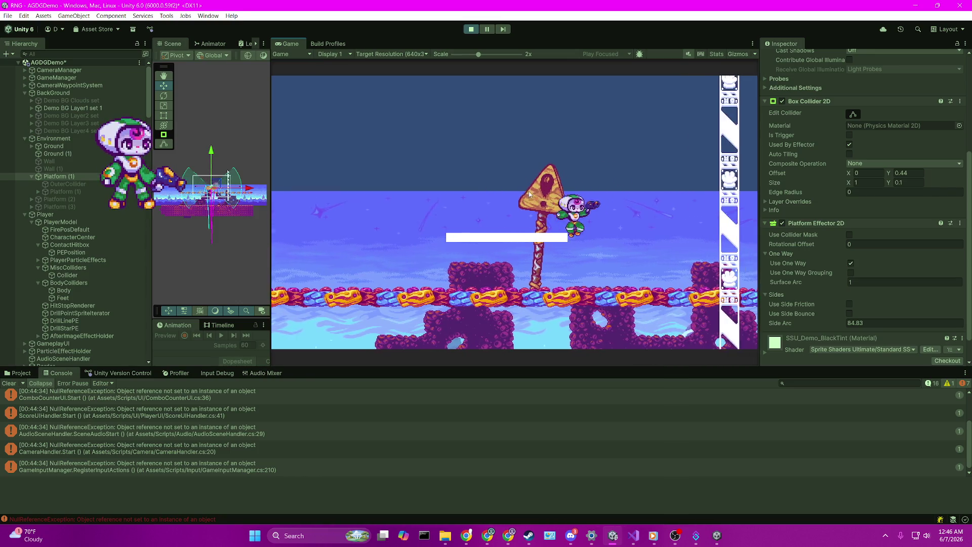
{"action": "key", "text": "Left"}
{"action": "key", "text": "space"}
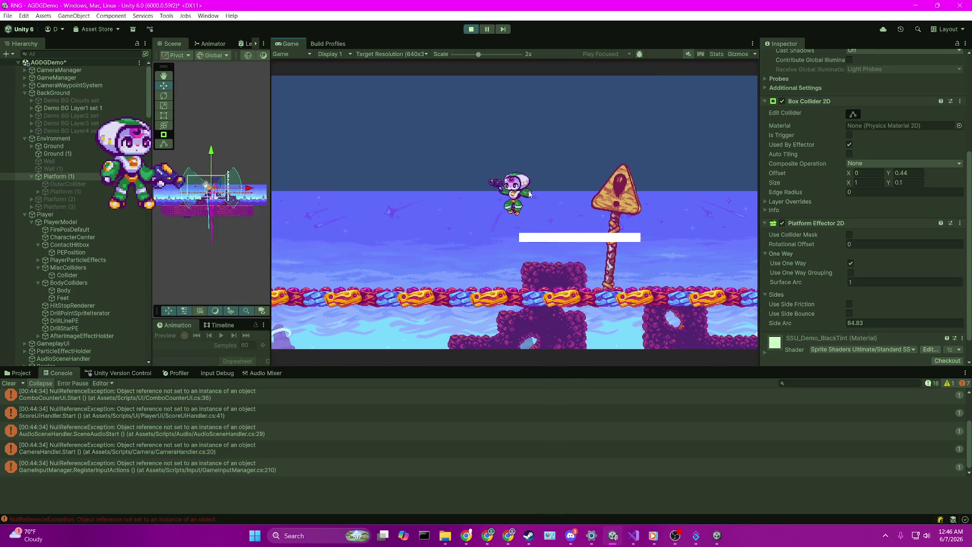
{"action": "key", "text": "space"}
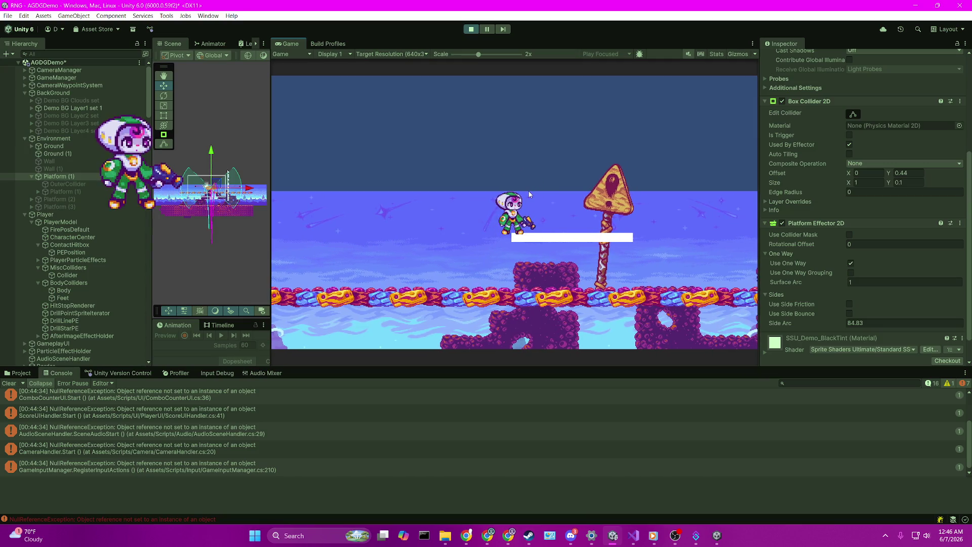
{"action": "key", "text": "space"}
{"action": "key", "text": "space"}
{"action": "key", "text": "space"}
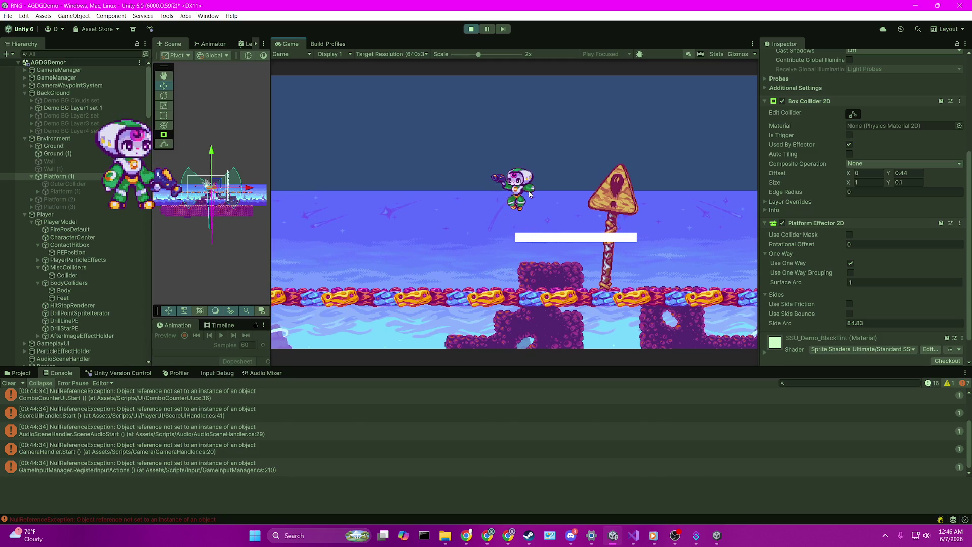
{"action": "key", "text": "space"}
{"action": "key", "text": "space"}
Pause the game, zoom the Scene view onto the platform and player, and add PlayerModel to the selection
{"action": "left_click", "coordinate": [486, 29]}
{"action": "left_click_drag", "start_coordinate": [270, 193], "coordinate": [445, 193]}
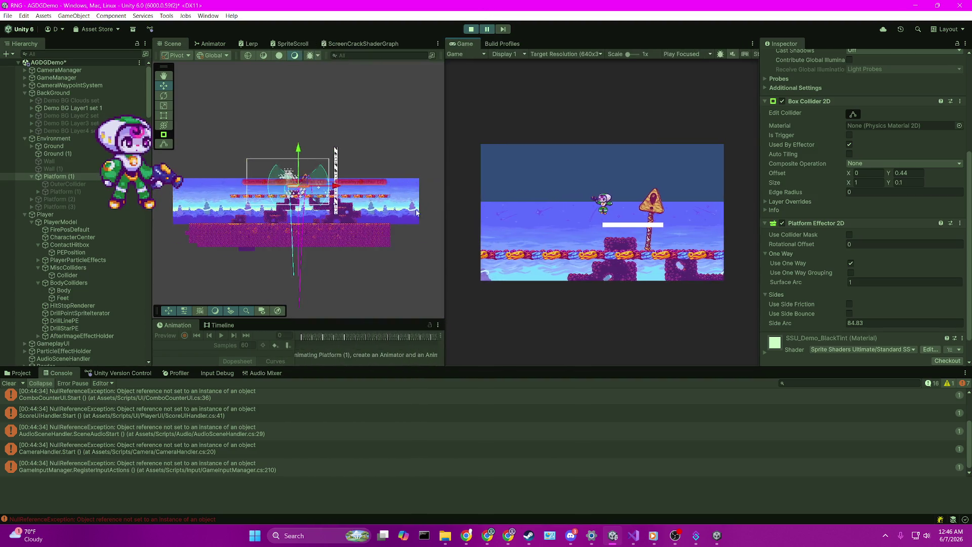
{"action": "scroll", "coordinate": [336, 211], "scroll_direction": "up", "scroll_amount": 10}
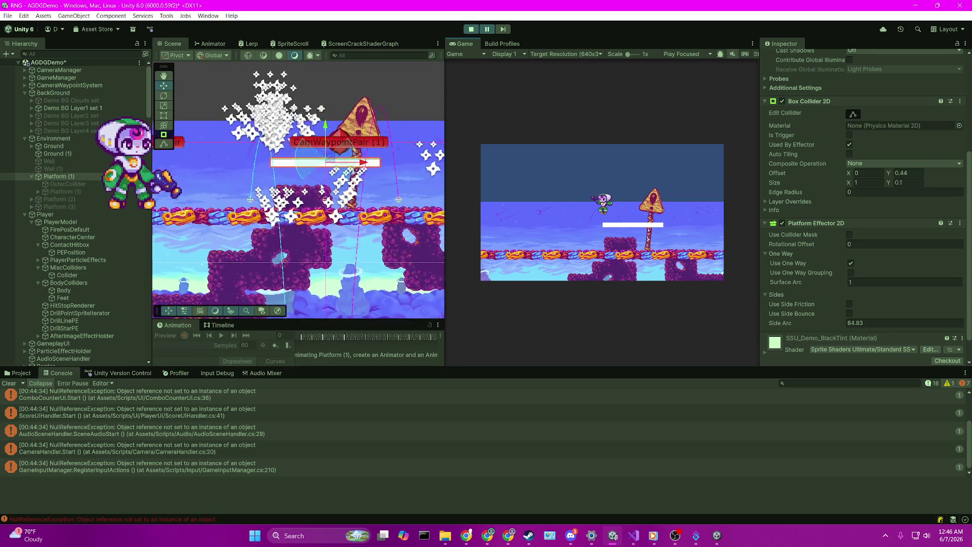
{"action": "left_click_drag", "start_coordinate": [308, 171], "coordinate": [334, 242]}
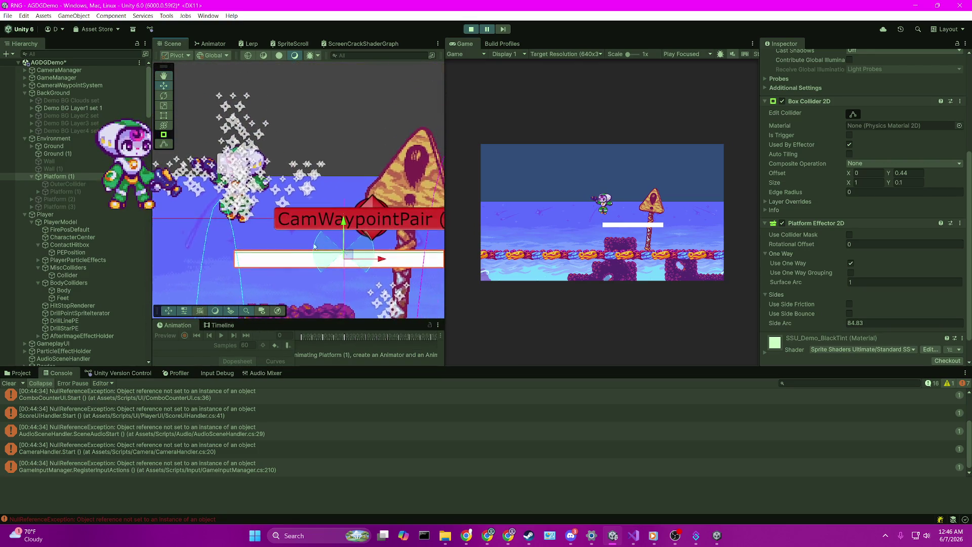
{"action": "scroll", "coordinate": [334, 242], "scroll_direction": "up", "scroll_amount": 5}
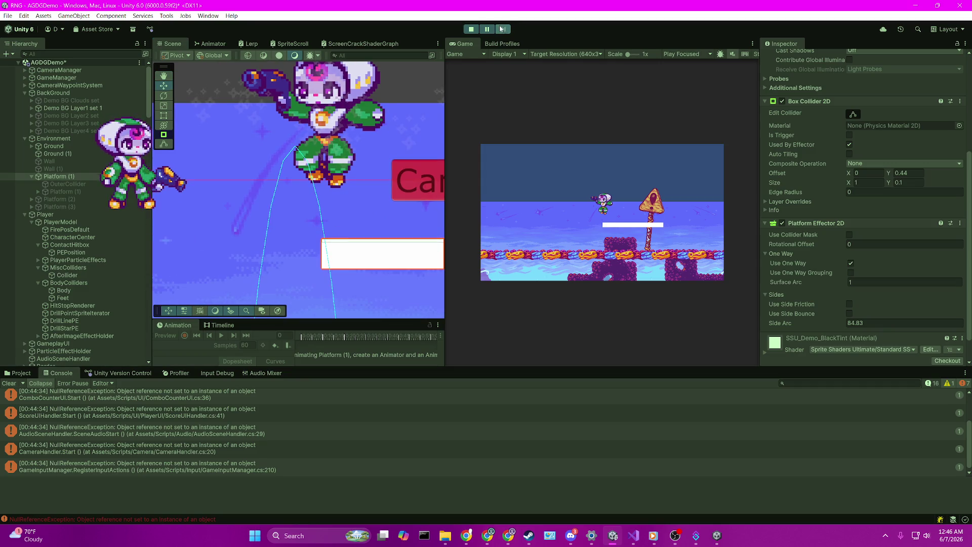
{"action": "left_click", "coordinate": [76, 223], "text": "ctrl"}
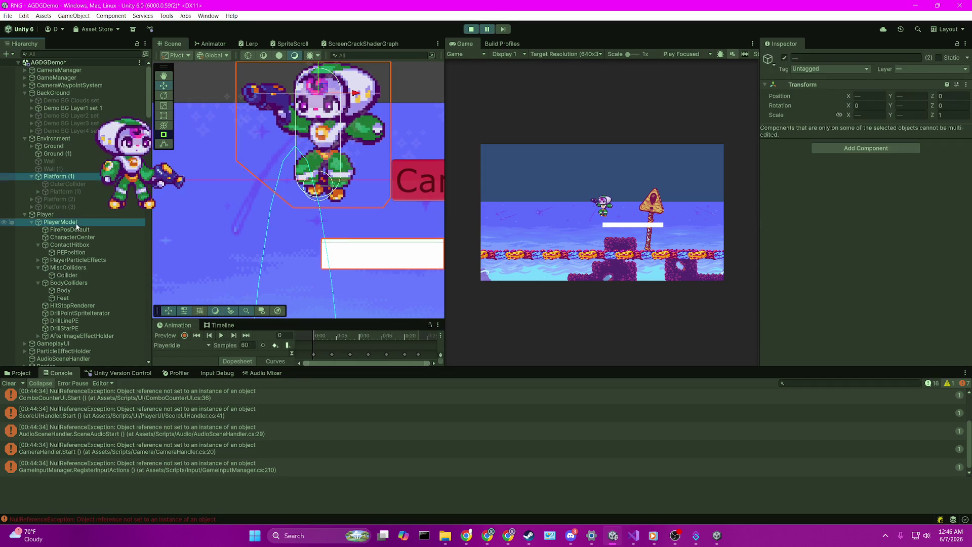
Advance the paused game frame by frame through the landing, then resume
{"action": "scroll", "coordinate": [436, 211], "scroll_direction": "up", "scroll_amount": 1}
{"action": "left_click", "coordinate": [505, 26]}
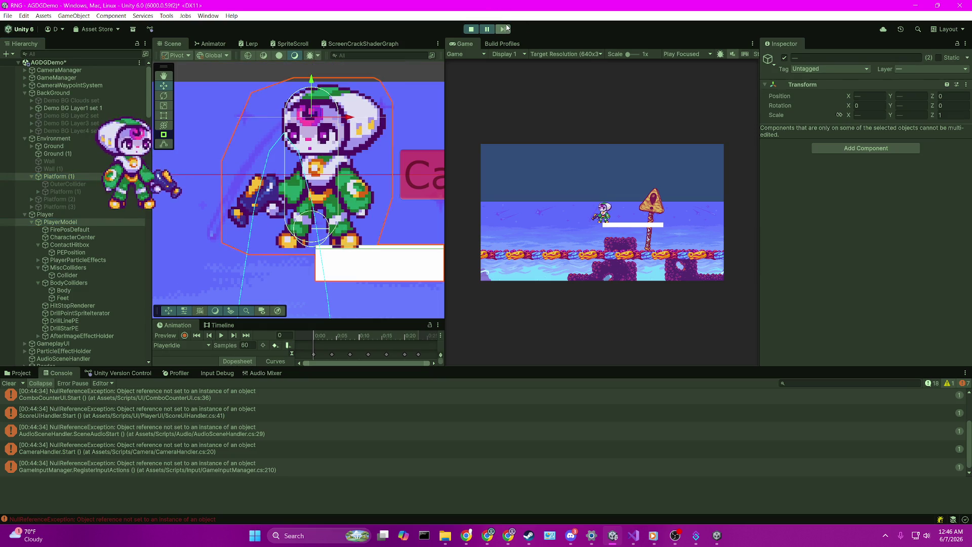
{"action": "left_click", "coordinate": [506, 27]}
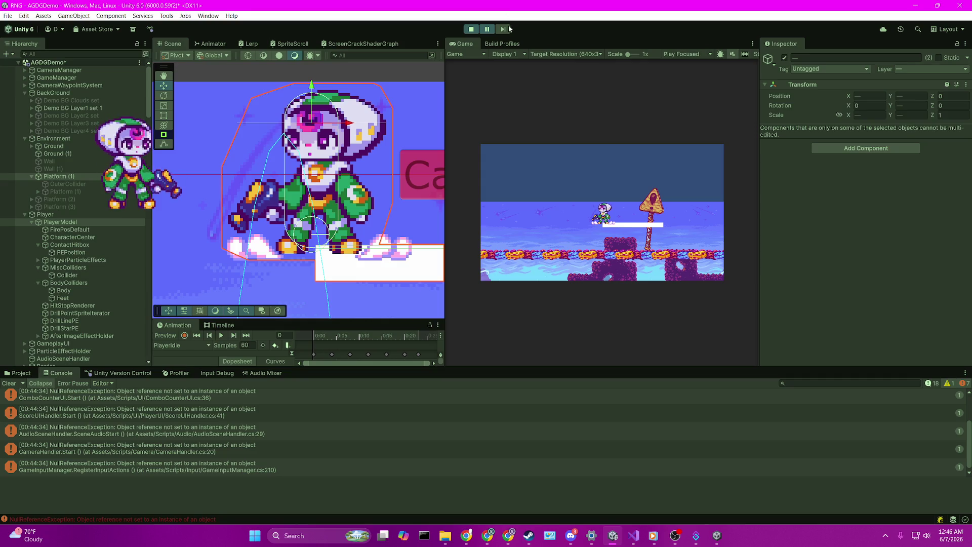
{"action": "left_click", "coordinate": [508, 32]}
{"action": "left_click", "coordinate": [487, 29]}
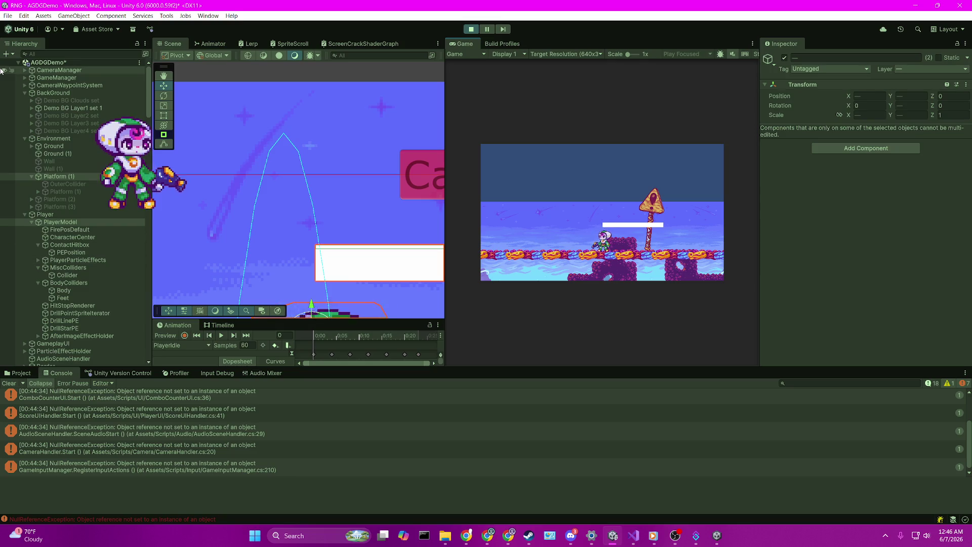
Set Platform (1)'s effector Surface Arc to 10.1, then scrub it up to 36.66
{"action": "left_click", "coordinate": [65, 176]}
{"action": "scroll", "coordinate": [891, 271], "scroll_direction": "down", "scroll_amount": 3}
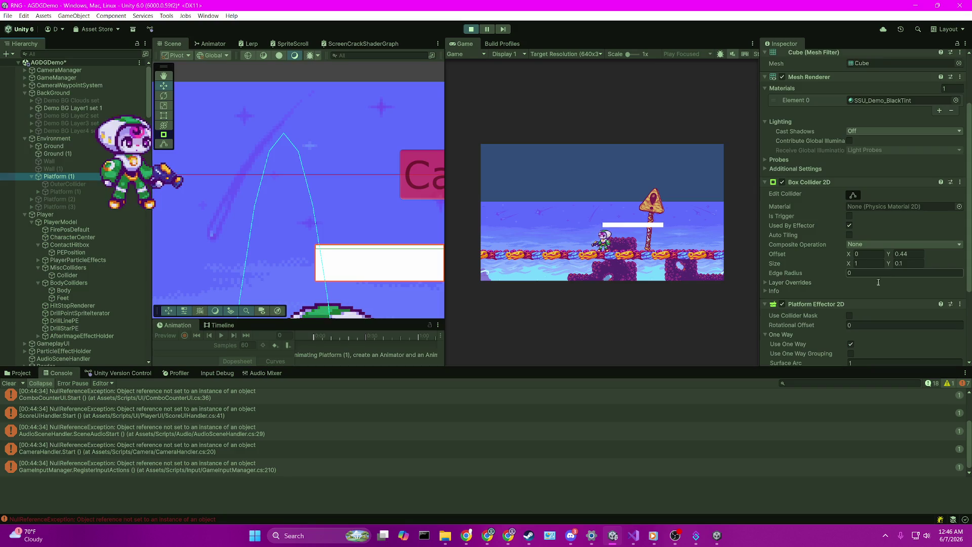
{"action": "scroll", "coordinate": [875, 284], "scroll_direction": "down", "scroll_amount": 4}
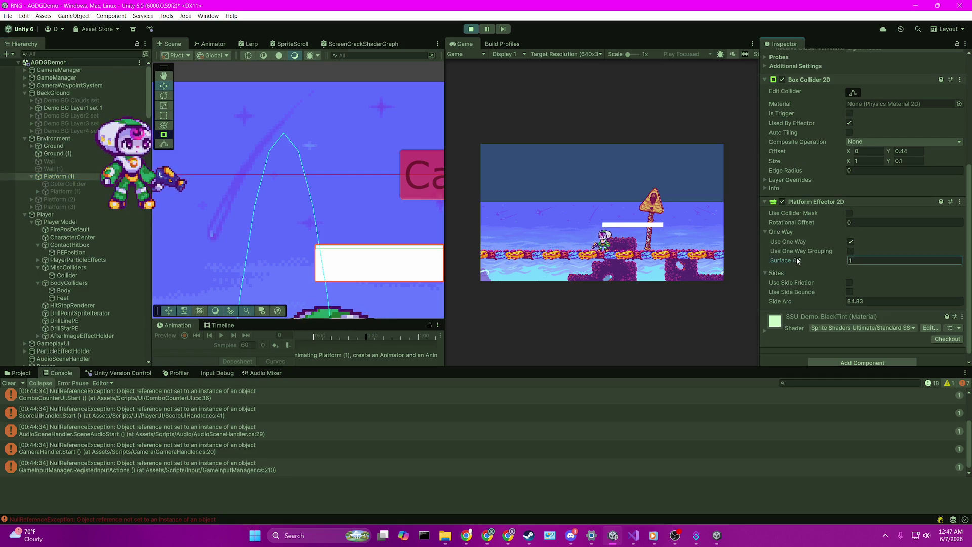
{"action": "type", "text": "0.1"}
{"action": "key", "text": "Return"}
{"action": "key", "text": "space"}
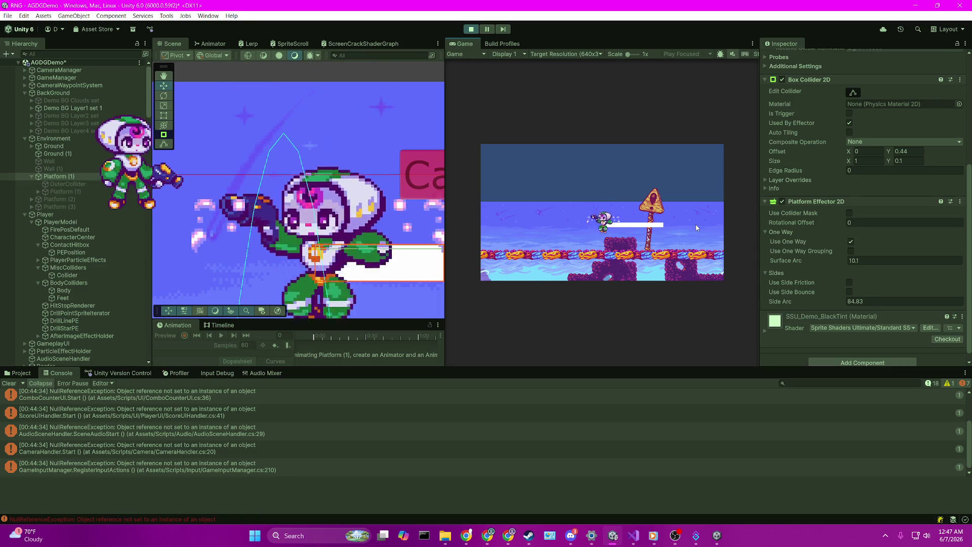
{"action": "mouse_move", "coordinate": [787, 260]}
{"action": "left_mouse_down"}
{"action": "mouse_move", "coordinate": [964, 263]}
{"action": "mouse_move", "coordinate": [46, 264]}
{"action": "mouse_move", "coordinate": [188, 264]}
{"action": "left_mouse_up"}
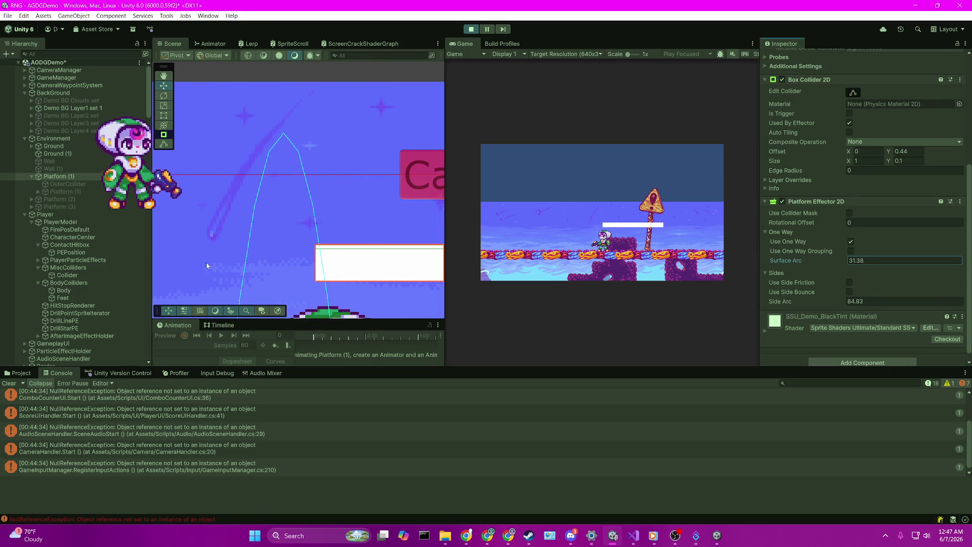
{"action": "left_click", "coordinate": [576, 273]}
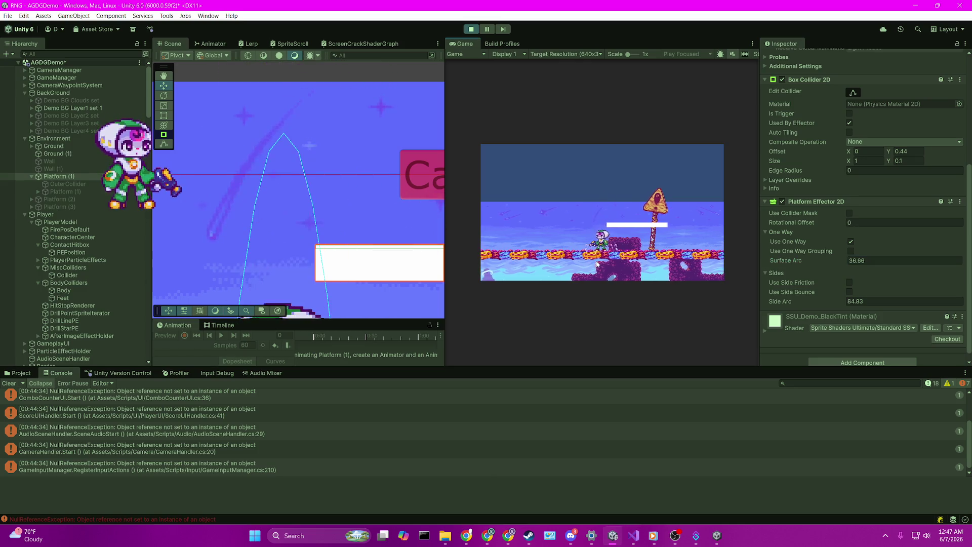
Jump the player onto the white platform, drop to the ground, and land on it again
{"action": "key", "text": "space"}
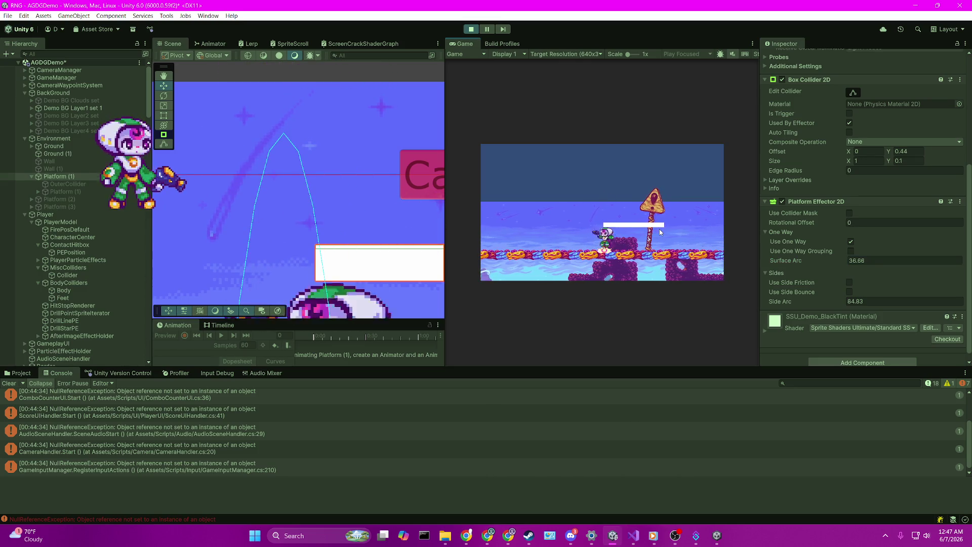
{"action": "key", "text": "Right"}
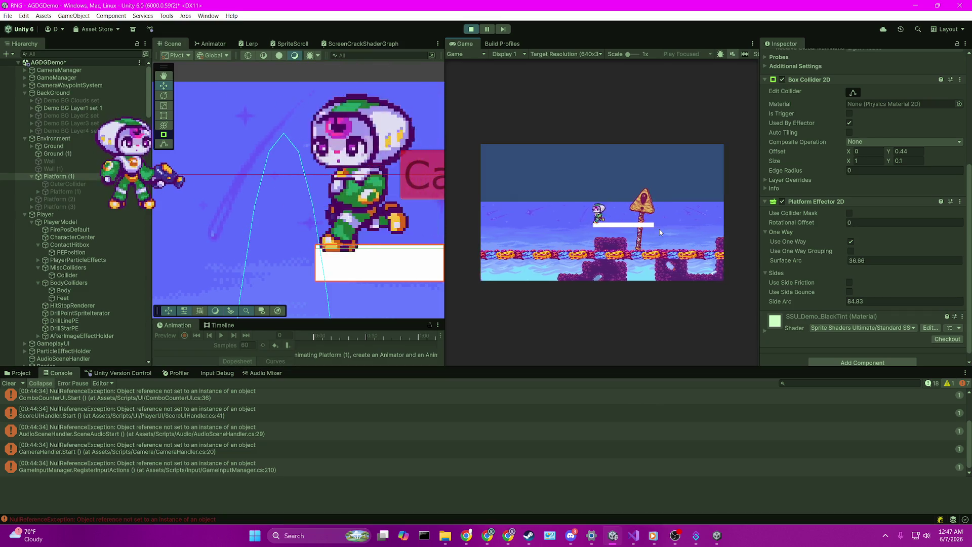
{"action": "key", "text": "Left"}
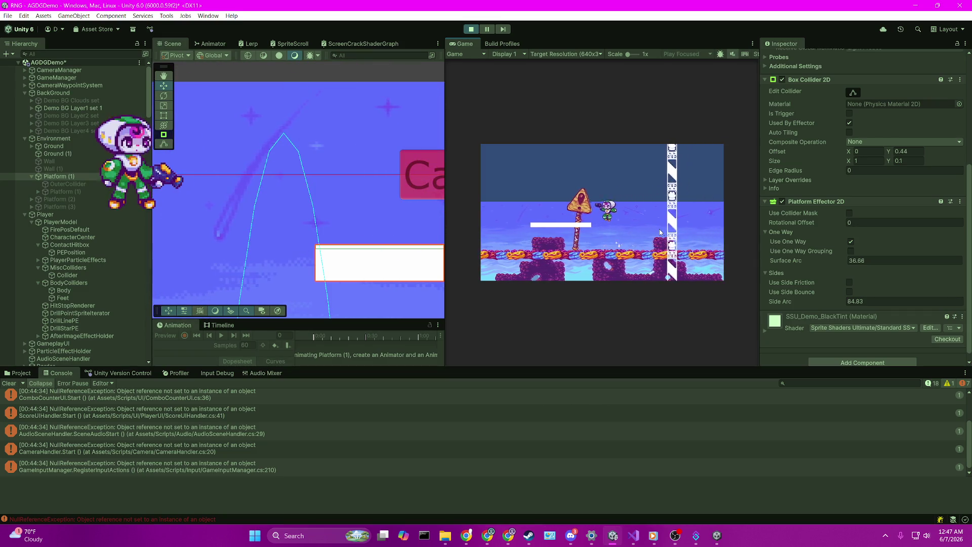
{"action": "key", "text": "Right"}
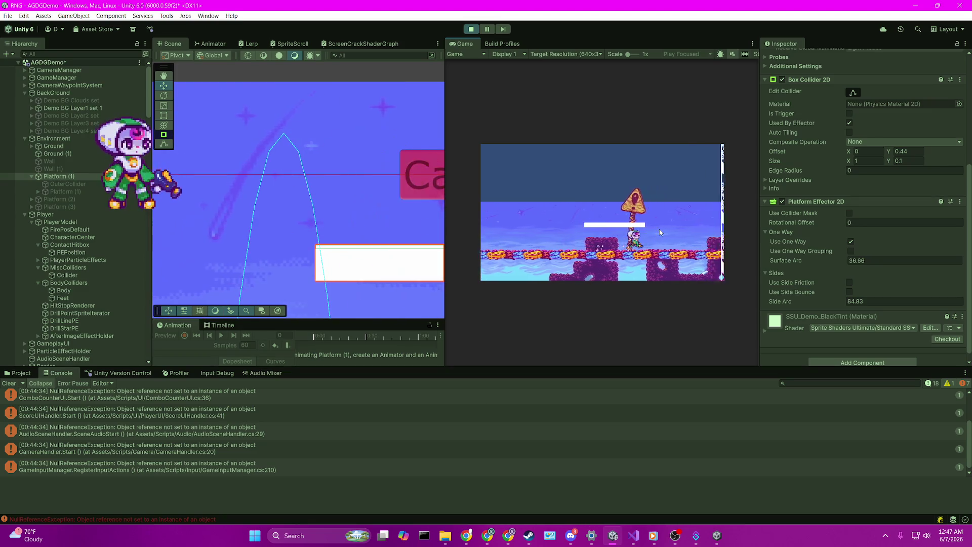
{"action": "key", "text": "space"}
{"action": "key", "text": "Right"}
{"action": "key", "text": "Left"}
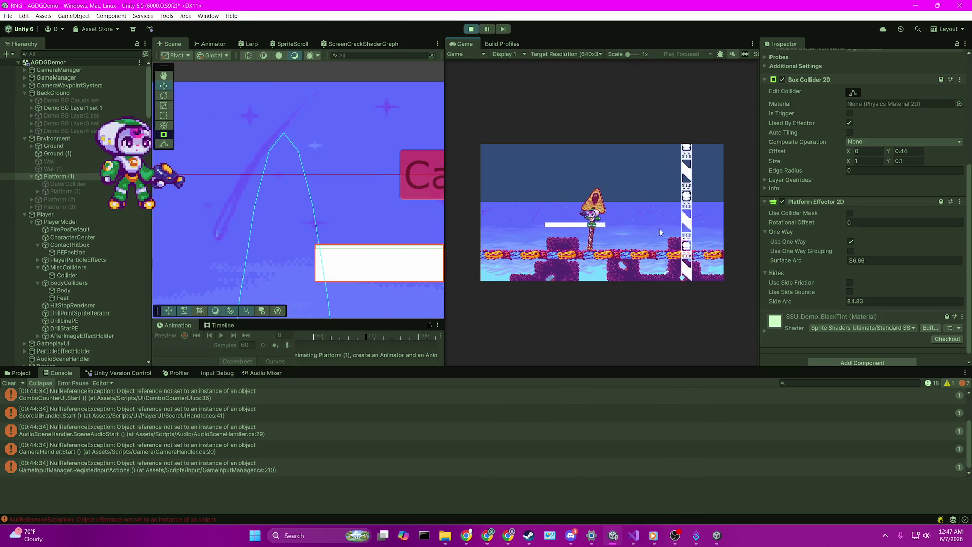
{"action": "key", "text": "space"}
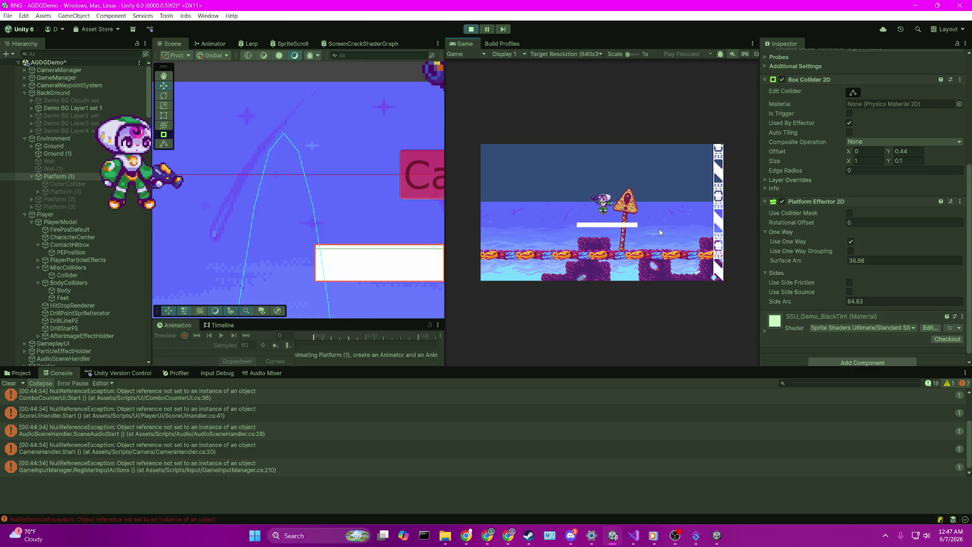
{"action": "left_click", "coordinate": [868, 302]}
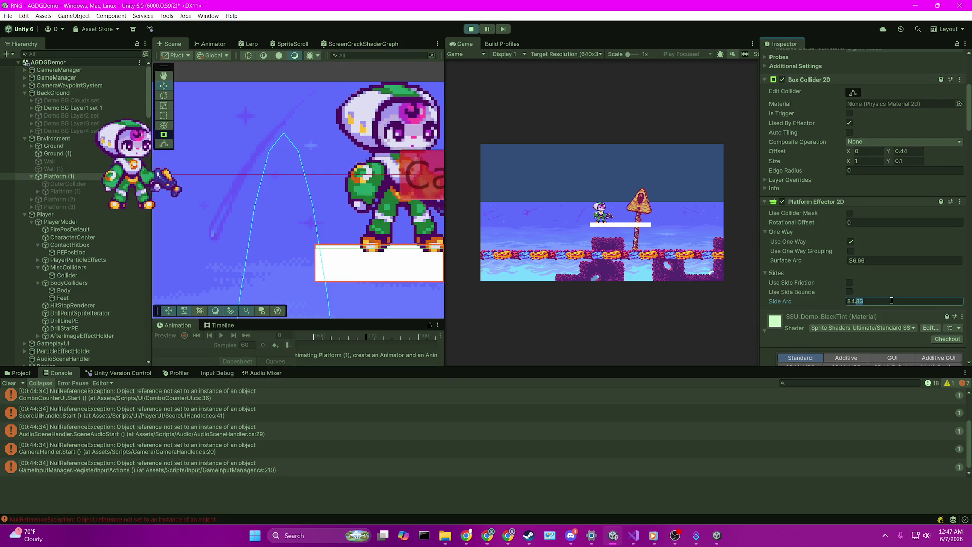
Change the effector's Surface Arc to 5 and its Side Arc to 180
{"action": "left_click", "coordinate": [779, 328]}
{"action": "double_click", "coordinate": [865, 302]}
{"action": "key", "text": "BackSpace"}
{"action": "type", "text": "5"}
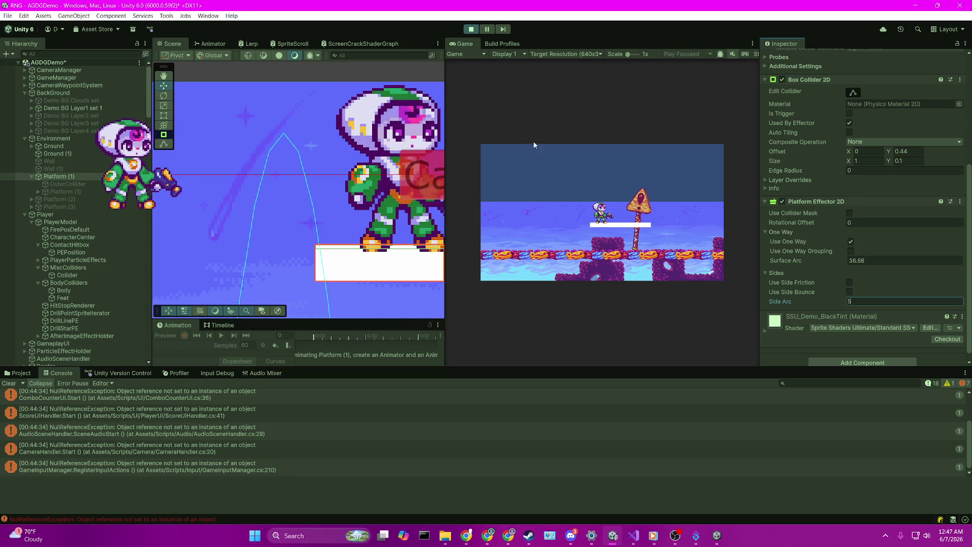
{"action": "left_click", "coordinate": [861, 260]}
{"action": "type", "text": "5"}
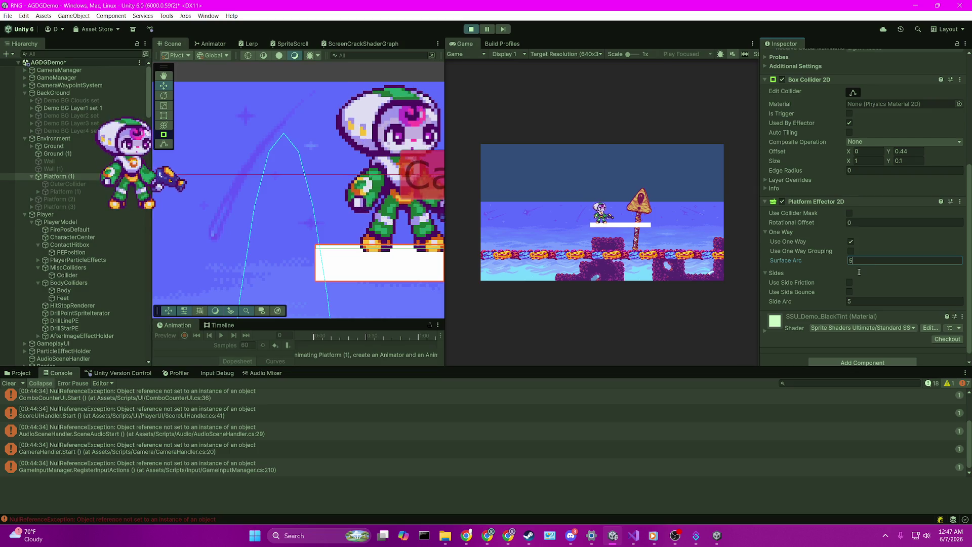
{"action": "key", "text": "Escape"}
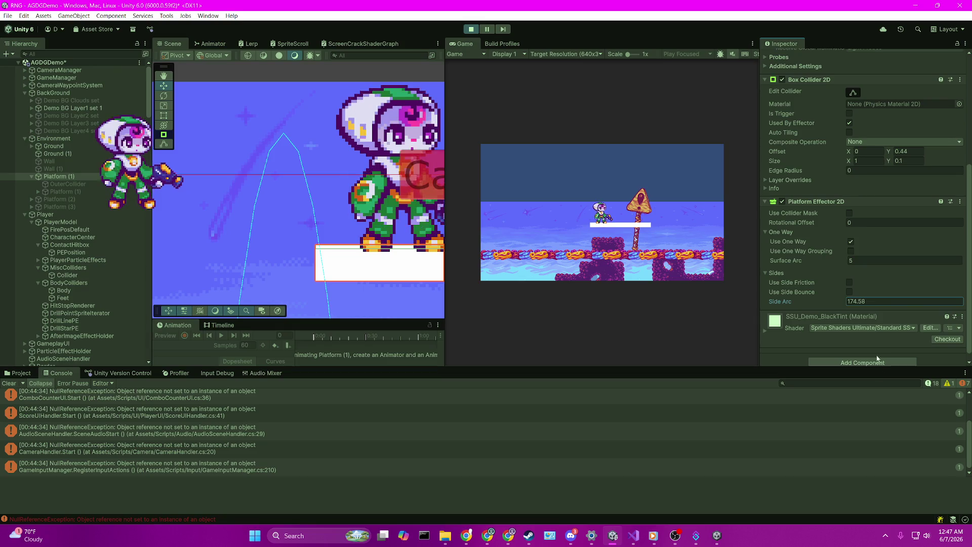
{"action": "type", "text": "180"}
{"action": "key", "text": "Return"}
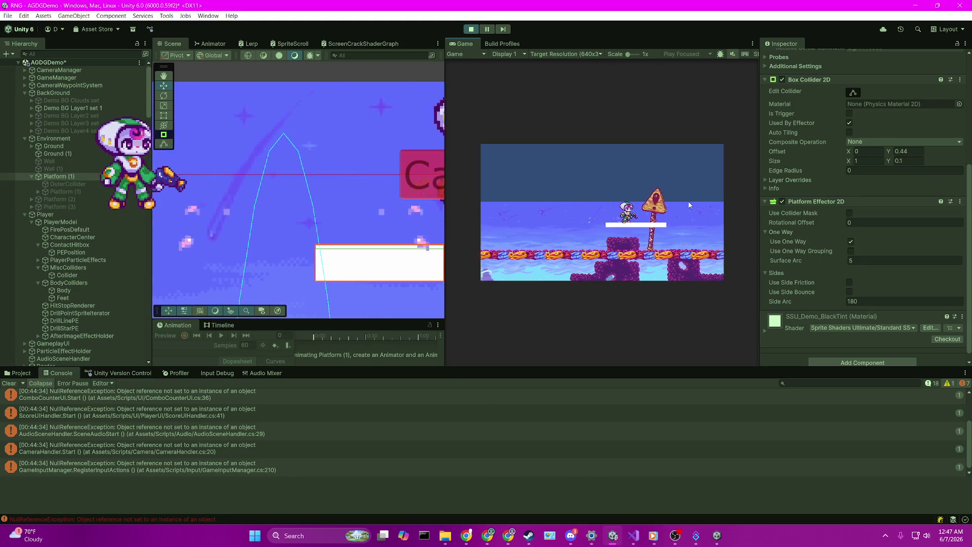
Jump the player onto the one-way platform, drop through it, and run along the ground
{"action": "key", "text": "space"}
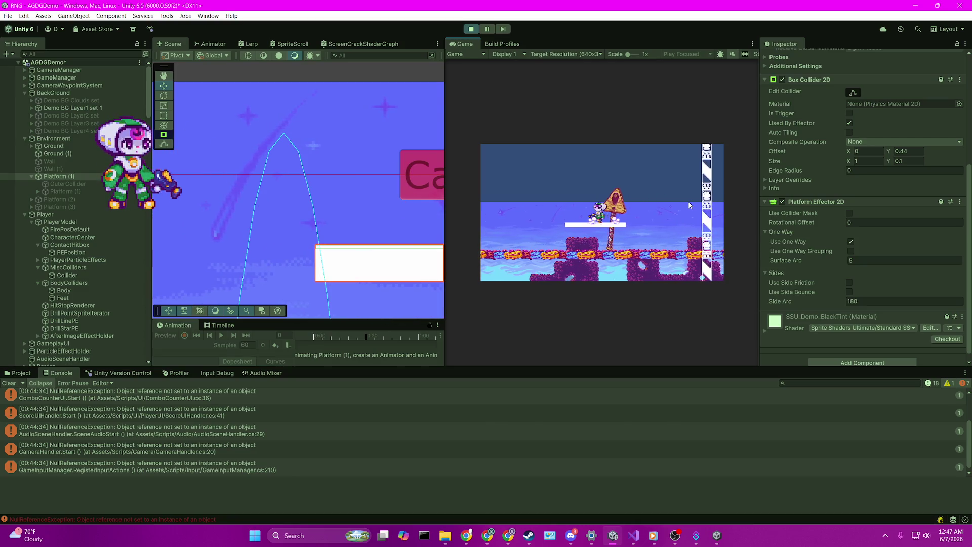
{"action": "key", "text": "Down"}
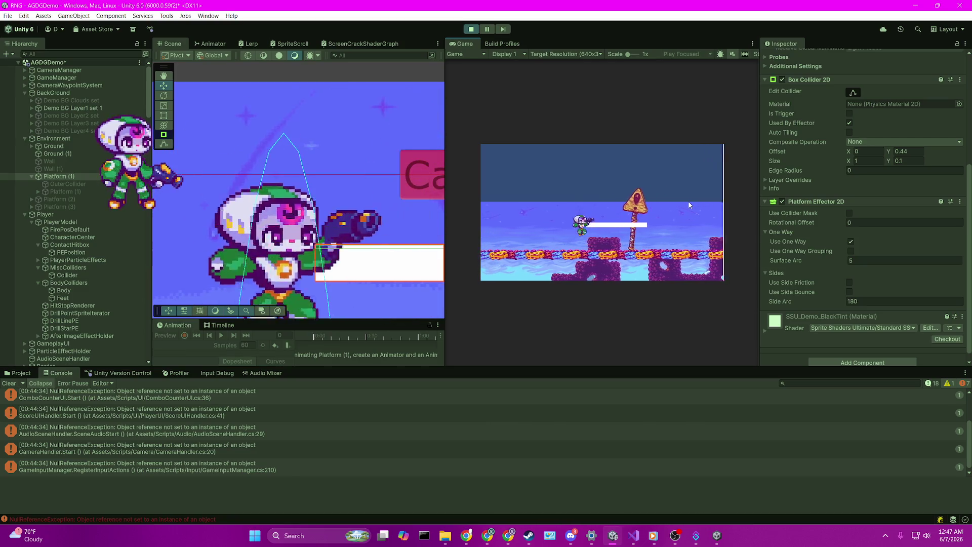
{"action": "key", "text": "Down"}
{"action": "key", "text": "space"}
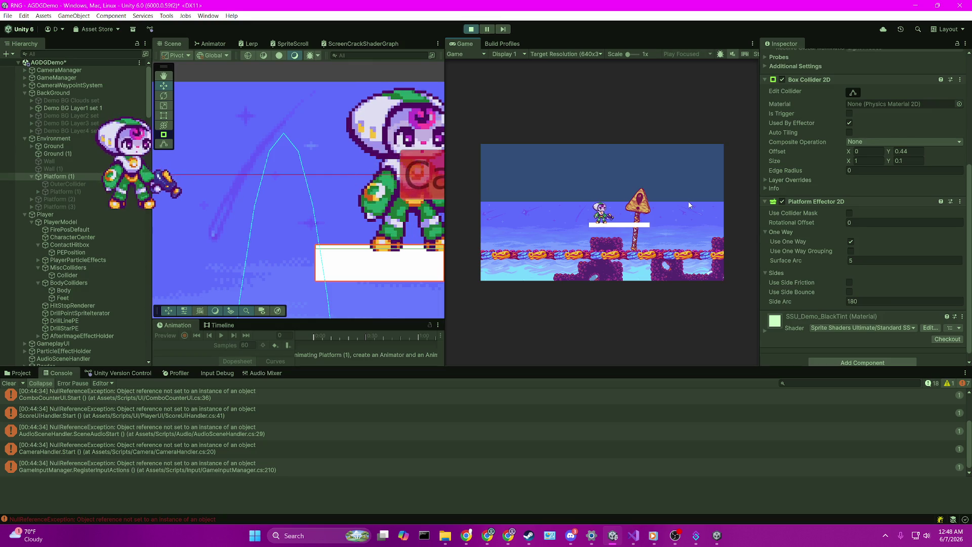
{"action": "key", "text": "space"}
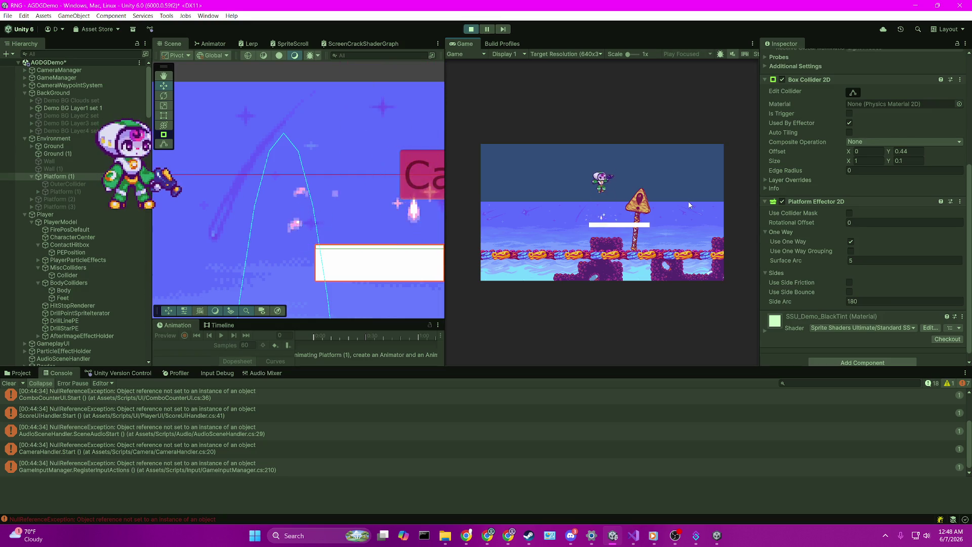
{"action": "key", "text": "Left"}
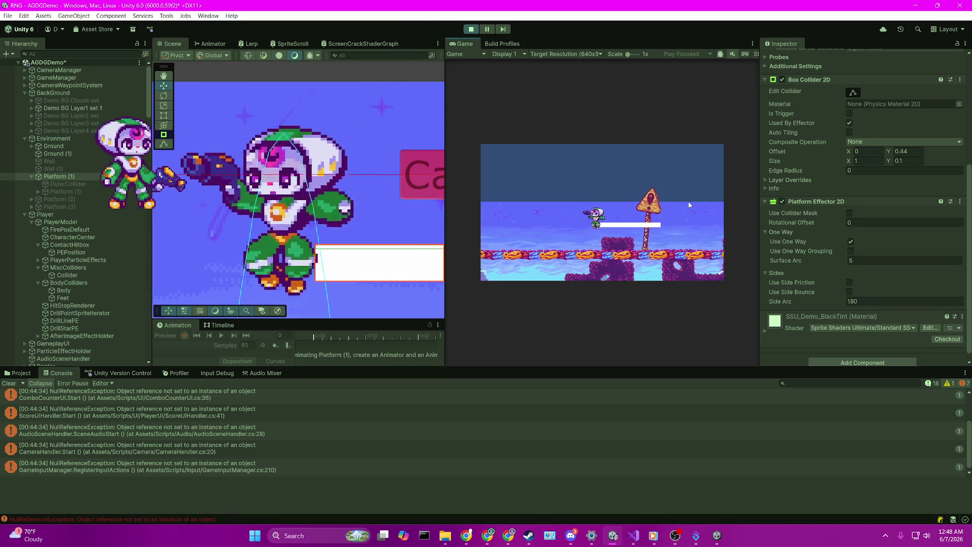
{"action": "key", "text": "Right"}
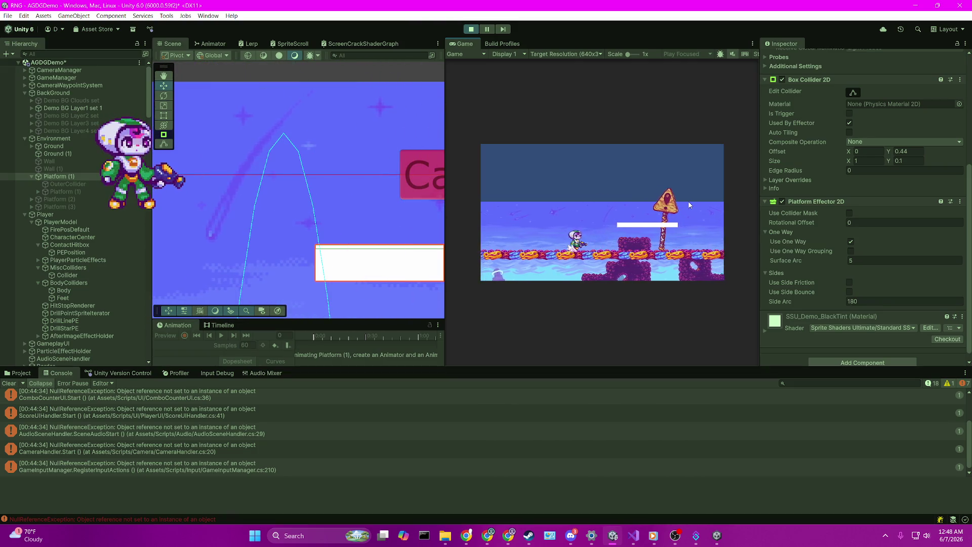
{"action": "key", "text": "Right"}
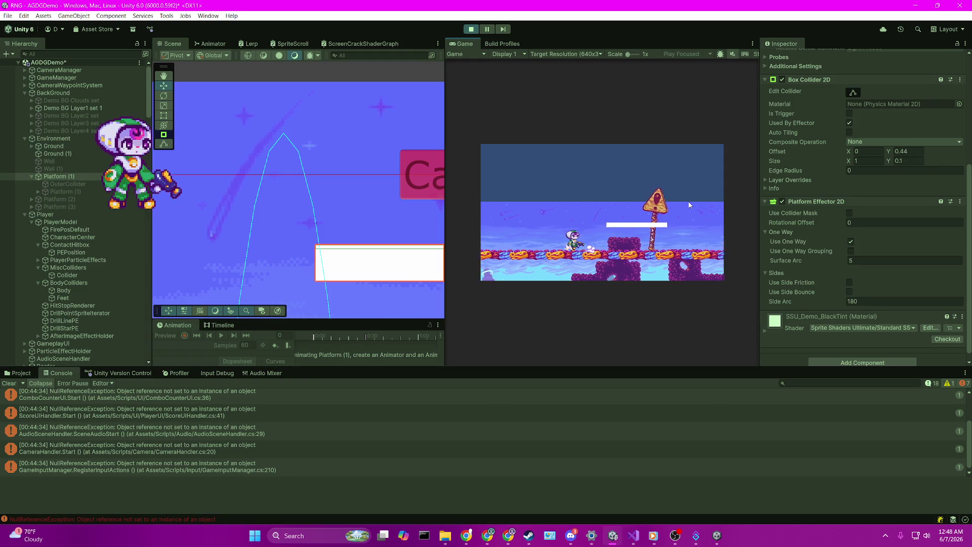
{"action": "key", "text": "Right"}
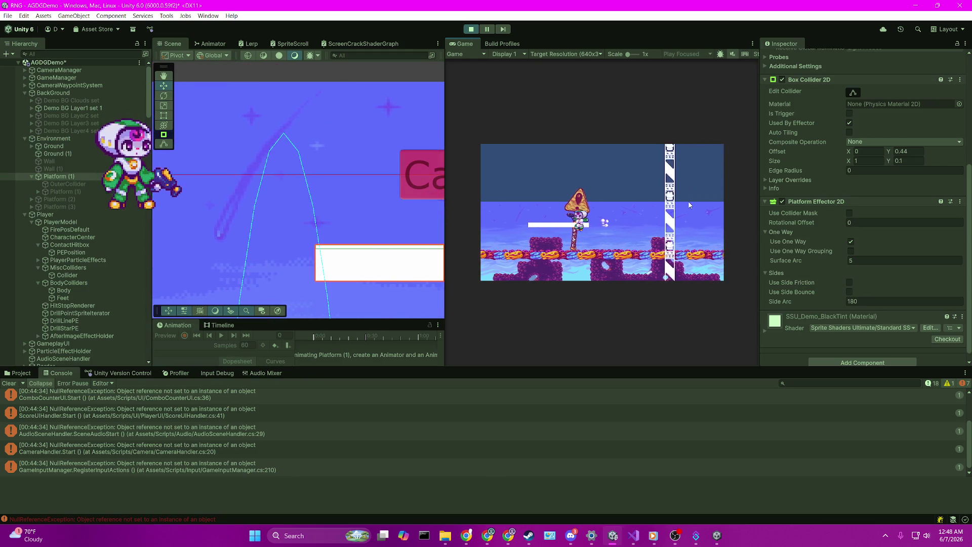
{"action": "key", "text": "Left"}
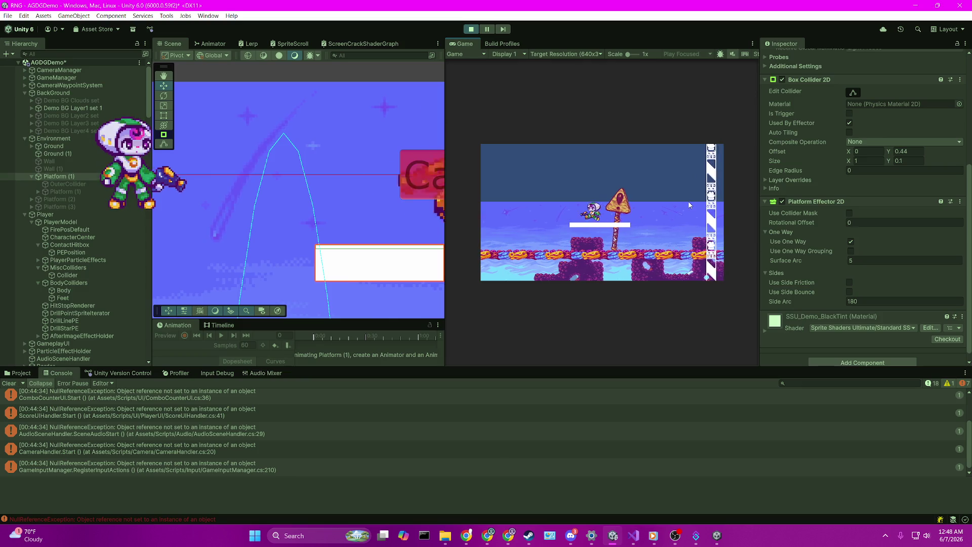
Drop through the platform again and jump back onto it from the ground
{"action": "key", "text": "Down"}
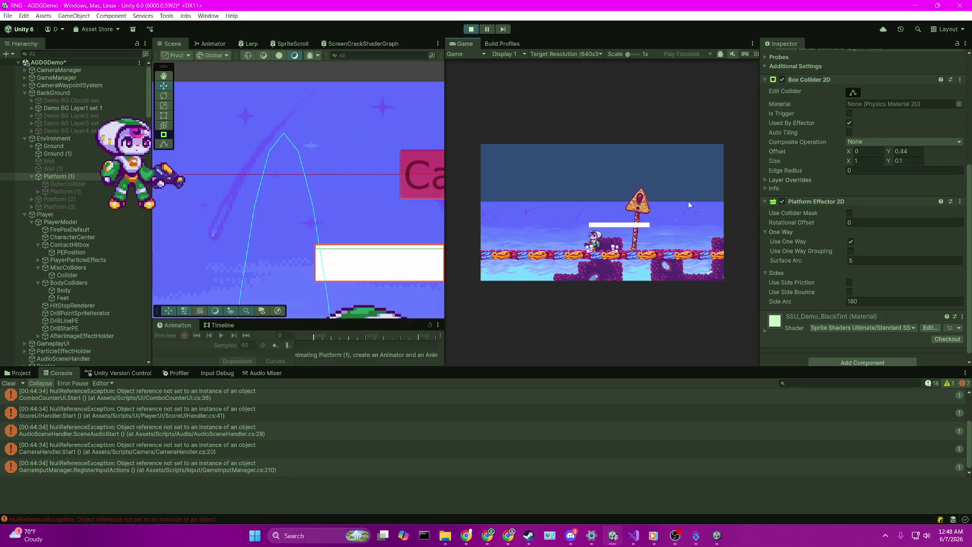
{"action": "key", "text": "space"}
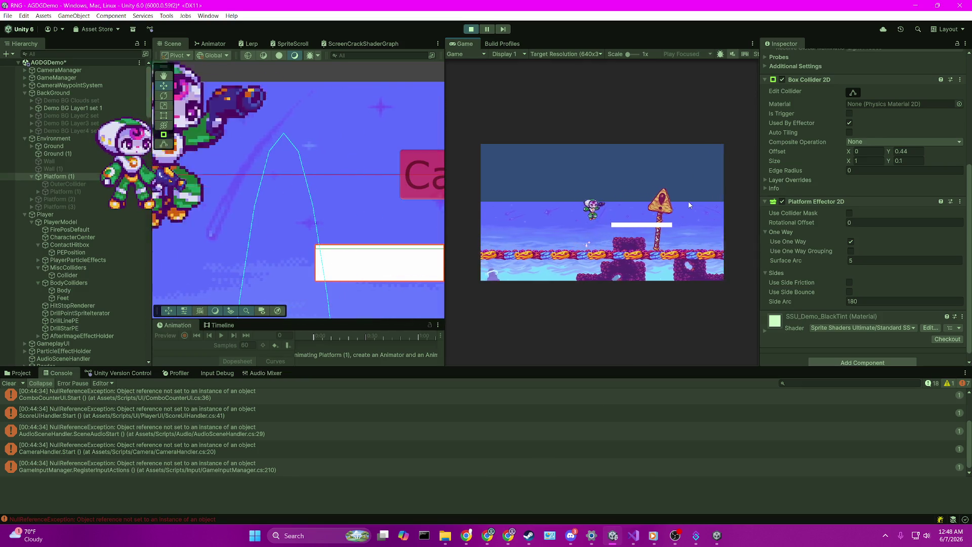
{"action": "key", "text": "Left"}
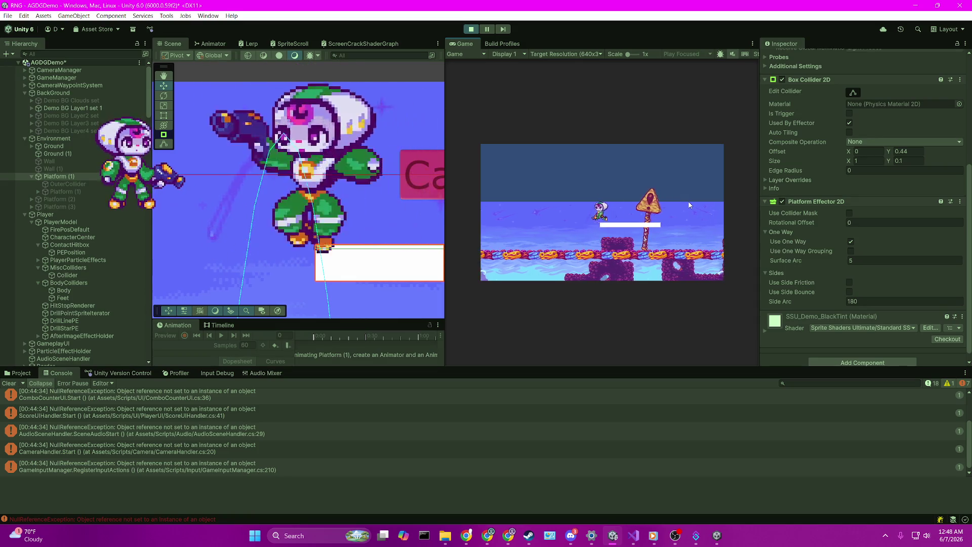
{"action": "key", "text": "space"}
{"action": "key", "text": "Right"}
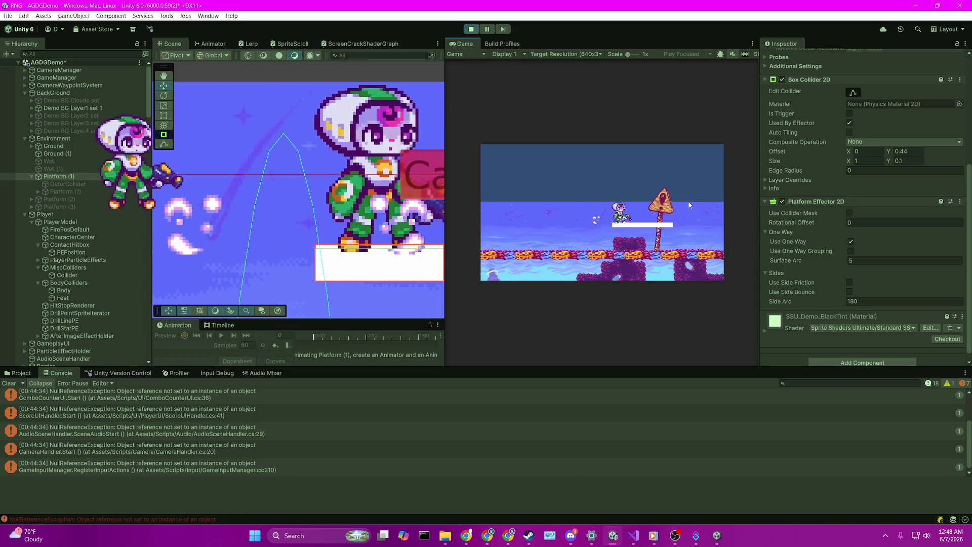
{"action": "key", "text": "Down"}
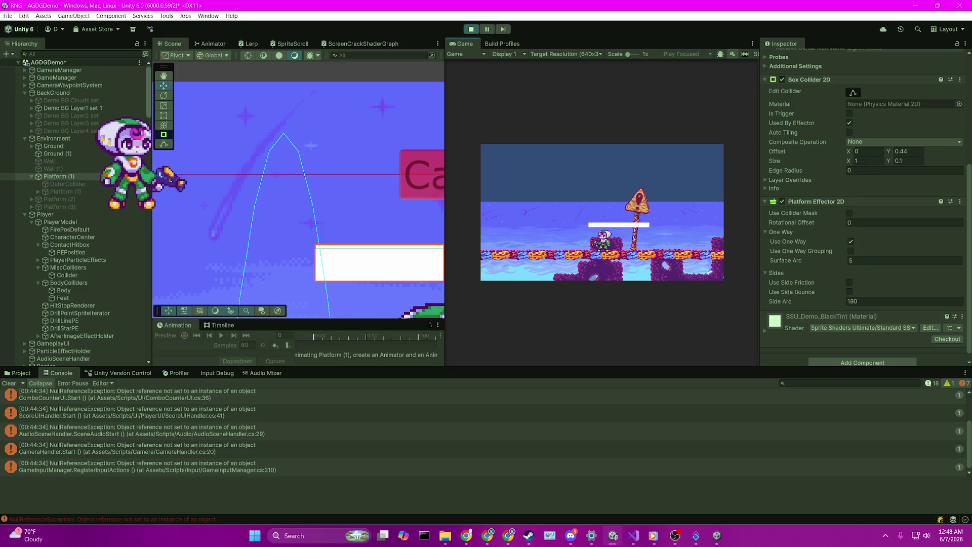
{"action": "scroll", "coordinate": [849, 273], "scroll_direction": "up", "scroll_amount": 3}
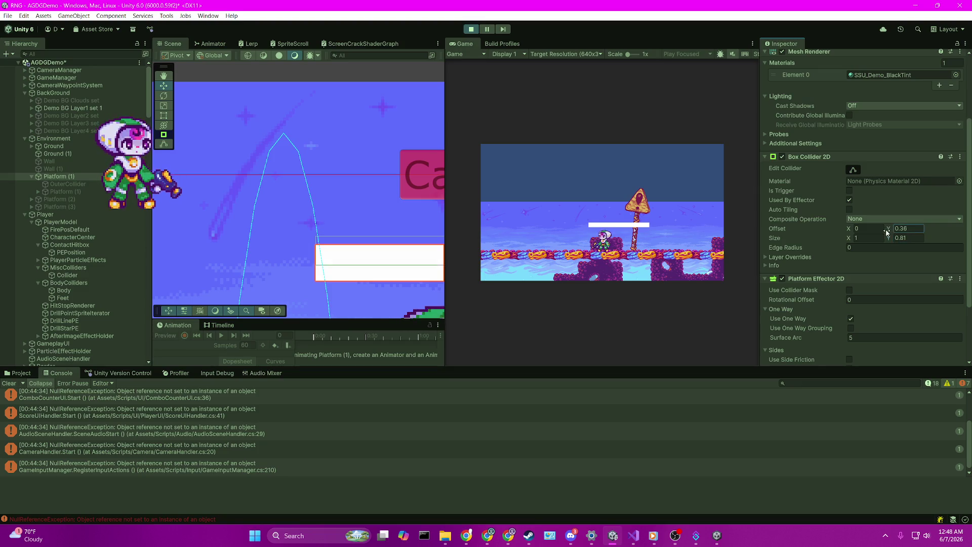
Commit the collider's 0.12 Y offset and test jumping onto and off the platform
{"action": "left_click", "coordinate": [723, 210]}
{"action": "key", "text": "space"}
{"action": "key", "text": "d"}
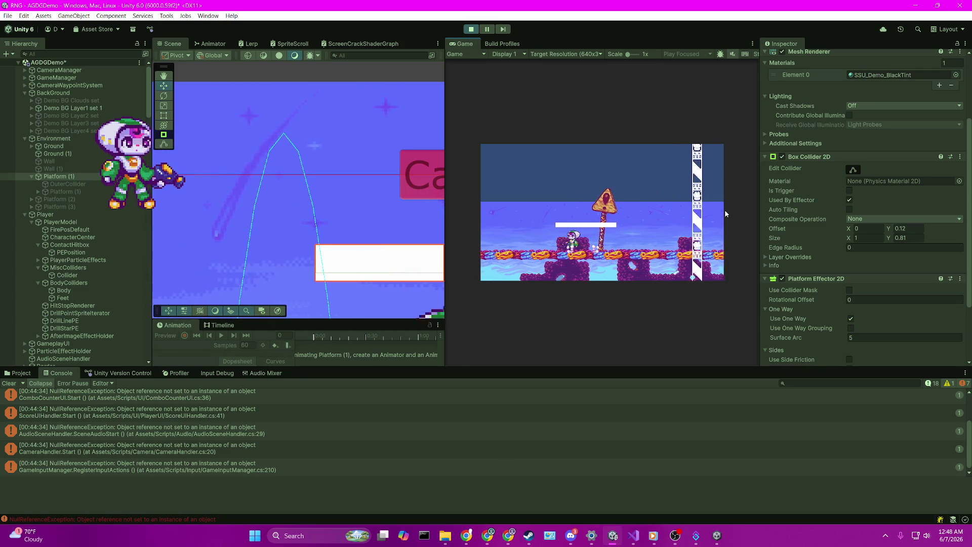
{"action": "key", "text": "space"}
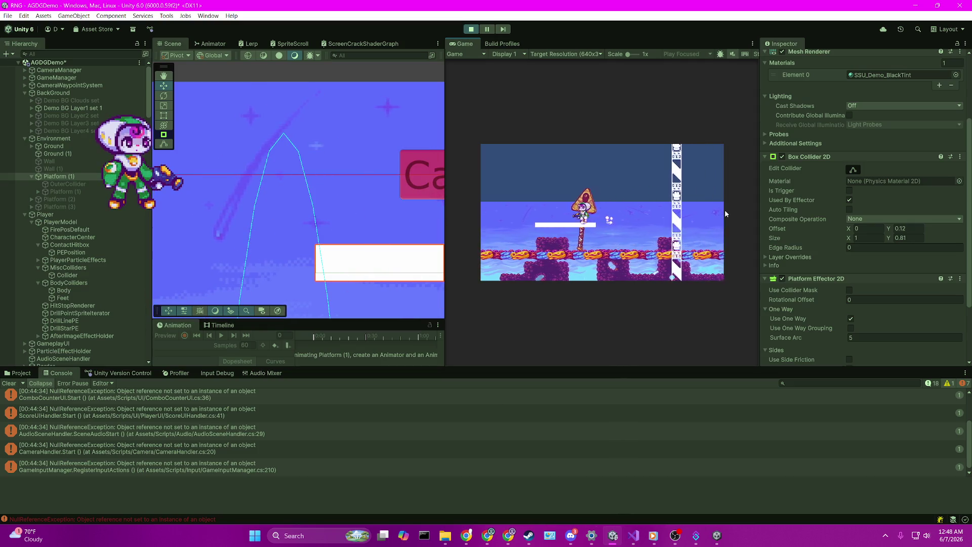
{"action": "key", "text": "a"}
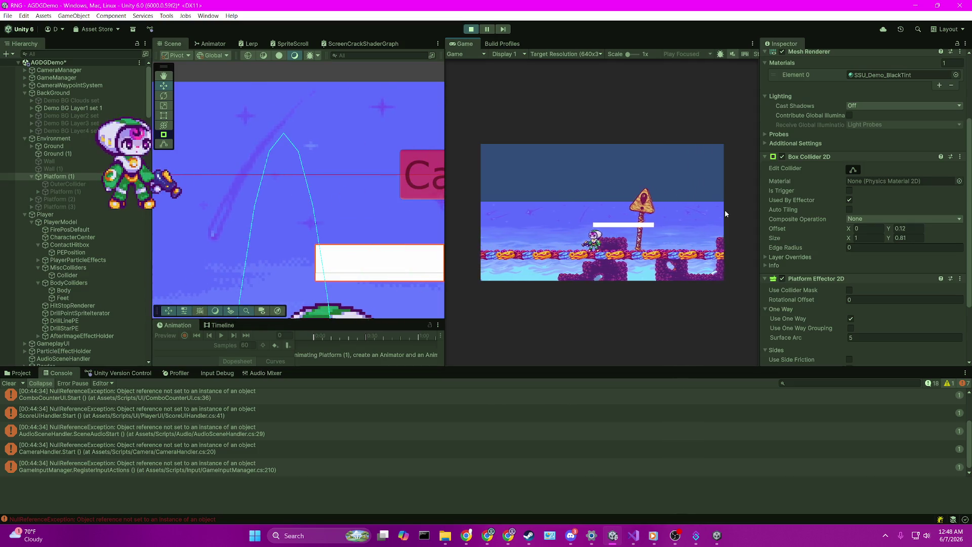
{"action": "key", "text": "space"}
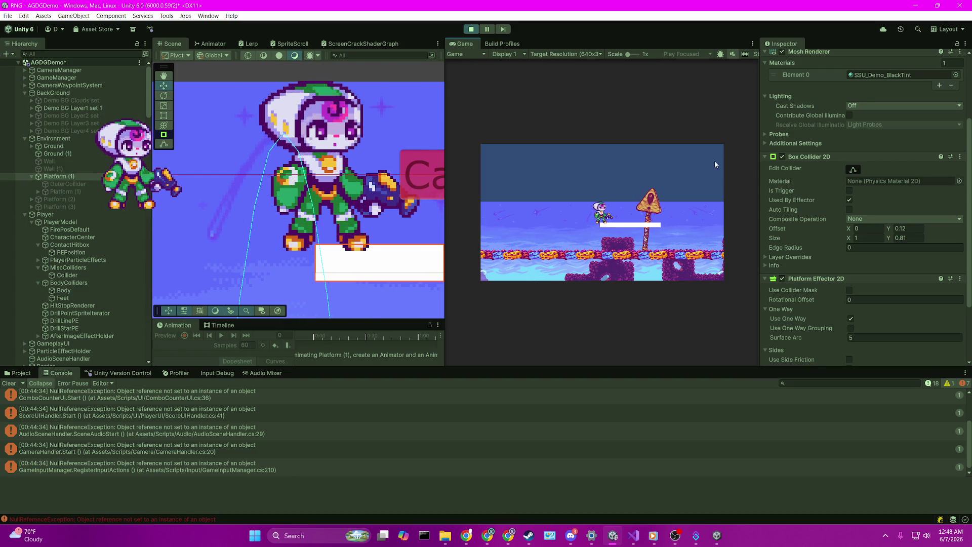
Shrink the platform collider's Size Y, trying 0.09 before settling on 0.01
{"action": "left_click_drag", "start_coordinate": [892, 238], "coordinate": [879, 238]}
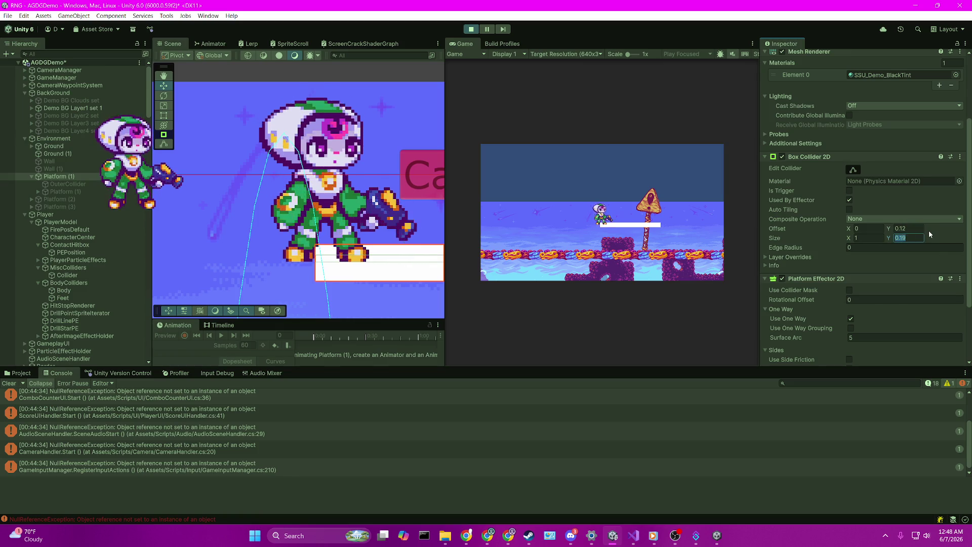
{"action": "key", "text": "BackSpace"}
{"action": "type", "text": "00"}
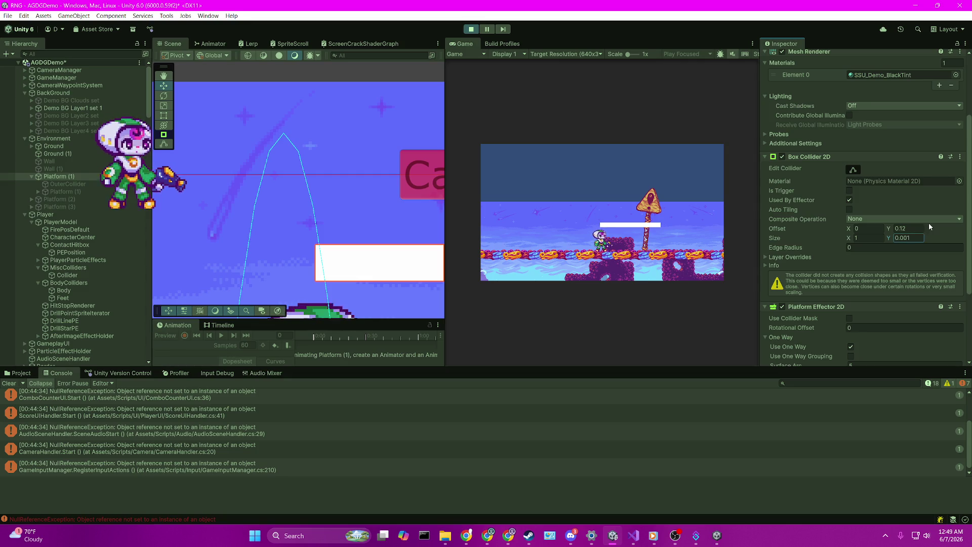
{"action": "scroll", "coordinate": [304, 248], "scroll_direction": "down", "scroll_amount": 1}
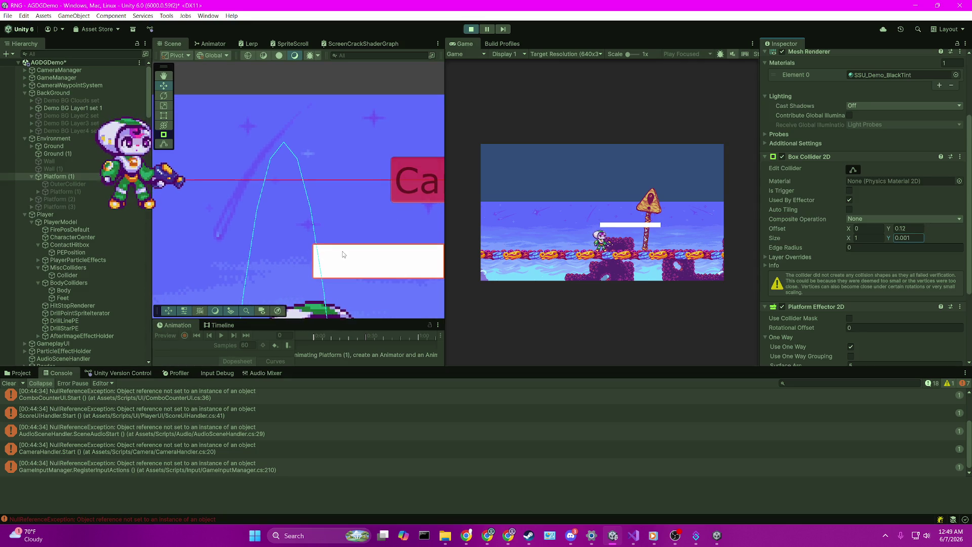
{"action": "key", "text": "BackSpace"}
{"action": "key", "text": "BackSpace"}
{"action": "type", "text": "9"}
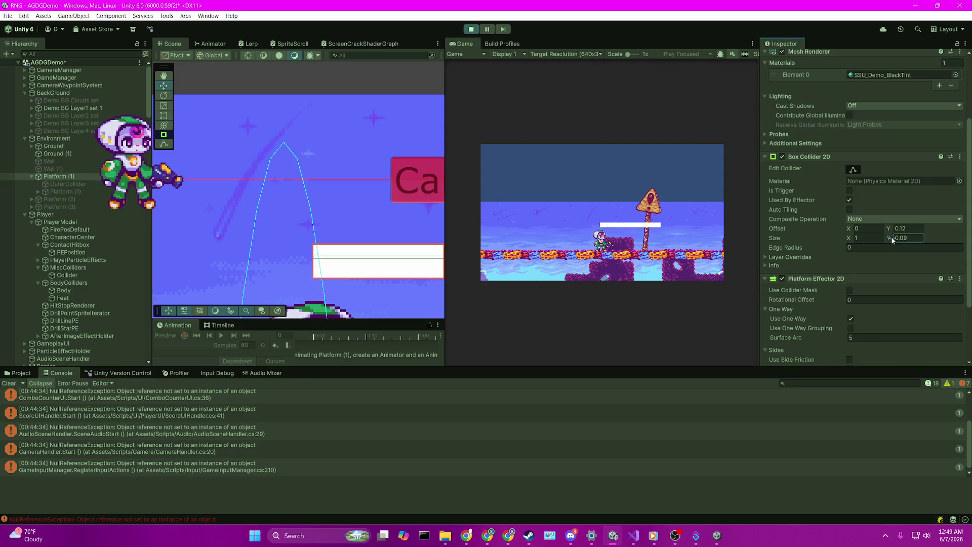
{"action": "key", "text": "BackSpace"}
{"action": "type", "text": "1"}
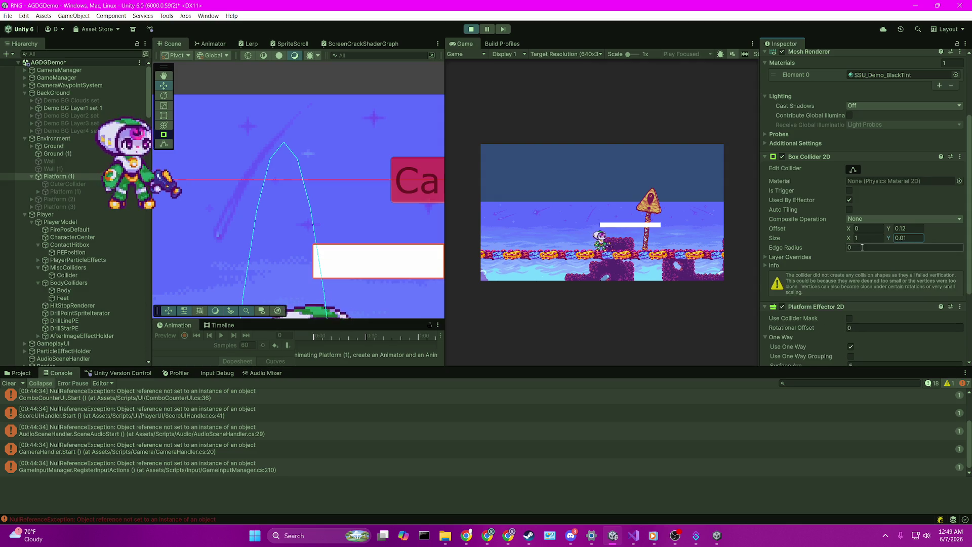
{"action": "scroll", "coordinate": [372, 281], "scroll_direction": "up", "scroll_amount": 5}
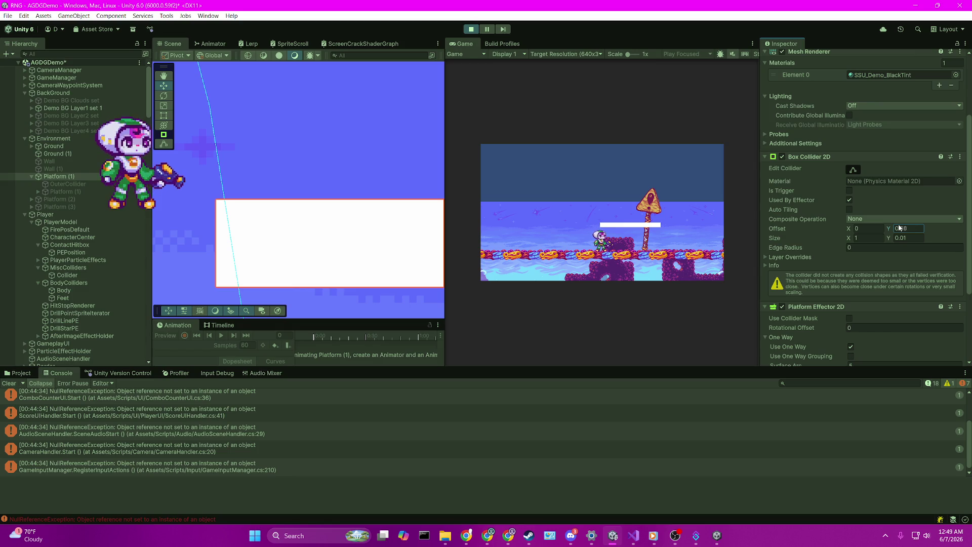
Readjust the platform collider's height by dragging and retyping its Size Y value
{"action": "left_click_drag", "start_coordinate": [889, 238], "coordinate": [894, 236]}
{"action": "type", "text": "0.5"}
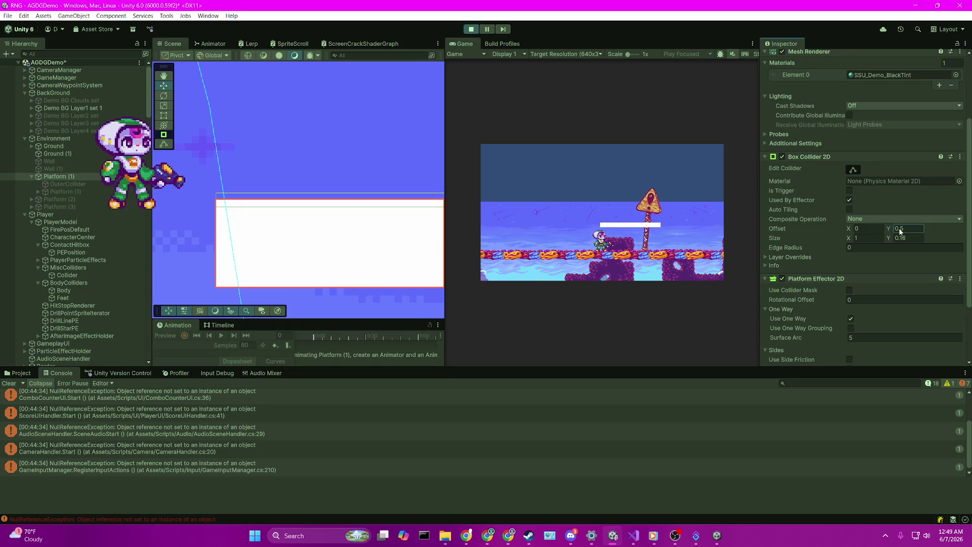
{"action": "left_click_drag", "start_coordinate": [890, 236], "coordinate": [887, 236]}
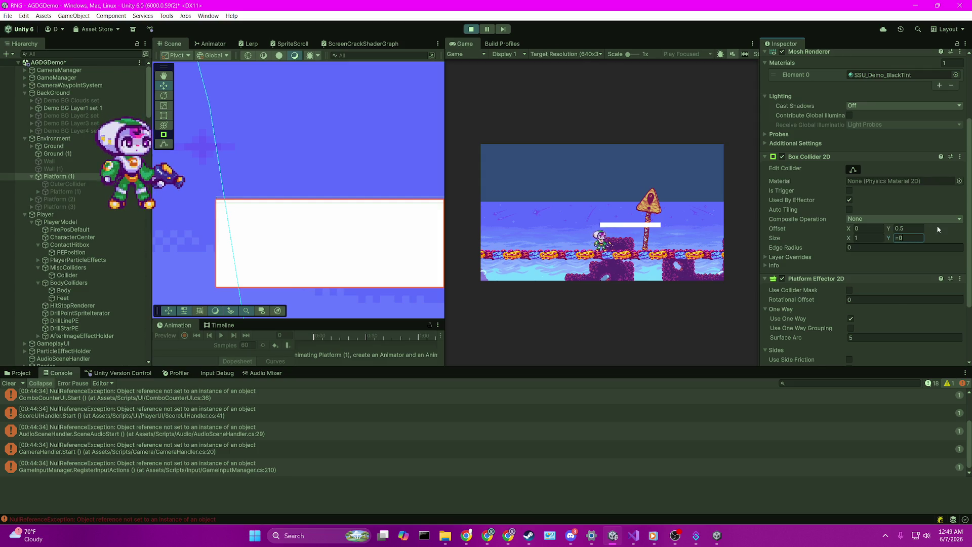
{"action": "key", "text": "BackSpace"}
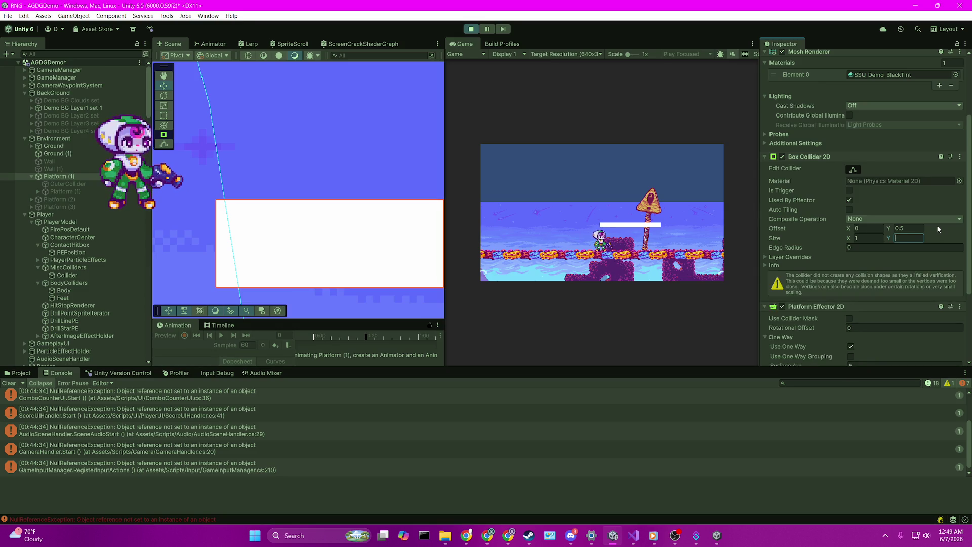
{"action": "type", "text": "6"}
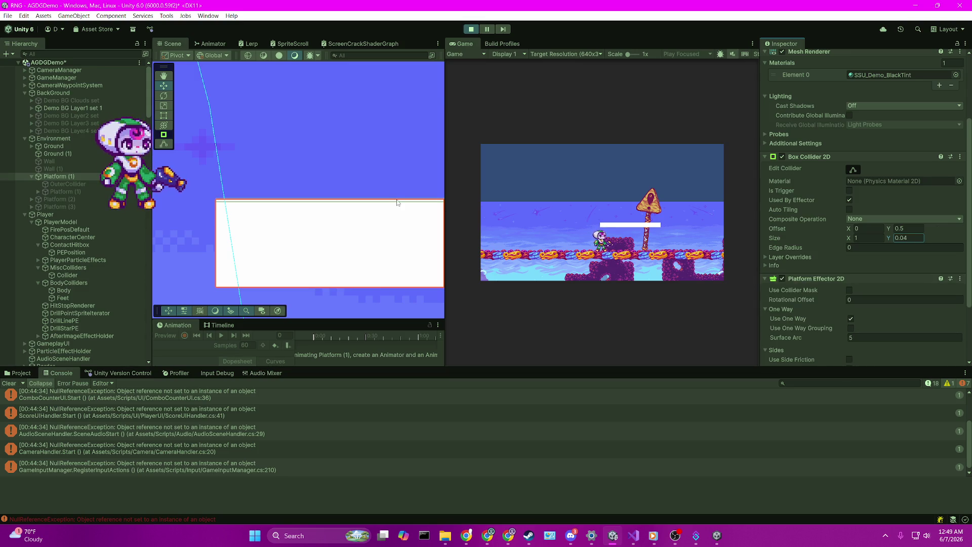
{"action": "scroll", "coordinate": [403, 203], "scroll_direction": "down", "scroll_amount": 5}
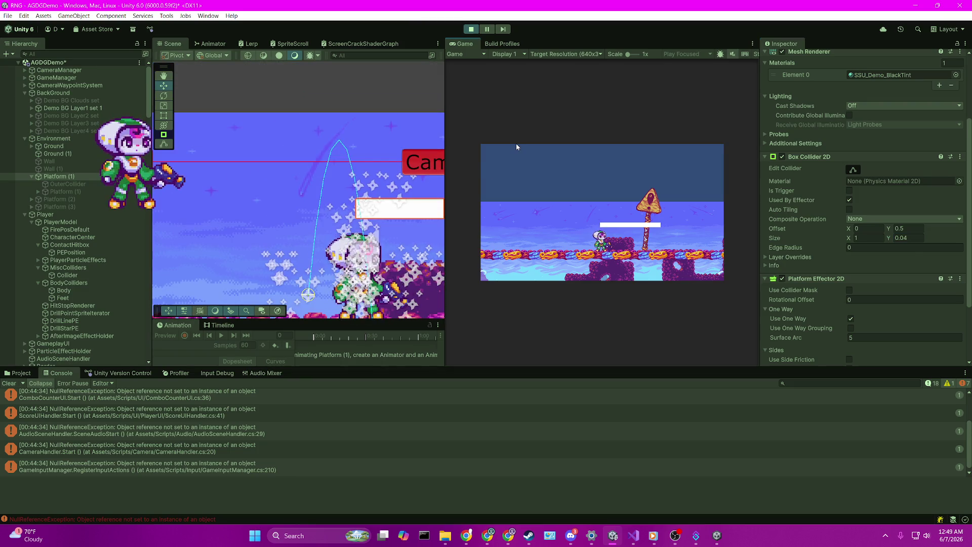
Jump onto the platform, hop off to the right, and jump back onto it
{"action": "key", "text": "space"}
{"action": "key", "text": "Right"}
{"action": "key", "text": "Left"}
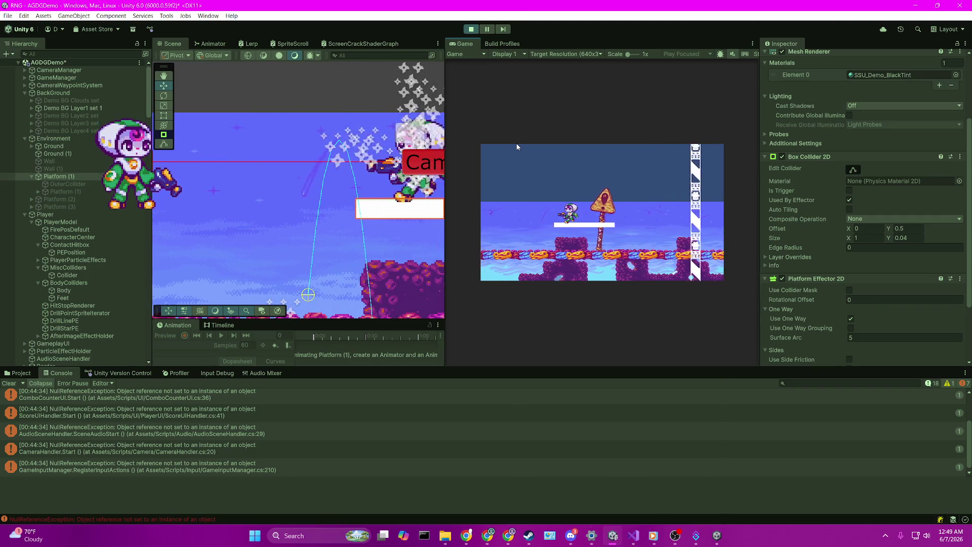
{"action": "key", "text": "Right"}
{"action": "key", "text": "space"}
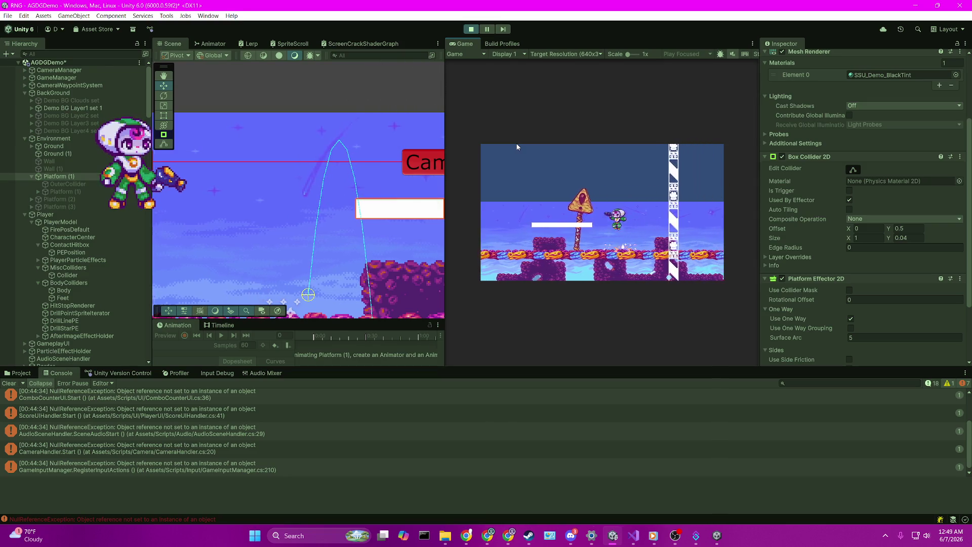
{"action": "key", "text": "Right"}
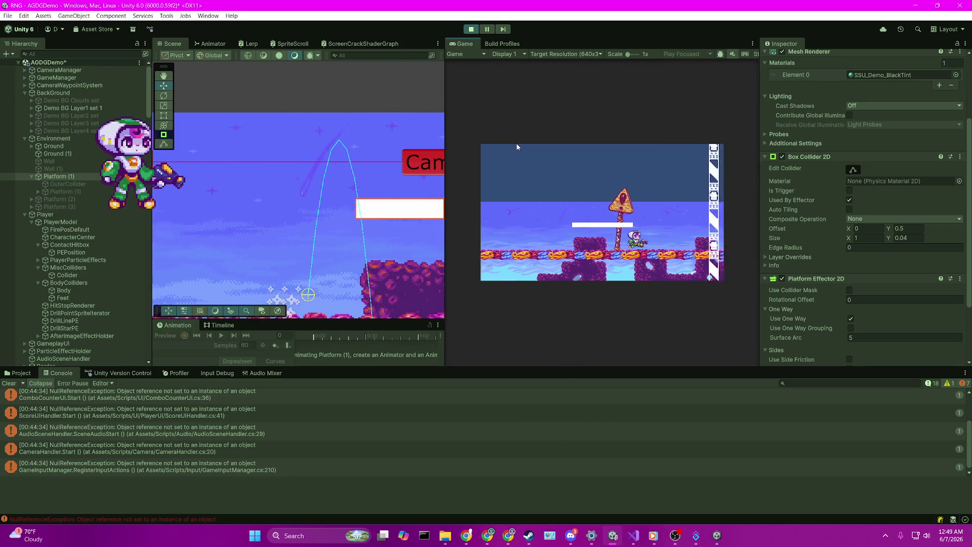
{"action": "key", "text": "Left"}
{"action": "key", "text": "space"}
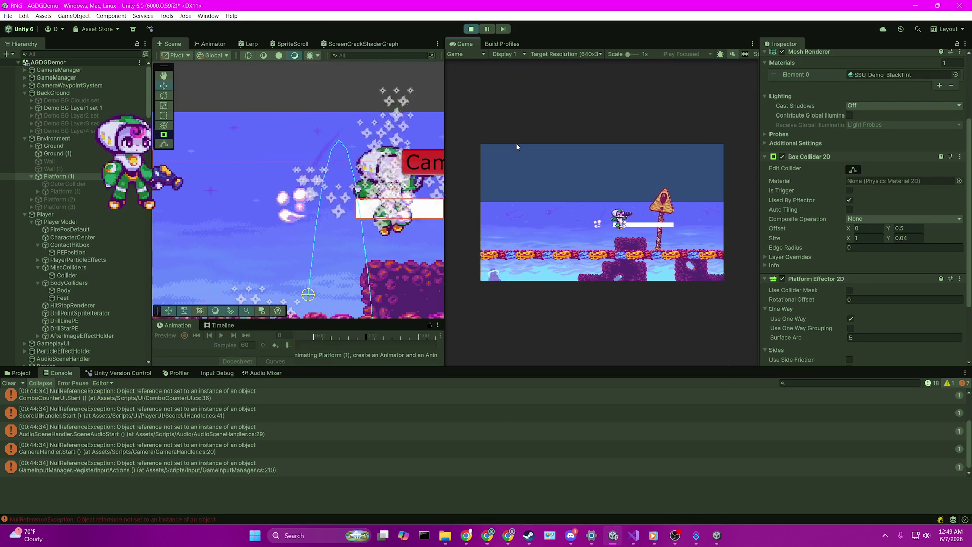
Jump up through the one-way platform, drop onto it, step off and jump back up
{"action": "key", "text": "Left"}
{"action": "key", "text": "space"}
{"action": "key", "text": "Right"}
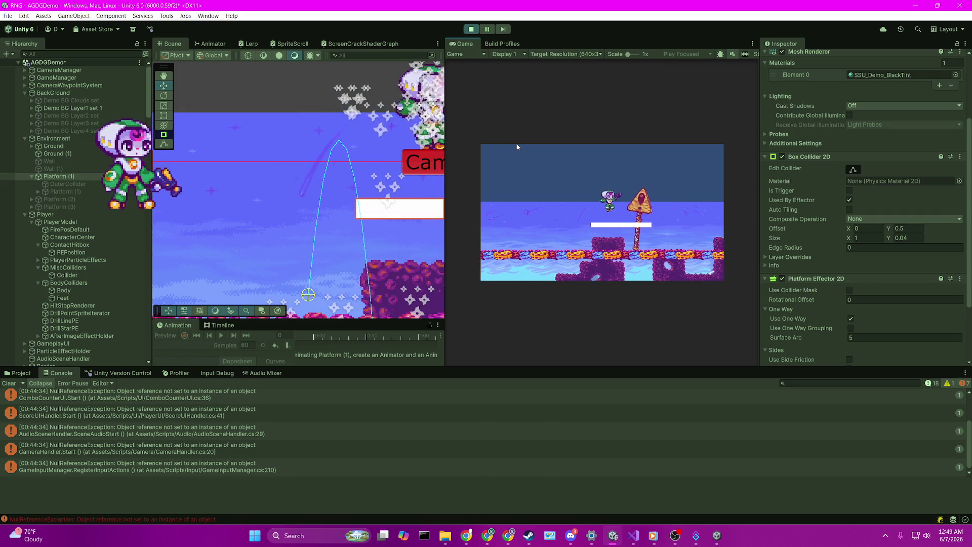
{"action": "key", "text": "x"}
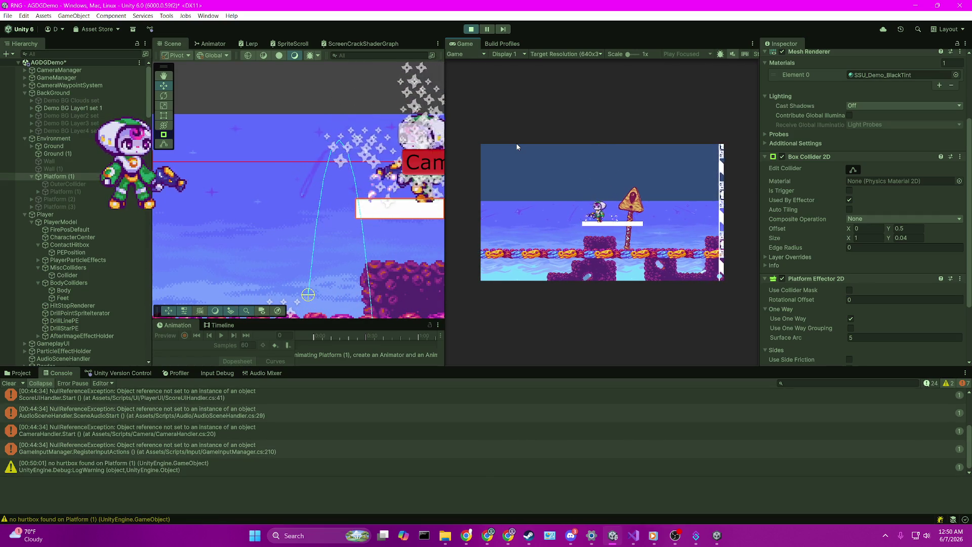
{"action": "key", "text": "Left"}
{"action": "key", "text": "space"}
{"action": "key", "text": "Right"}
{"action": "key", "text": "Right"}
Run off the platform, jump back on, land from above, then drop through and rejump
{"action": "key", "text": "Left"}
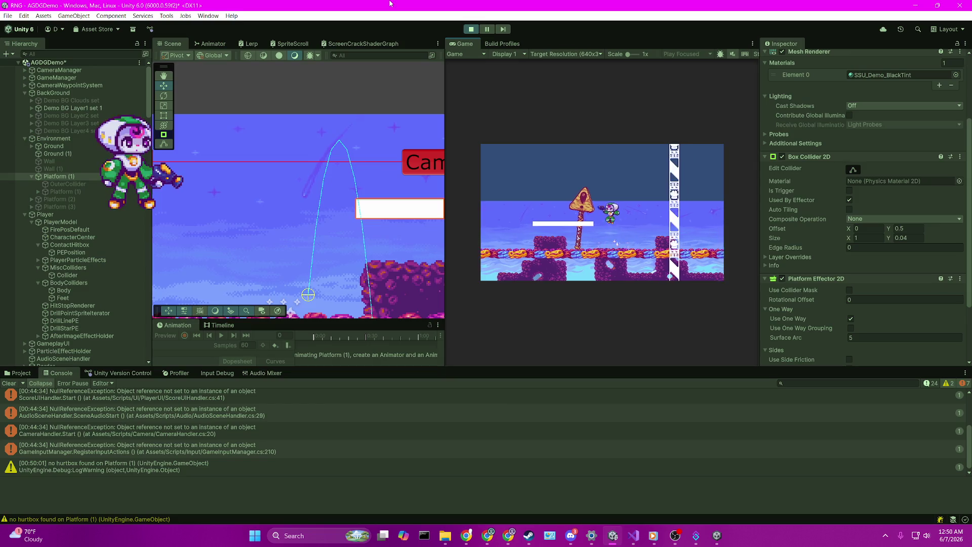
{"action": "key", "text": "Left"}
{"action": "key", "text": "space"}
{"action": "key", "text": "Left"}
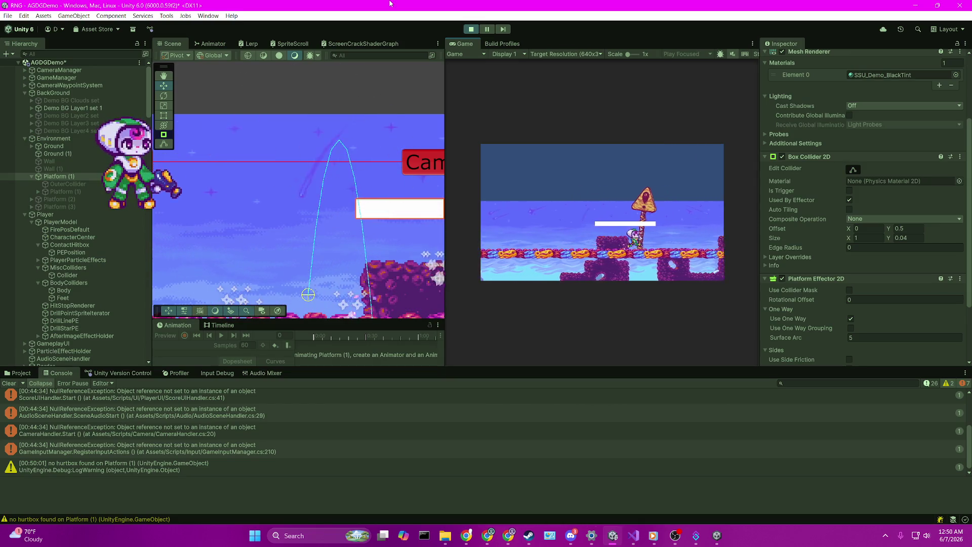
{"action": "key", "text": "Right"}
{"action": "key", "text": "space"}
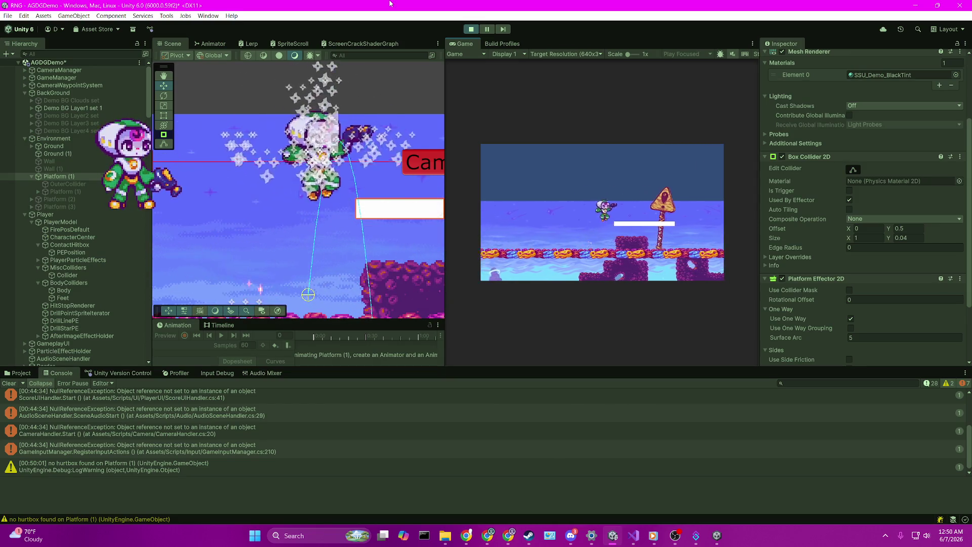
{"action": "key", "text": "Left"}
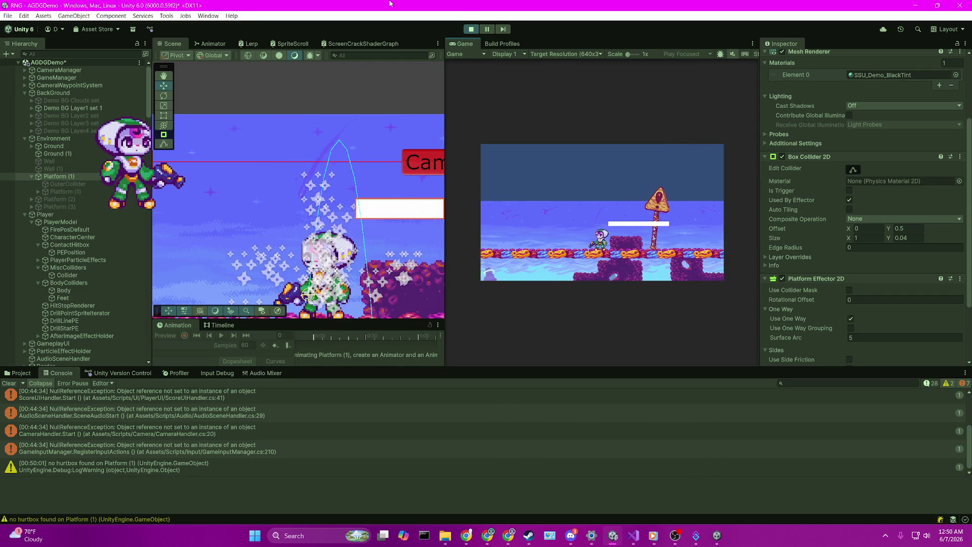
{"action": "key", "text": "space"}
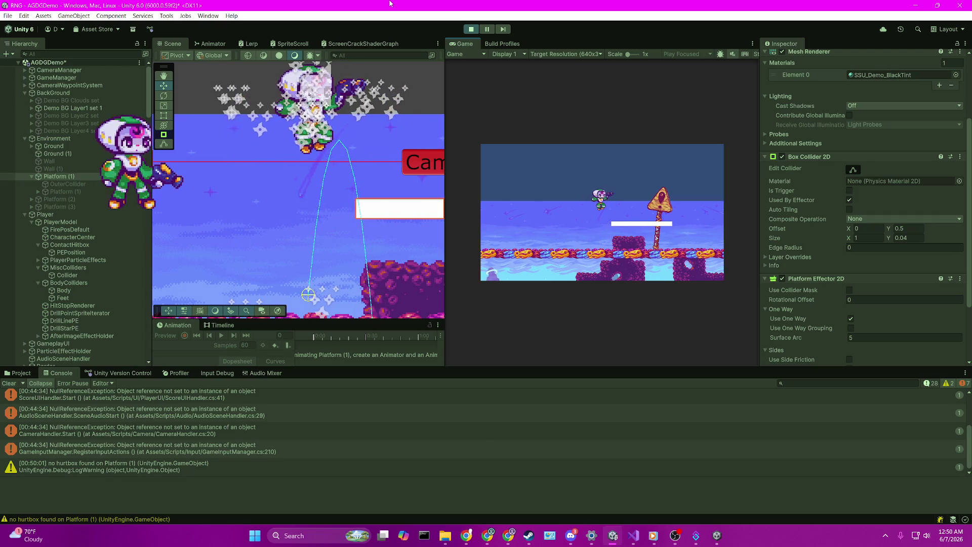
{"action": "key", "text": "Right"}
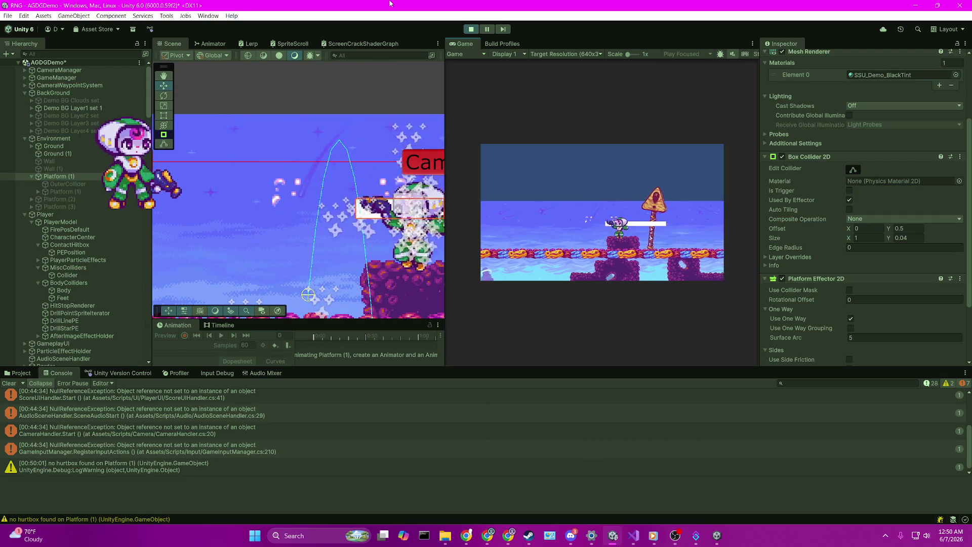
{"action": "key", "text": "space"}
{"action": "key", "text": "Left"}
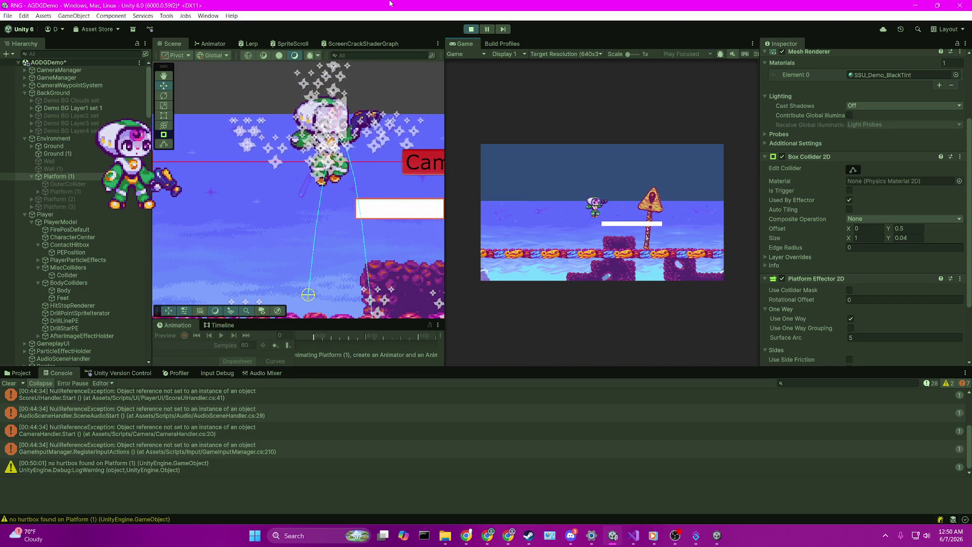
Add PlayerModel to the Platform (1) selection and jump the player toward the white platform
{"action": "left_click", "coordinate": [60, 221], "text": "ctrl"}
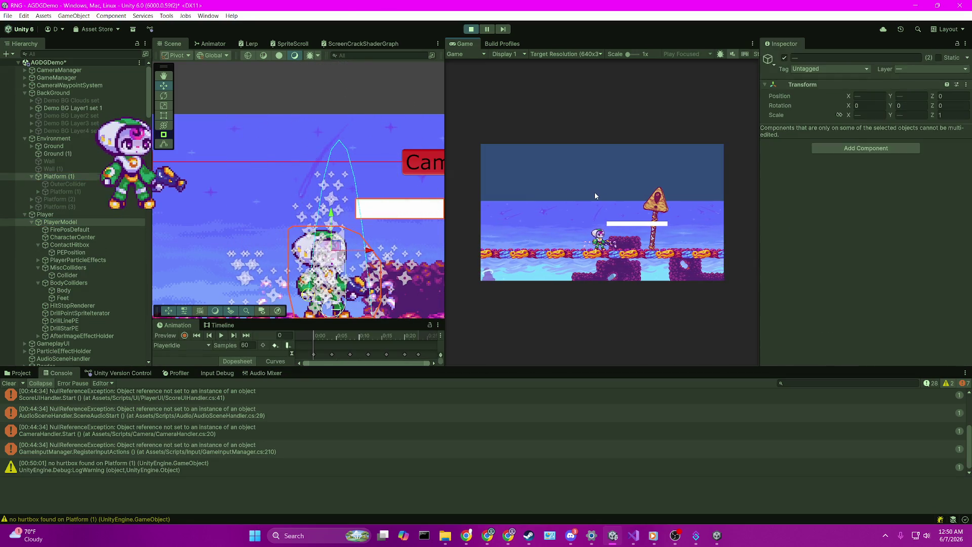
{"action": "scroll", "coordinate": [389, 208], "scroll_direction": "up", "scroll_amount": 1}
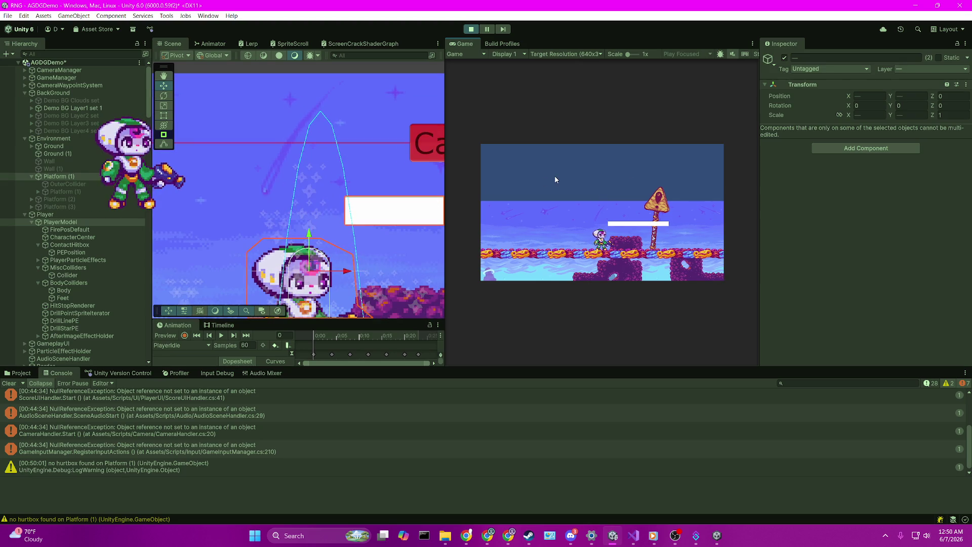
{"action": "key", "text": "space"}
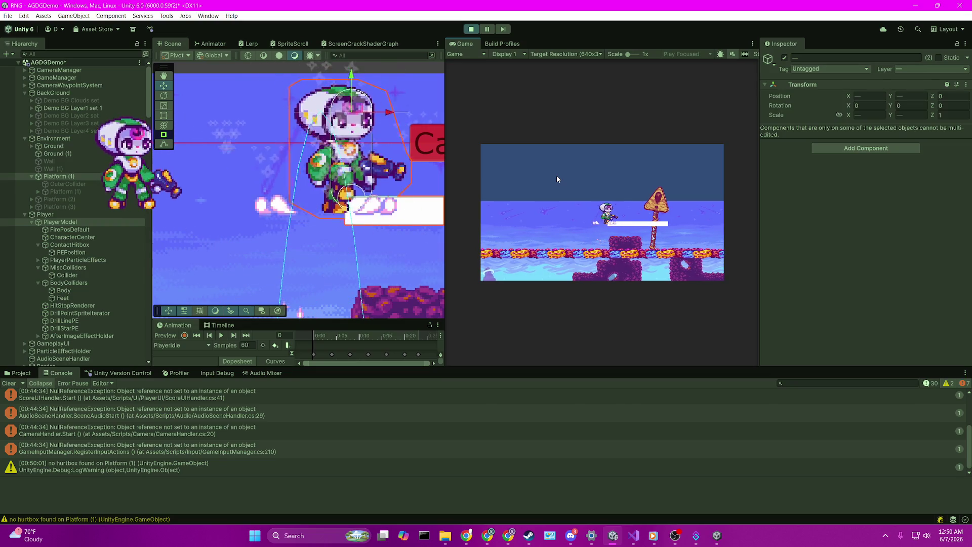
{"action": "key", "text": "d"}
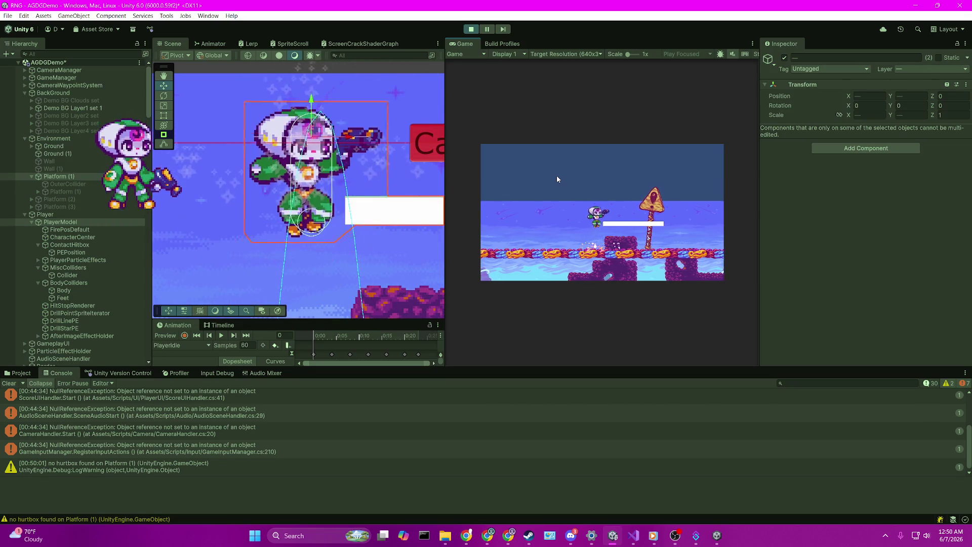
{"action": "key", "text": "a"}
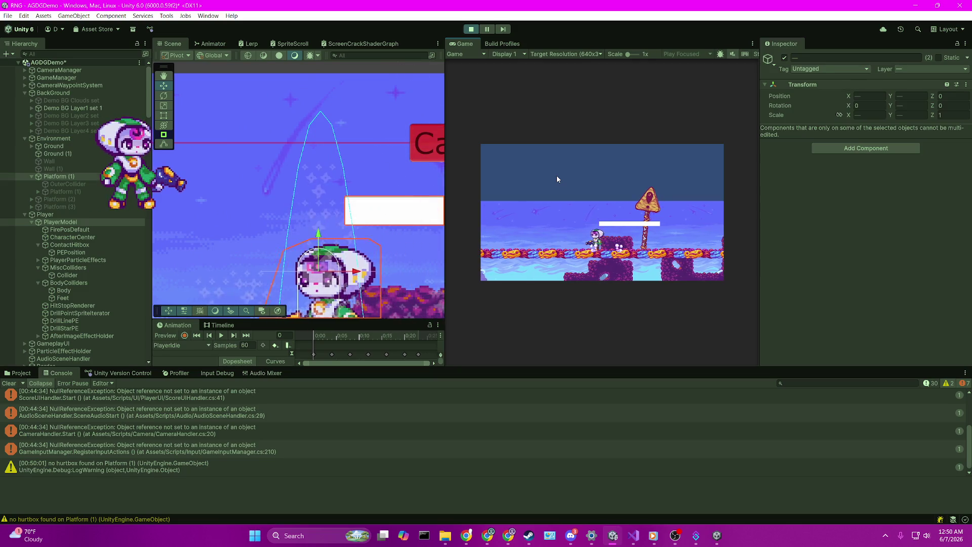
{"action": "key", "text": "space"}
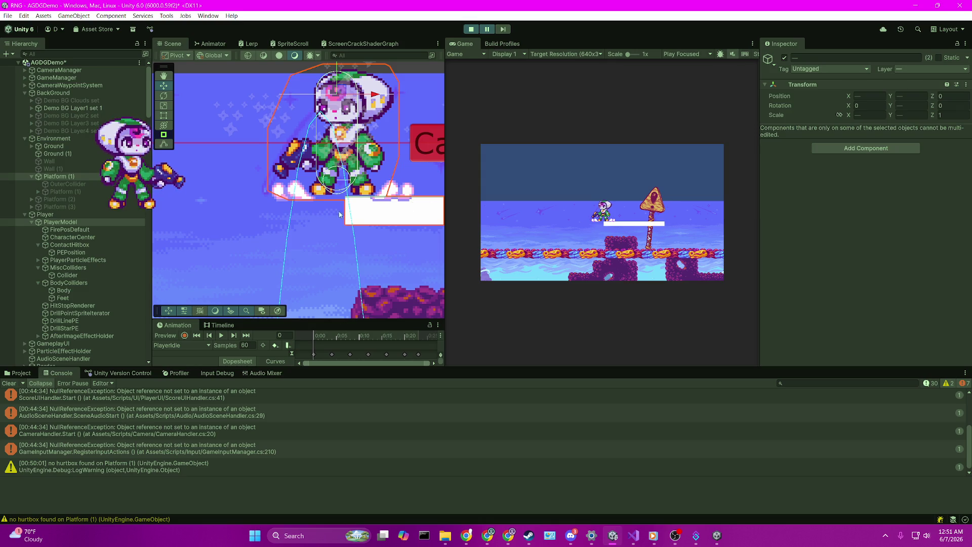
Zoom onto the feet, reselect PlayerModel and Platform (1), and step the paused game one frame
{"action": "scroll", "coordinate": [351, 200], "scroll_direction": "up", "scroll_amount": 10}
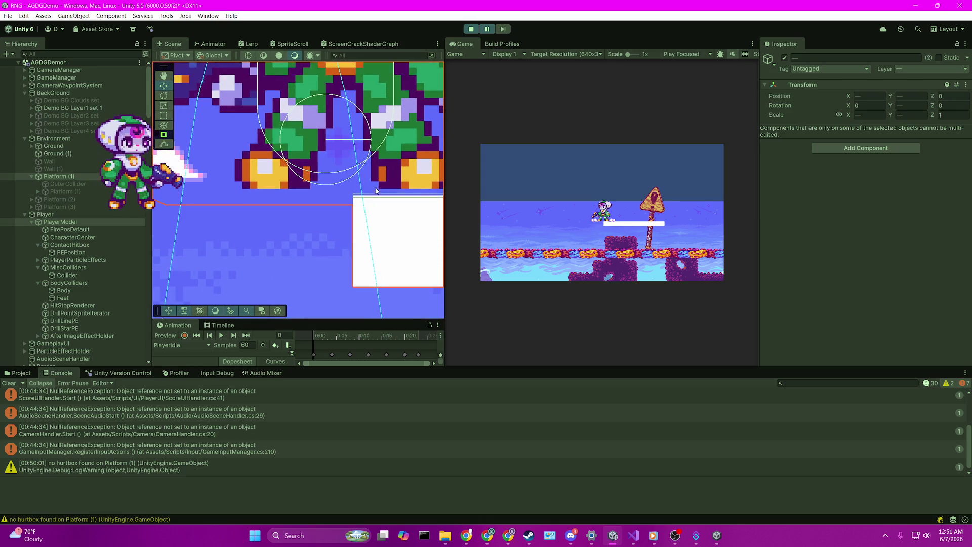
{"action": "scroll", "coordinate": [367, 169], "scroll_direction": "up", "scroll_amount": 1}
{"action": "left_click_drag", "start_coordinate": [374, 175], "coordinate": [339, 188]}
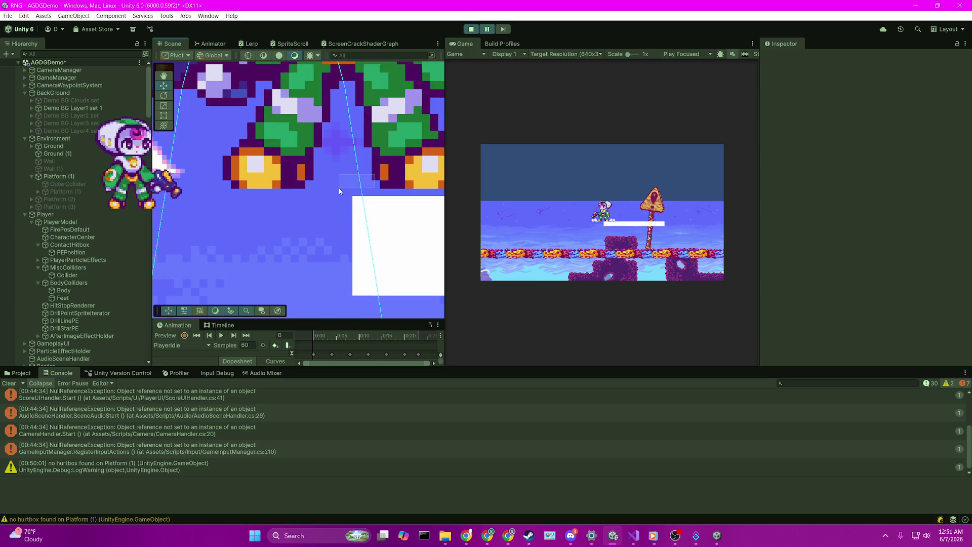
{"action": "left_click", "coordinate": [60, 222]}
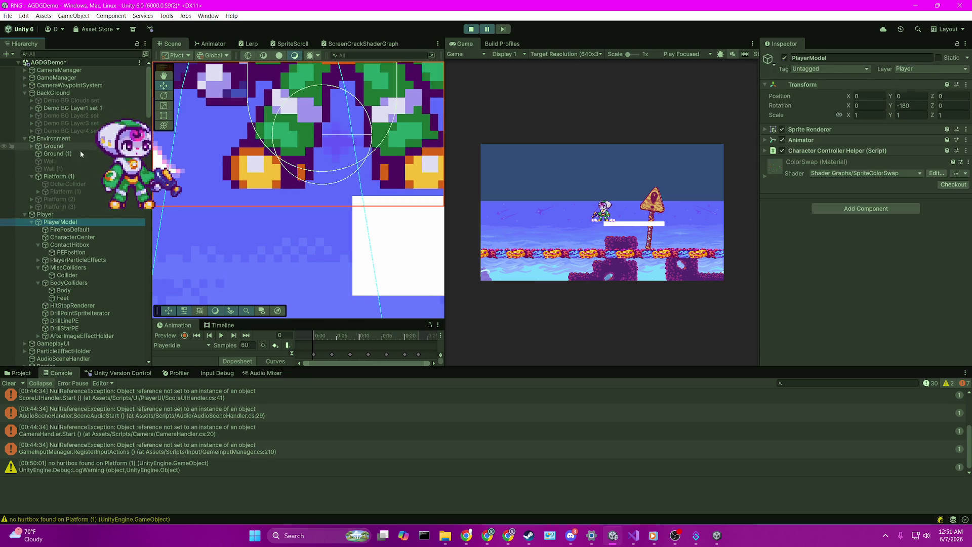
{"action": "left_click", "coordinate": [77, 176], "text": "ctrl"}
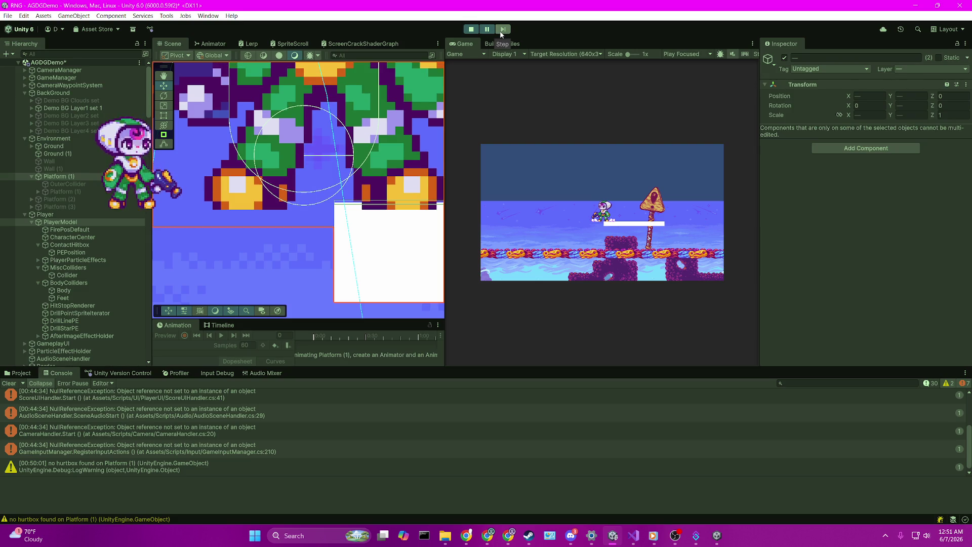
{"action": "scroll", "coordinate": [341, 253], "scroll_direction": "up", "scroll_amount": 2}
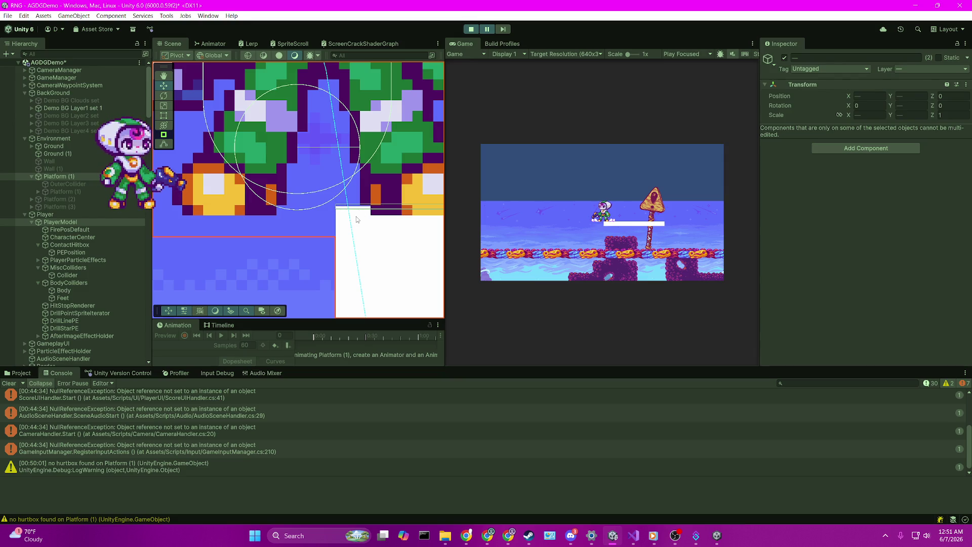
{"action": "scroll", "coordinate": [342, 194], "scroll_direction": "up", "scroll_amount": 2}
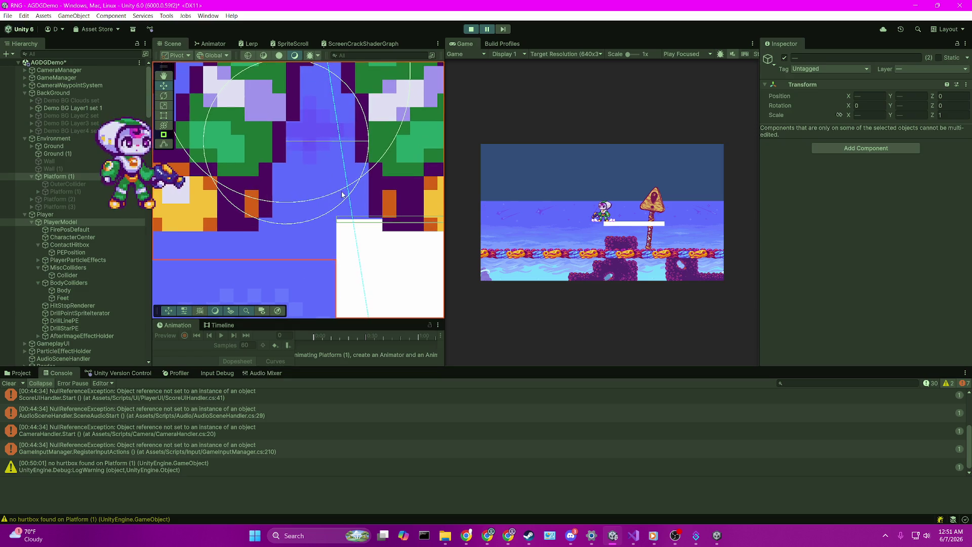
{"action": "left_click", "coordinate": [506, 32]}
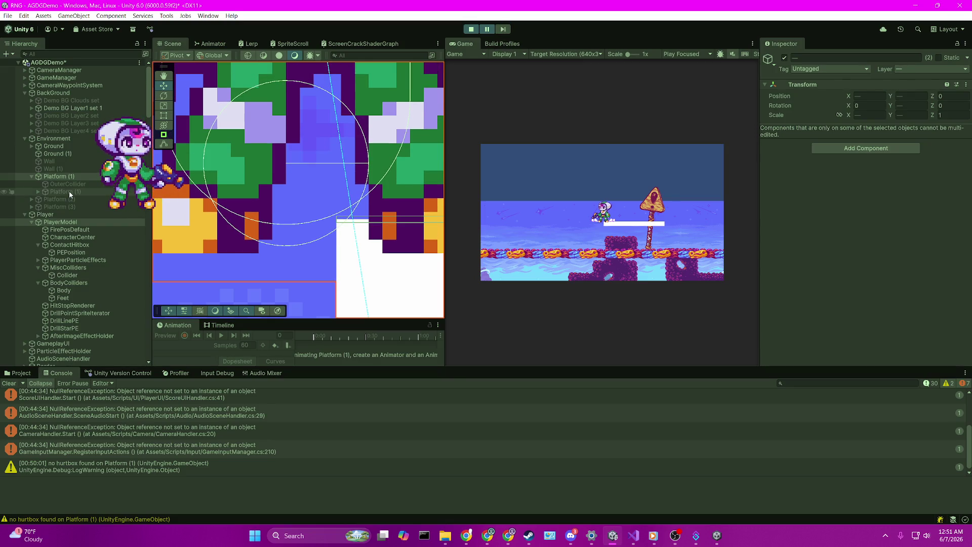
Try Use Side Friction on then off, and set Platform Effector 2D Surface Arc to 2
{"action": "left_click", "coordinate": [74, 177]}
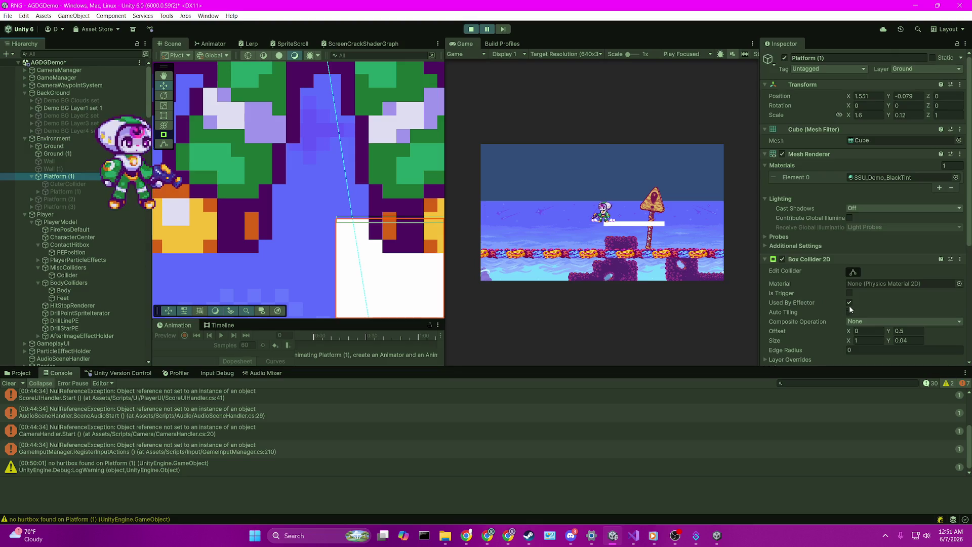
{"action": "scroll", "coordinate": [835, 310], "scroll_direction": "down", "scroll_amount": 8}
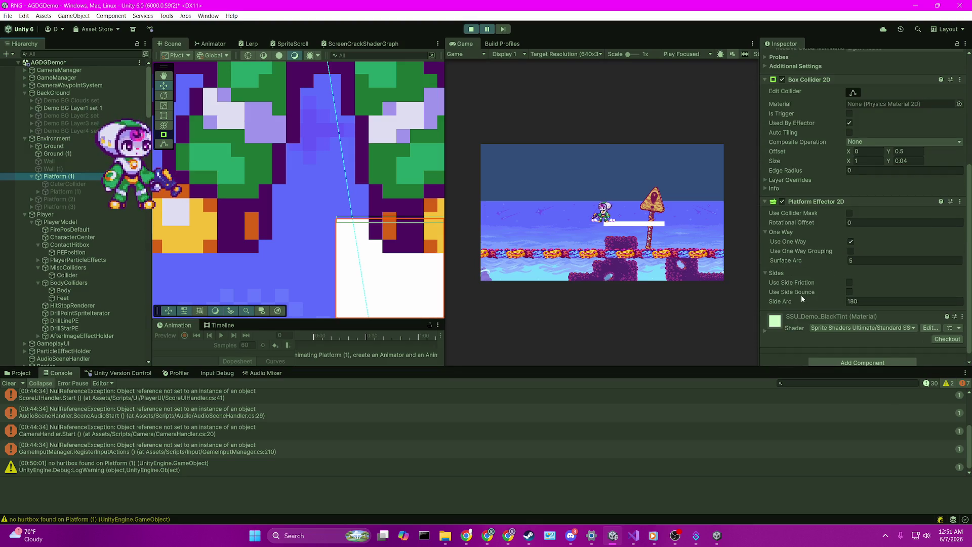
{"action": "left_click", "coordinate": [848, 283]}
{"action": "left_click", "coordinate": [575, 152]}
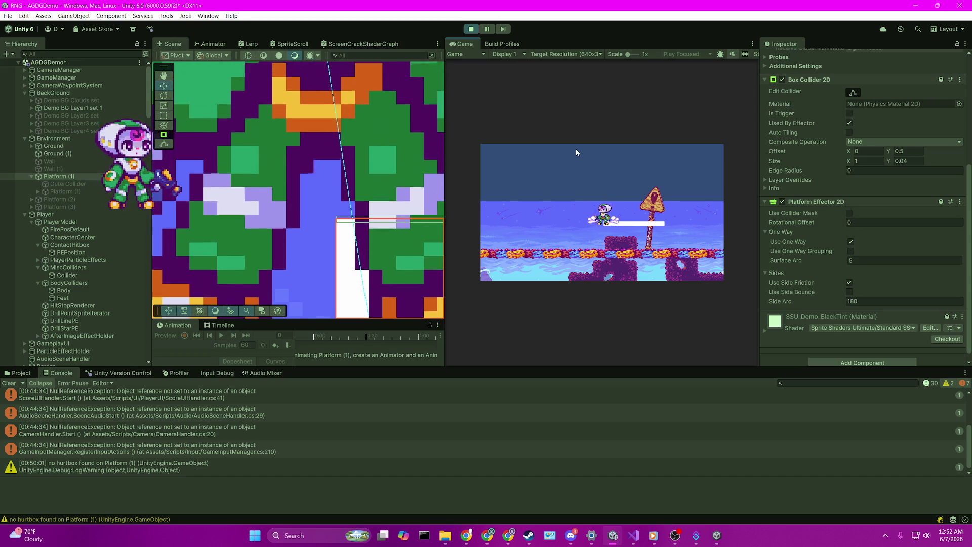
{"action": "left_click", "coordinate": [849, 283]}
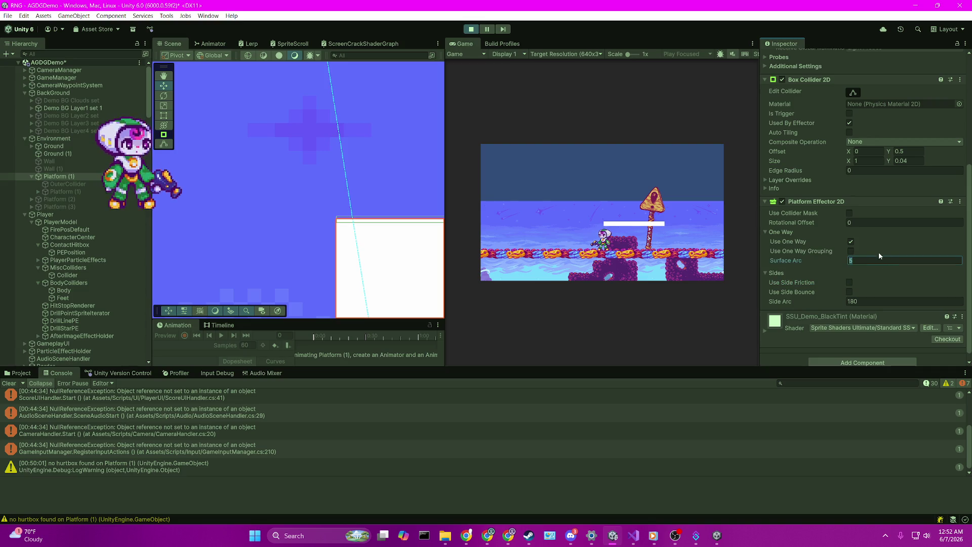
{"action": "type", "text": "2"}
{"action": "left_click", "coordinate": [599, 194]}
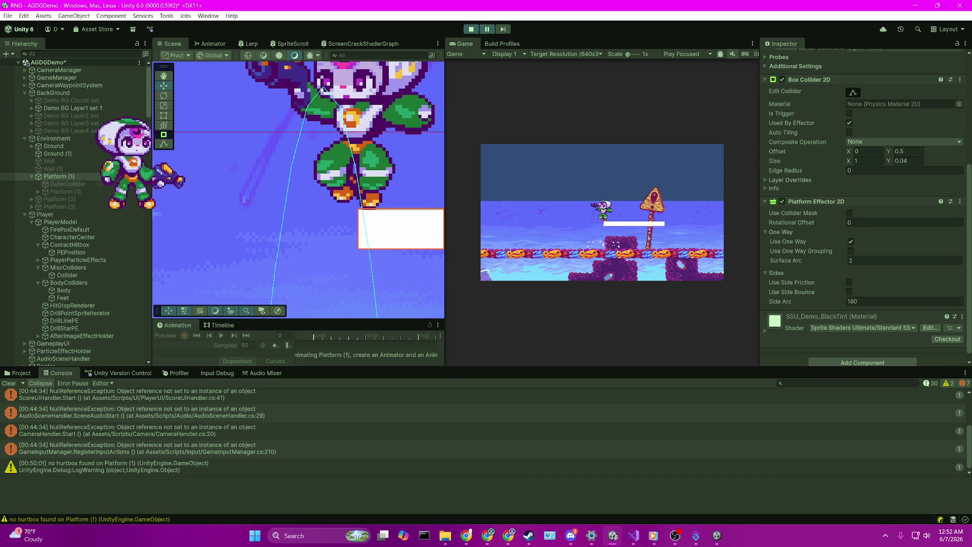
{"action": "left_click", "coordinate": [100, 221], "text": "ctrl"}
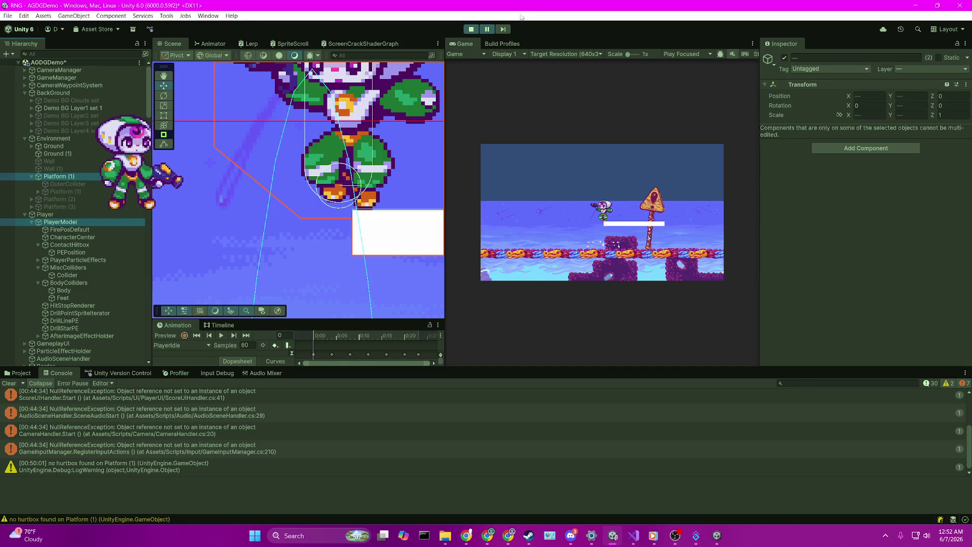
Pause, resume and step the game frame by frame to examine the player's landing
{"action": "left_click", "coordinate": [504, 29]}
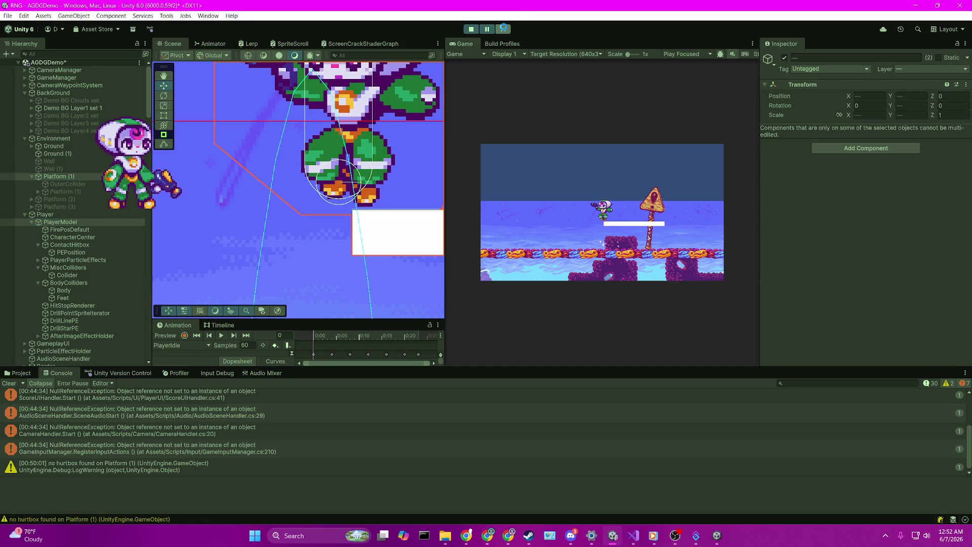
{"action": "left_click", "coordinate": [489, 31]}
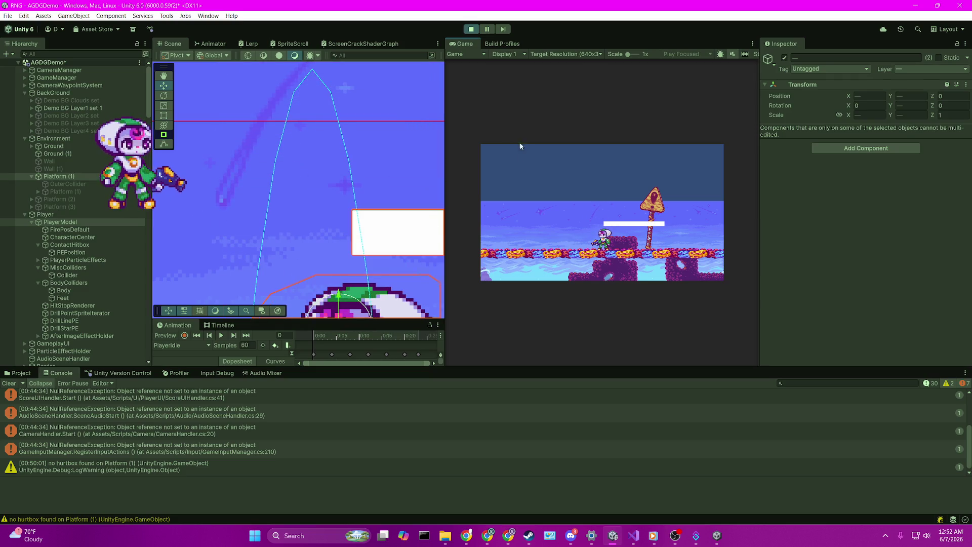
{"action": "left_click", "coordinate": [487, 31]}
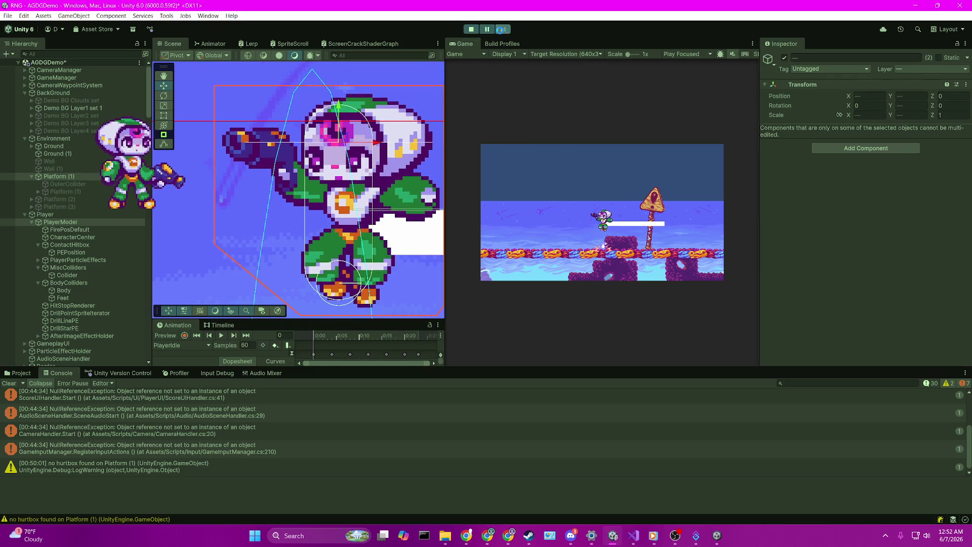
{"action": "left_click", "coordinate": [487, 31]}
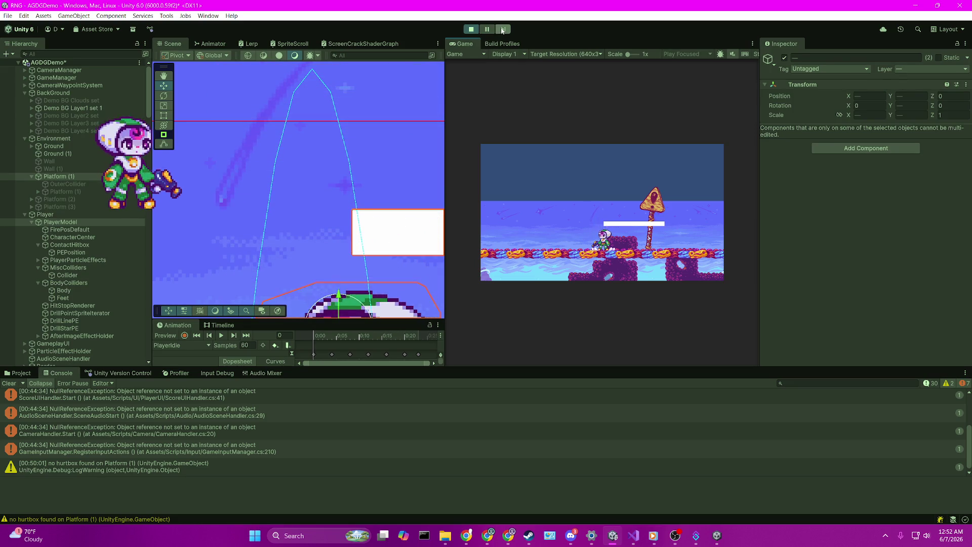
{"action": "left_click", "coordinate": [503, 30]}
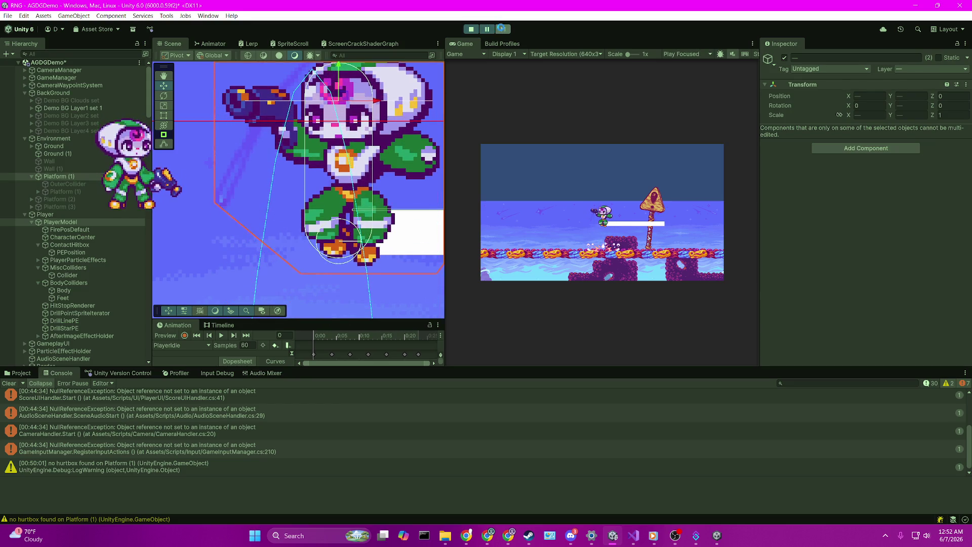
{"action": "left_click", "coordinate": [501, 29]}
{"action": "left_click", "coordinate": [510, 39]}
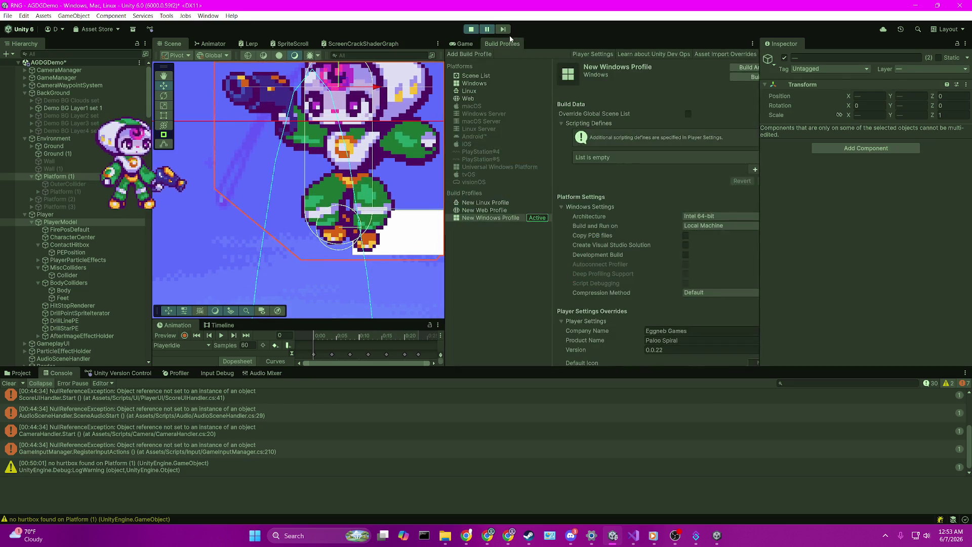
{"action": "left_click", "coordinate": [469, 45]}
{"action": "left_click", "coordinate": [505, 29]}
{"action": "left_click", "coordinate": [505, 30]}
{"action": "left_click", "coordinate": [505, 29]}
{"action": "left_click", "coordinate": [505, 30]}
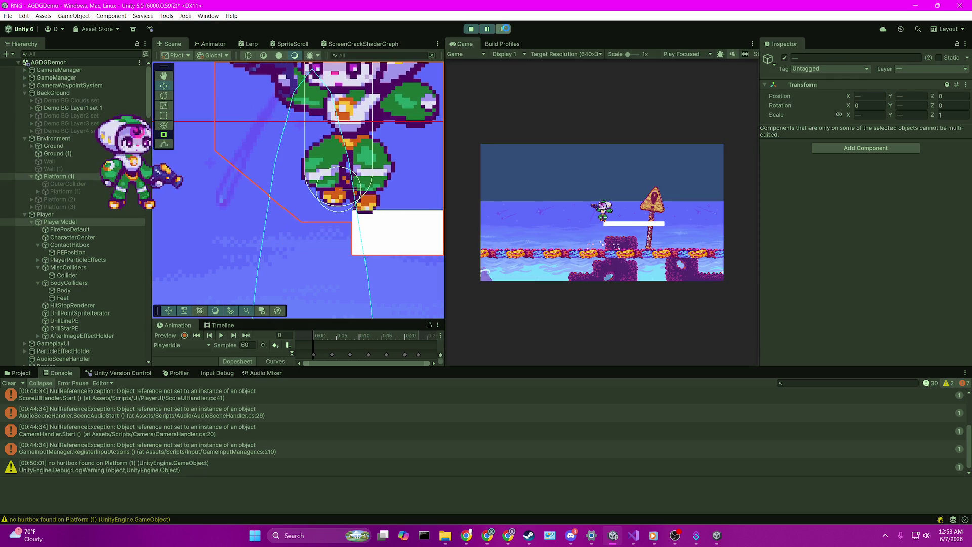
{"action": "left_click", "coordinate": [492, 29]}
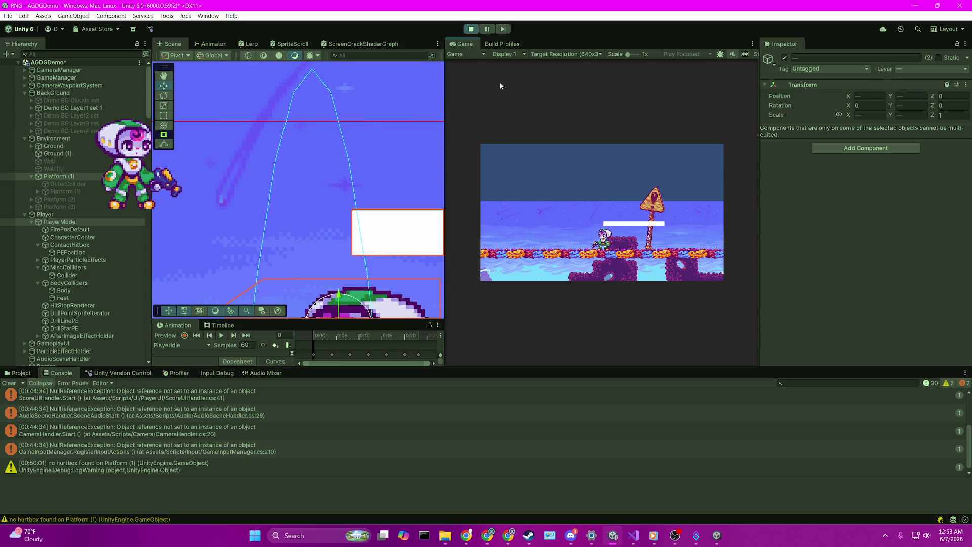
Jump the player up to the platform several times, then pause with the feet zoomed in
{"action": "key", "text": "space"}
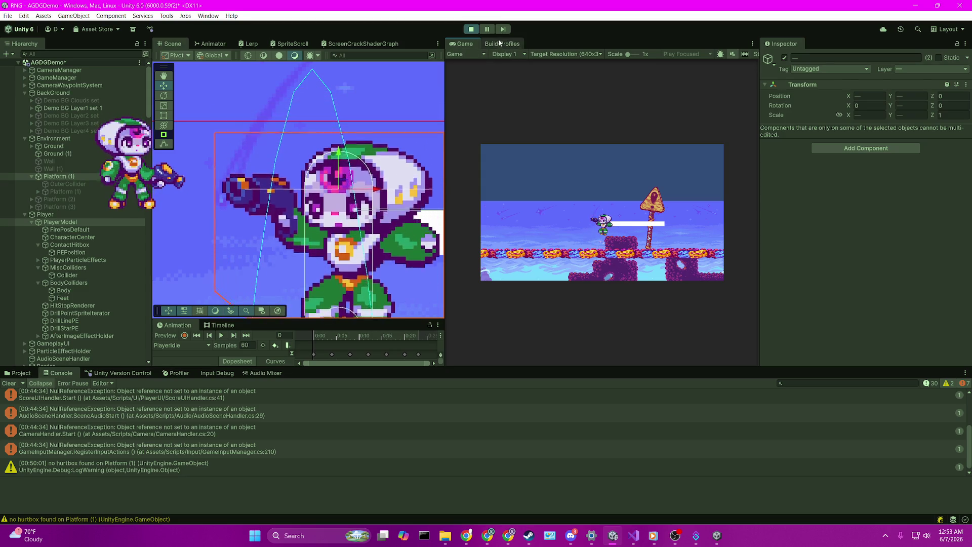
{"action": "key", "text": "space"}
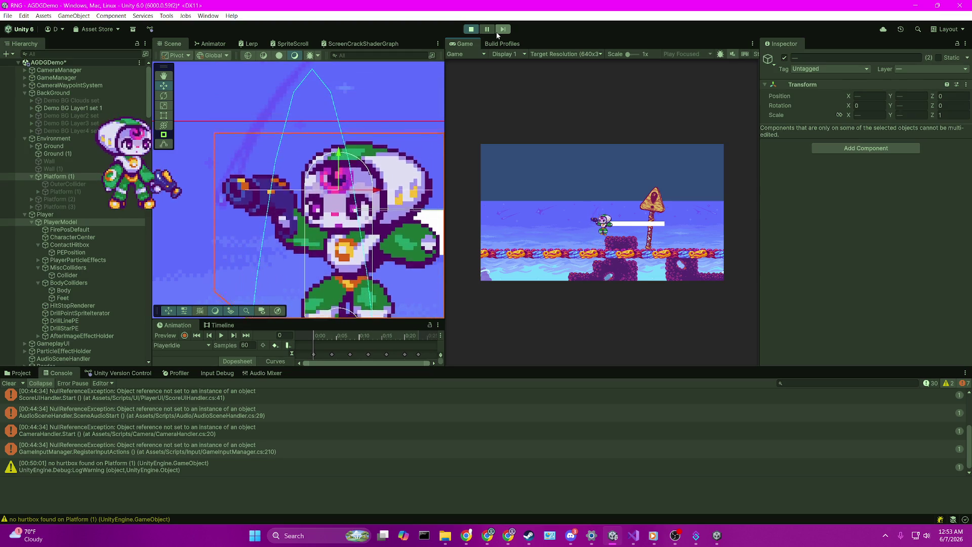
{"action": "key", "text": "space"}
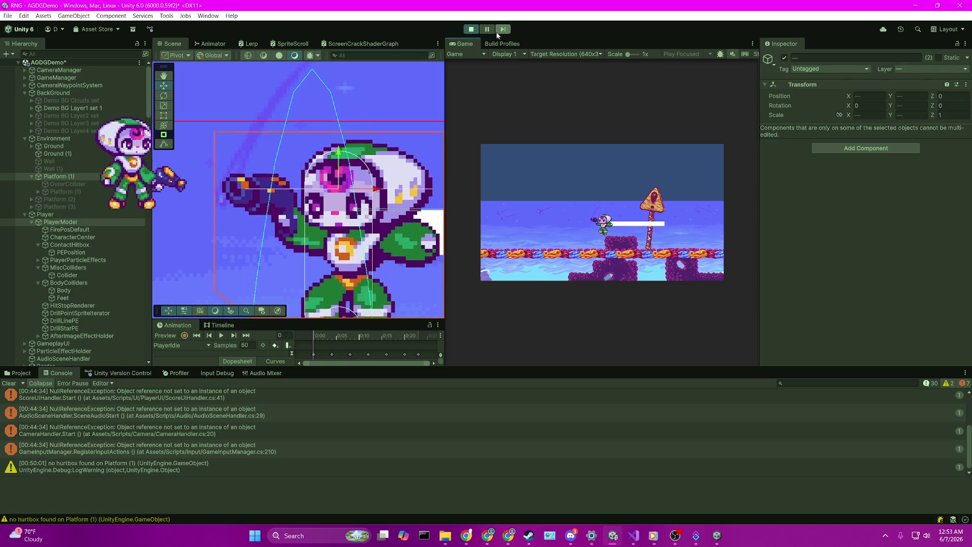
{"action": "key", "text": "space"}
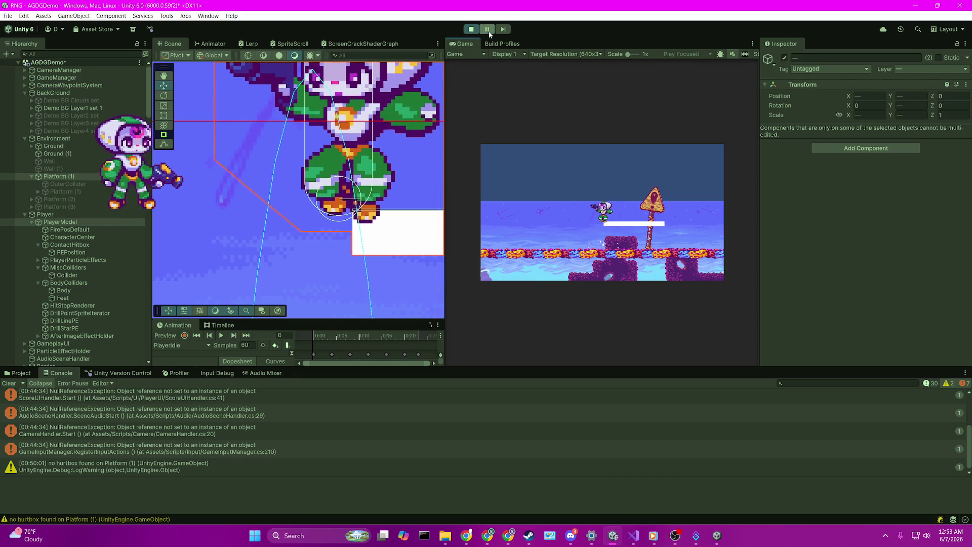
{"action": "left_click", "coordinate": [488, 31]}
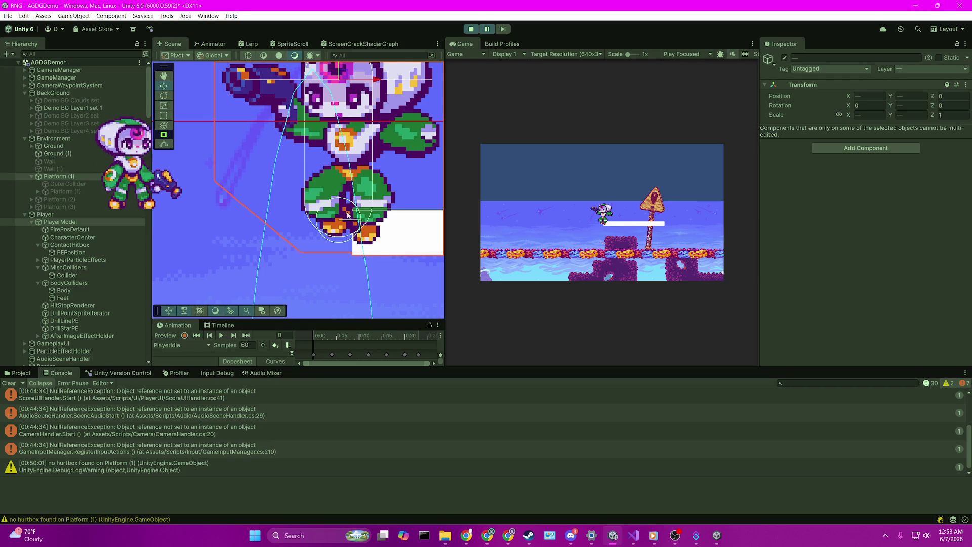
{"action": "scroll", "coordinate": [380, 222], "scroll_direction": "up", "scroll_amount": 3}
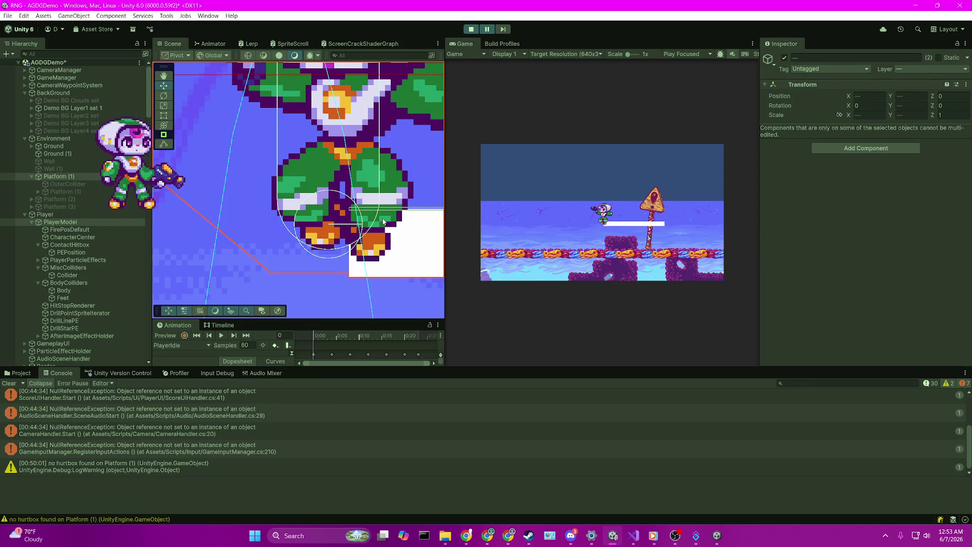
{"action": "left_click", "coordinate": [636, 544]}
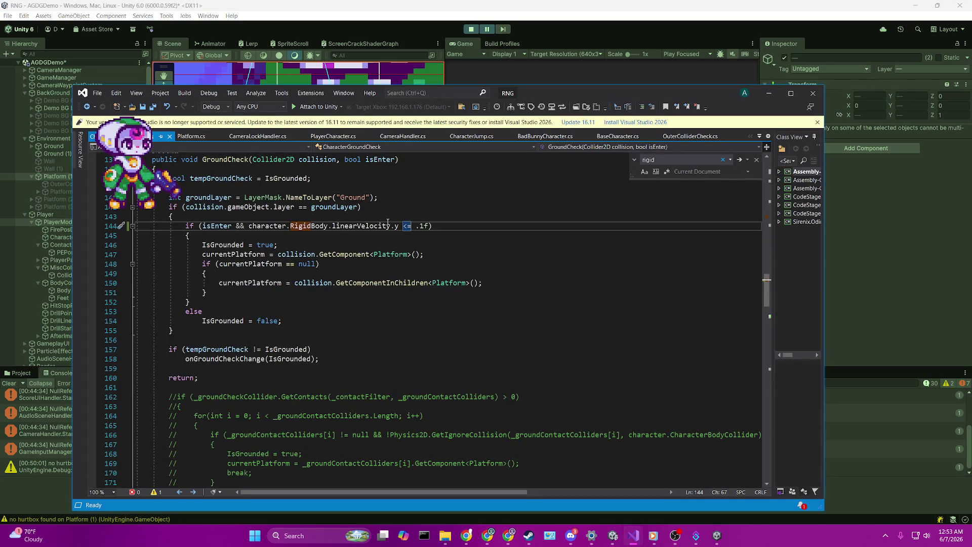
Read the GroundCheck velocity condition in CharacterGroundCheck.cs, then unpause Unity's play test
{"action": "mouse_move", "coordinate": [391, 230]}
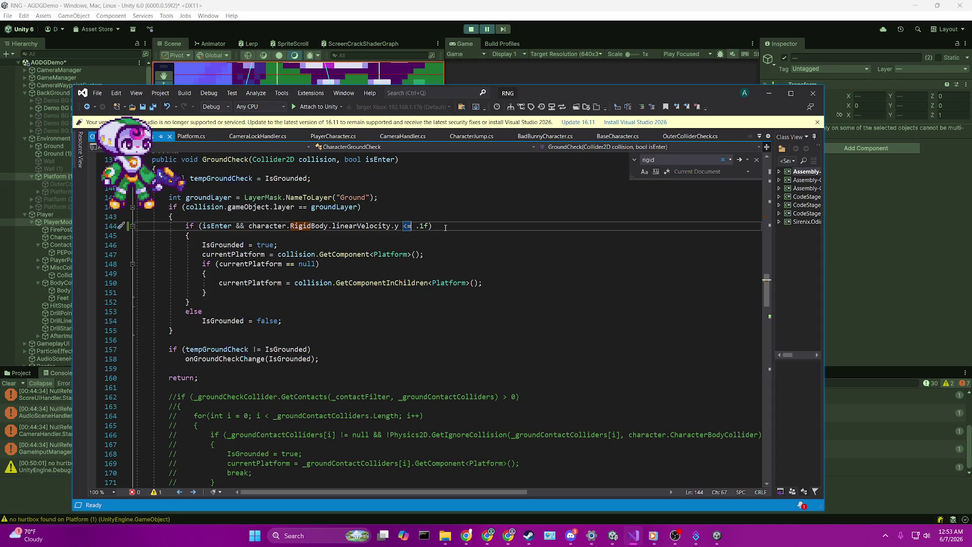
{"action": "scroll", "coordinate": [273, 206], "scroll_direction": "up", "scroll_amount": 3}
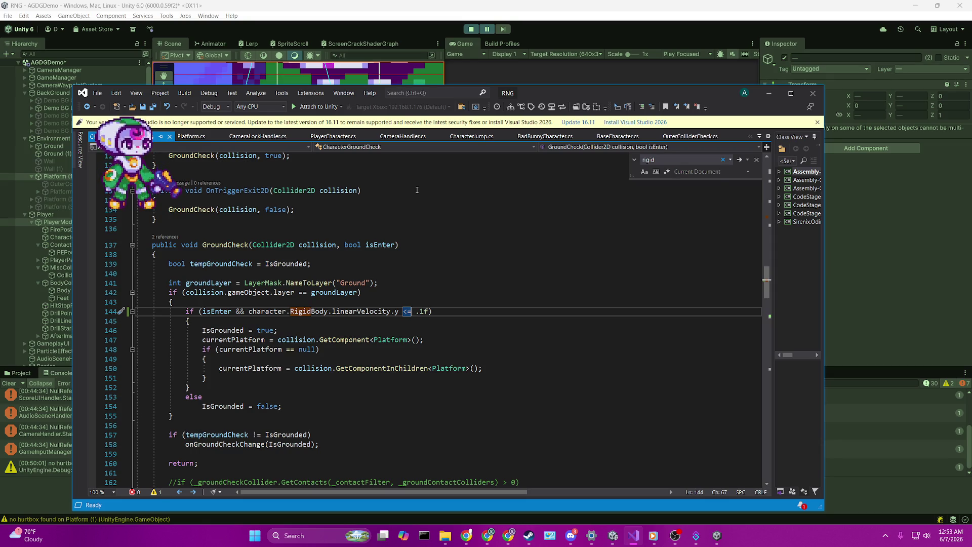
{"action": "left_click", "coordinate": [449, 4]}
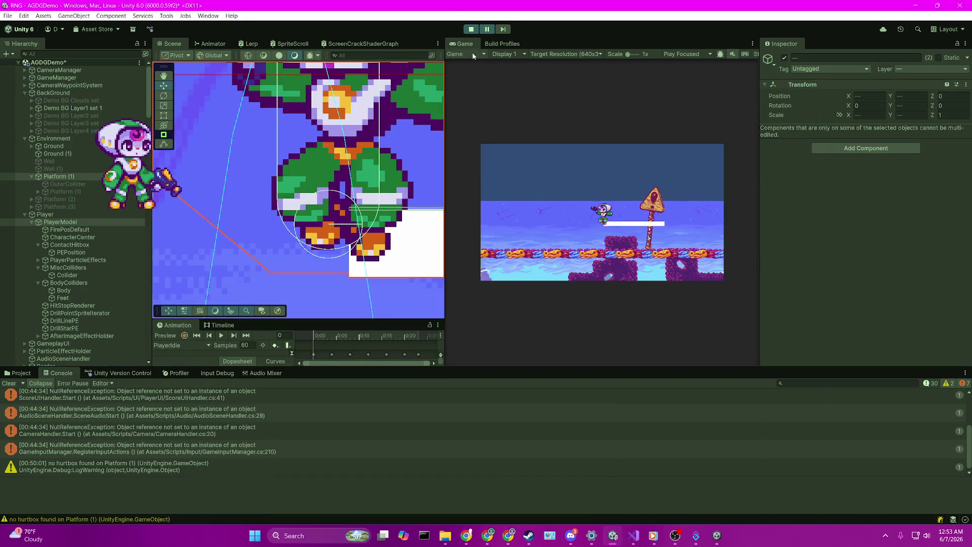
{"action": "left_click", "coordinate": [488, 31]}
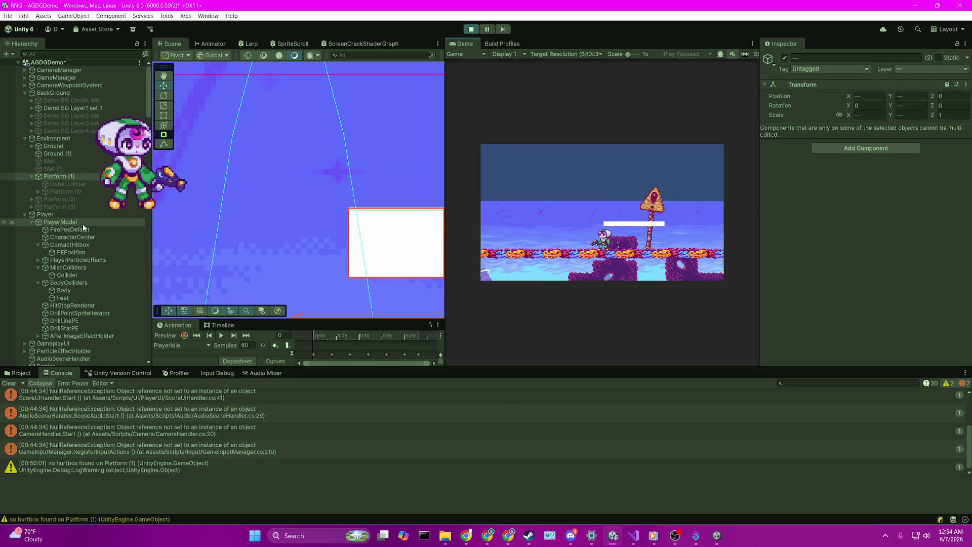
Review Platform (1)'s Box Collider 2D and Platform Effector 2D, then select the Feet object
{"action": "left_click", "coordinate": [93, 176]}
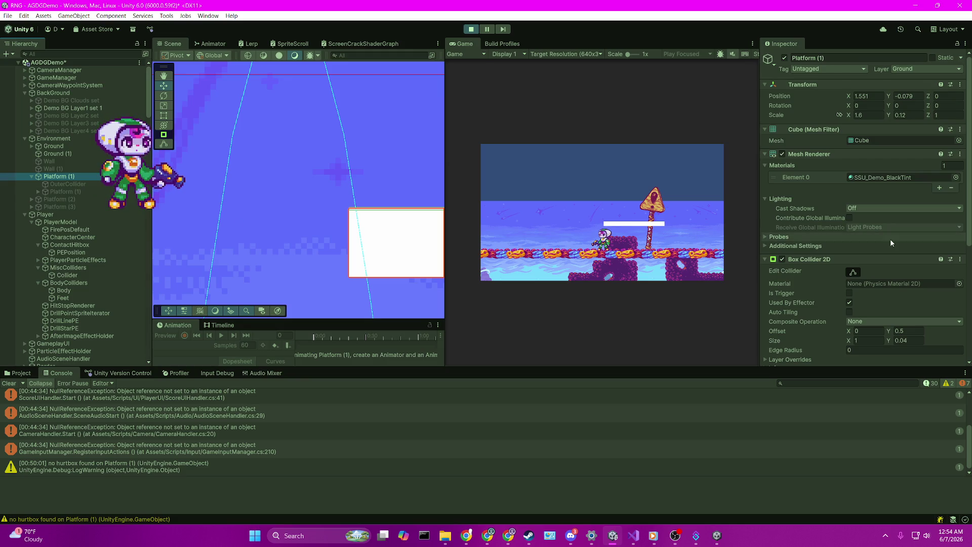
{"action": "scroll", "coordinate": [867, 245], "scroll_direction": "down", "scroll_amount": 5}
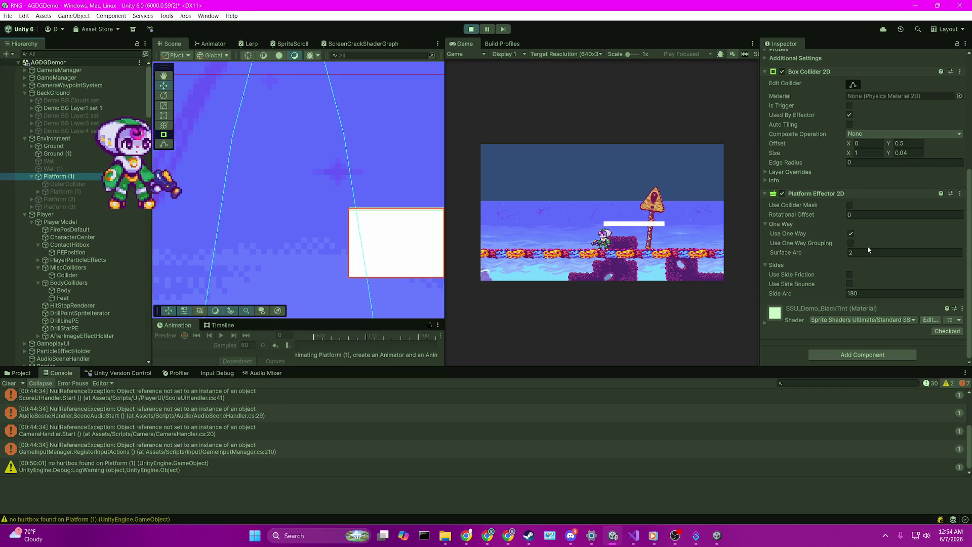
{"action": "scroll", "coordinate": [867, 245], "scroll_direction": "up", "scroll_amount": 5}
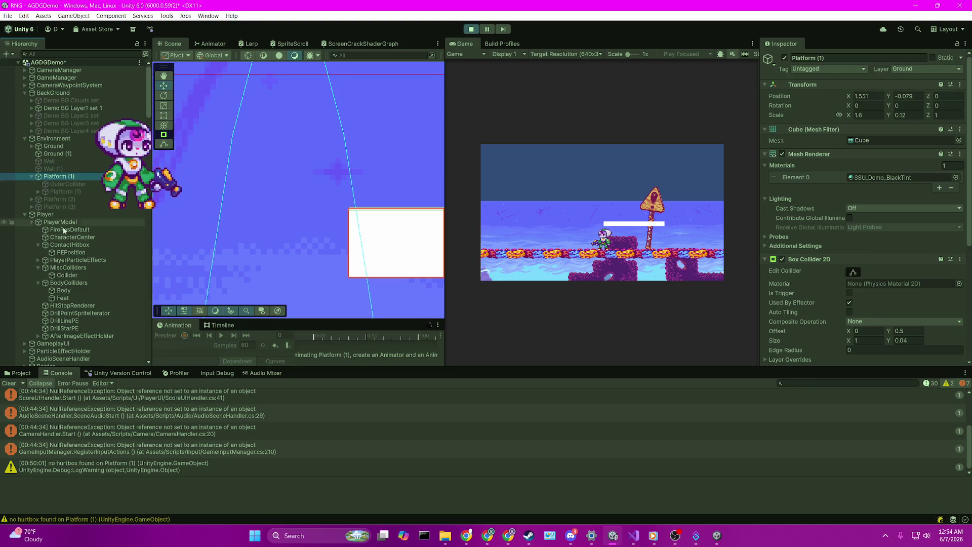
{"action": "left_click", "coordinate": [69, 298]}
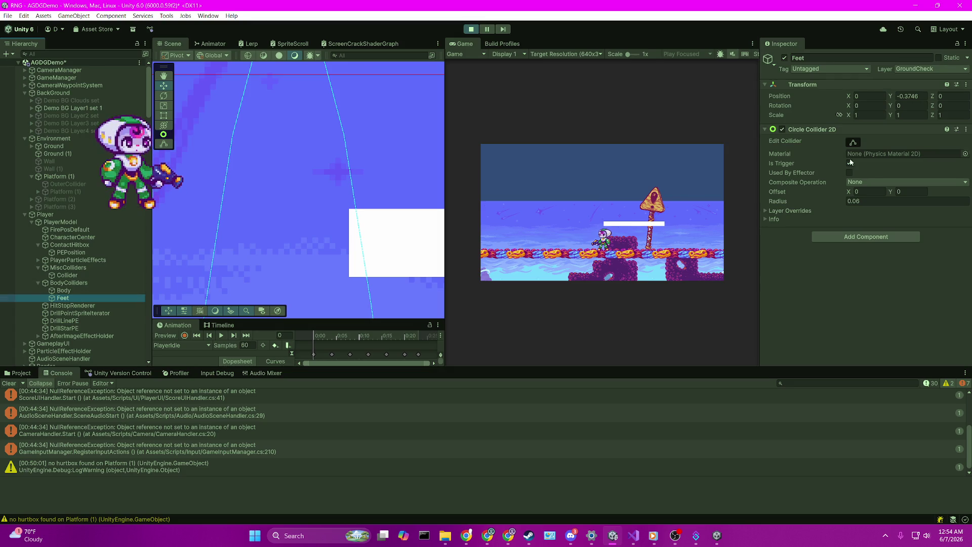
{"action": "left_click", "coordinate": [936, 69]}
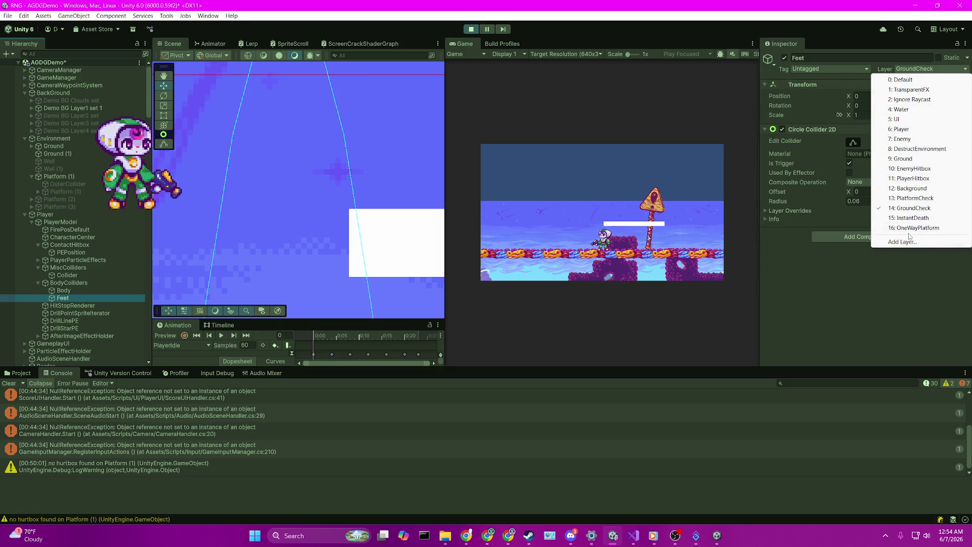
{"action": "left_click", "coordinate": [902, 158]}
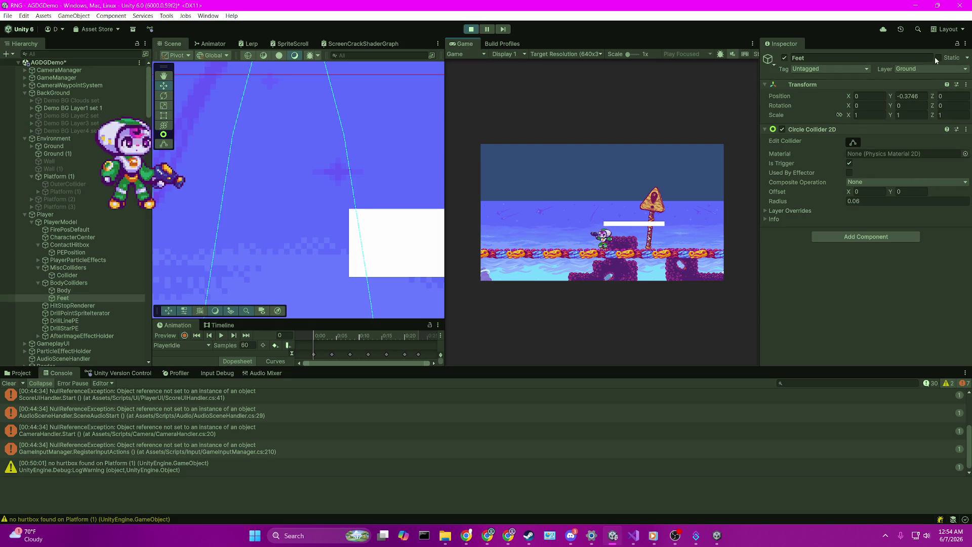
{"action": "left_click", "coordinate": [921, 69]}
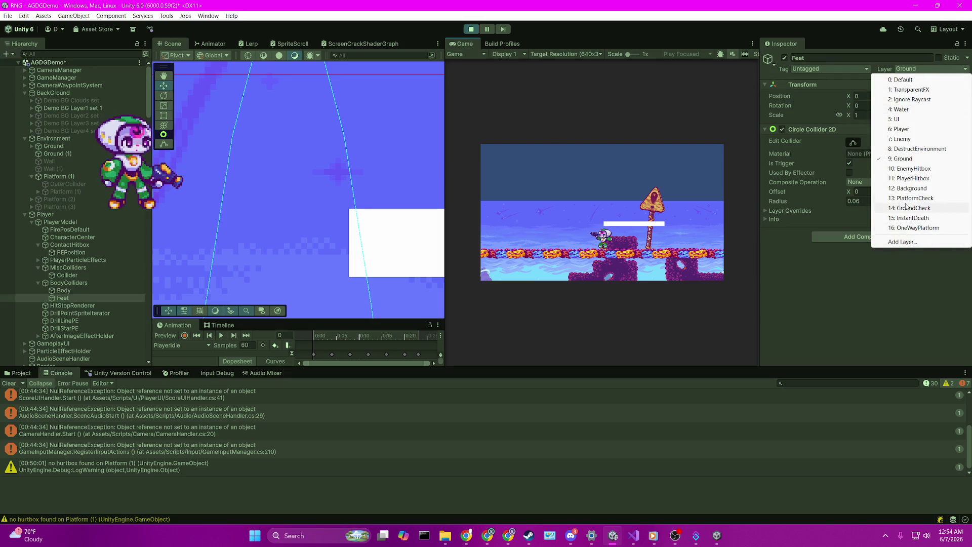
{"action": "left_click", "coordinate": [906, 208]}
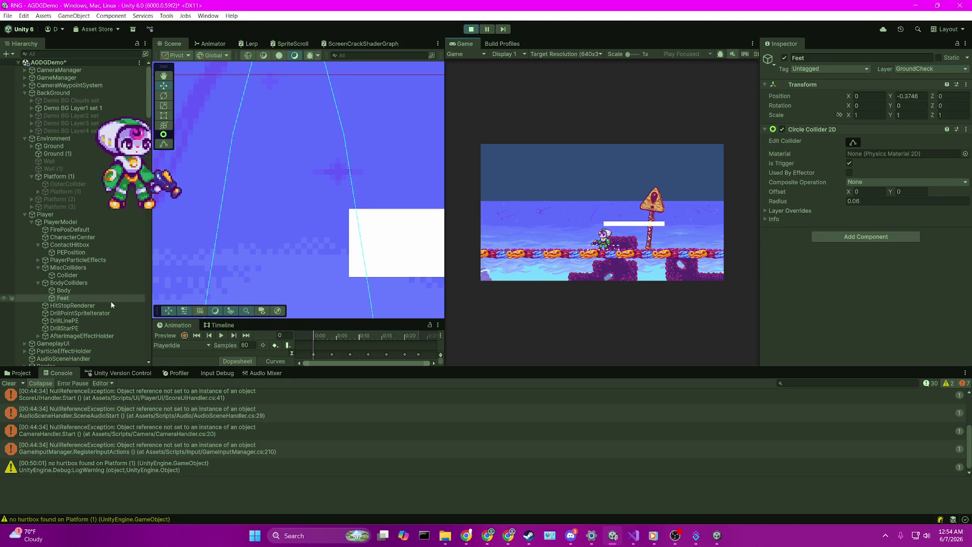
{"action": "left_click", "coordinate": [58, 176]}
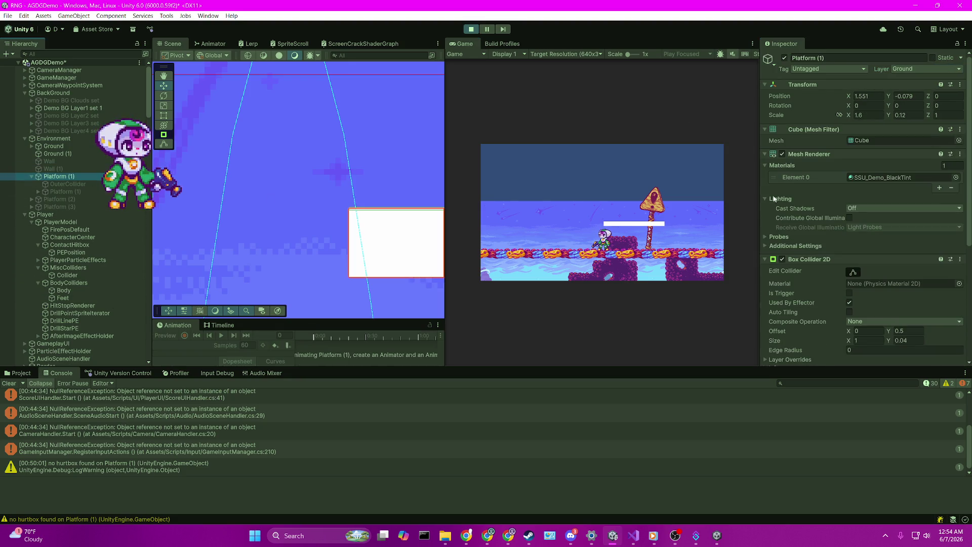
Untick Player in the Box Collider 2D Layer Overrides' Exclude Layers, leaving it Mixed
{"action": "scroll", "coordinate": [890, 212], "scroll_direction": "down", "scroll_amount": 5}
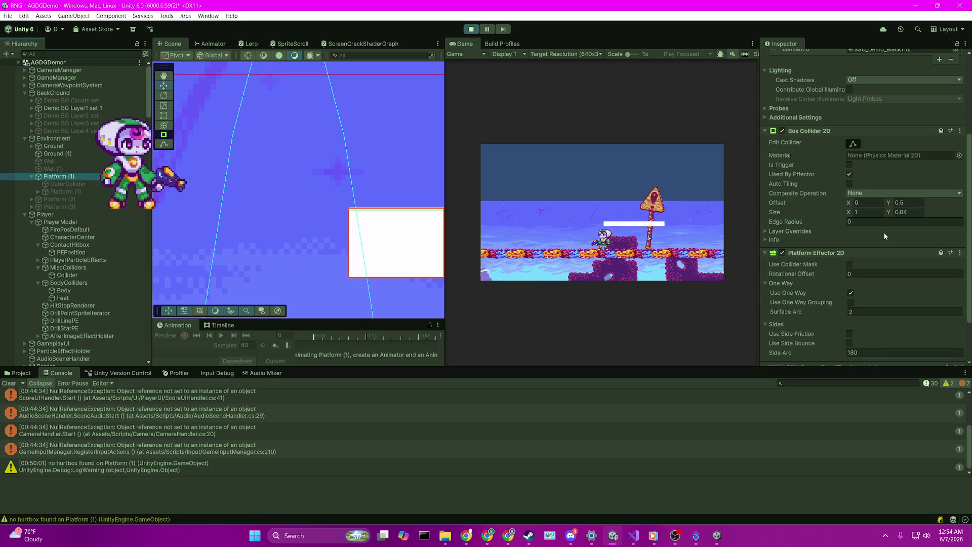
{"action": "scroll", "coordinate": [885, 236], "scroll_direction": "down", "scroll_amount": 1}
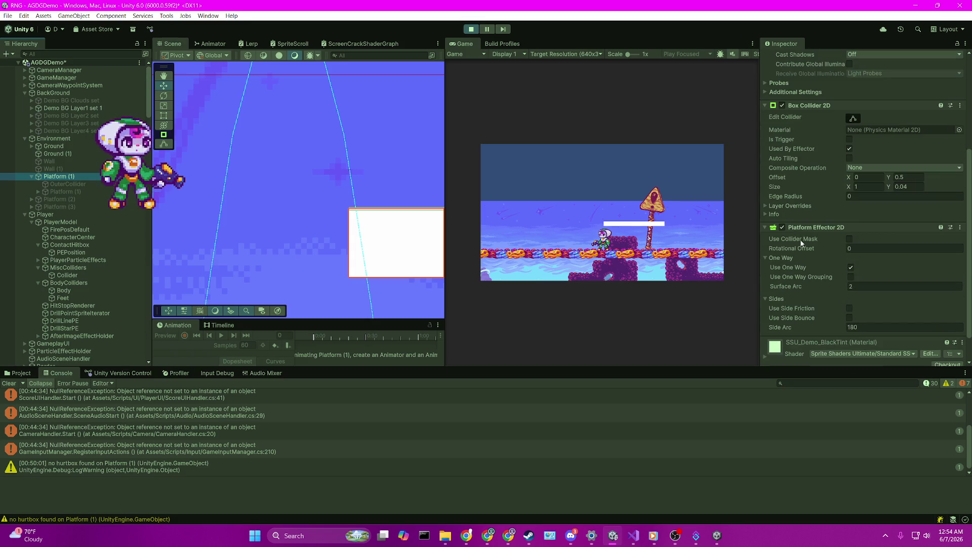
{"action": "scroll", "coordinate": [801, 243], "scroll_direction": "down", "scroll_amount": 1}
{"action": "scroll", "coordinate": [801, 243], "scroll_direction": "up", "scroll_amount": 2}
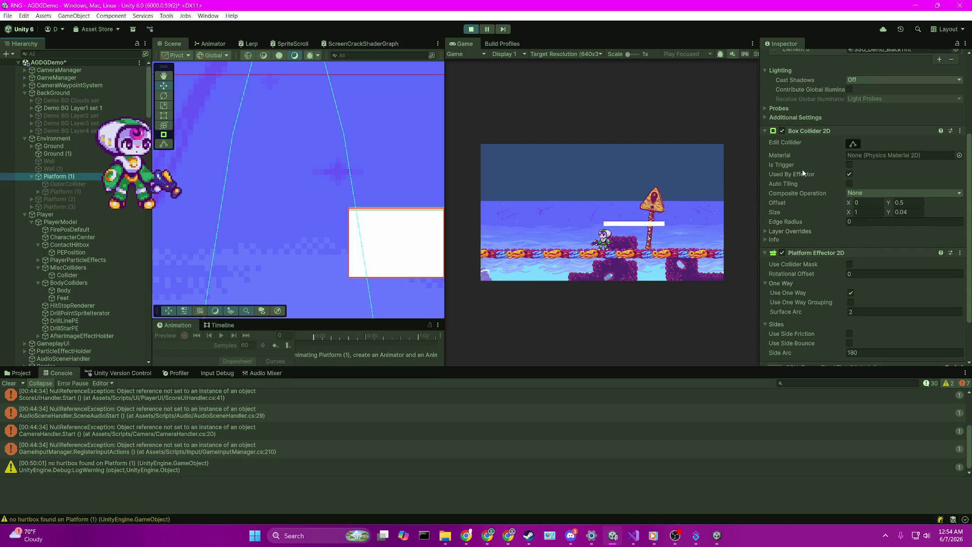
{"action": "left_click", "coordinate": [778, 233]}
{"action": "left_click", "coordinate": [853, 260]}
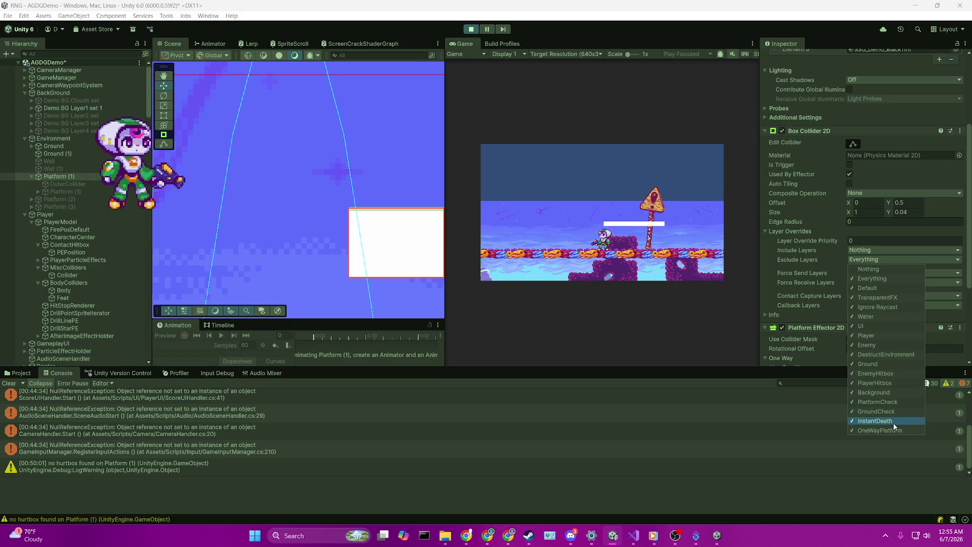
{"action": "left_click", "coordinate": [877, 315]}
{"action": "left_click", "coordinate": [875, 336]}
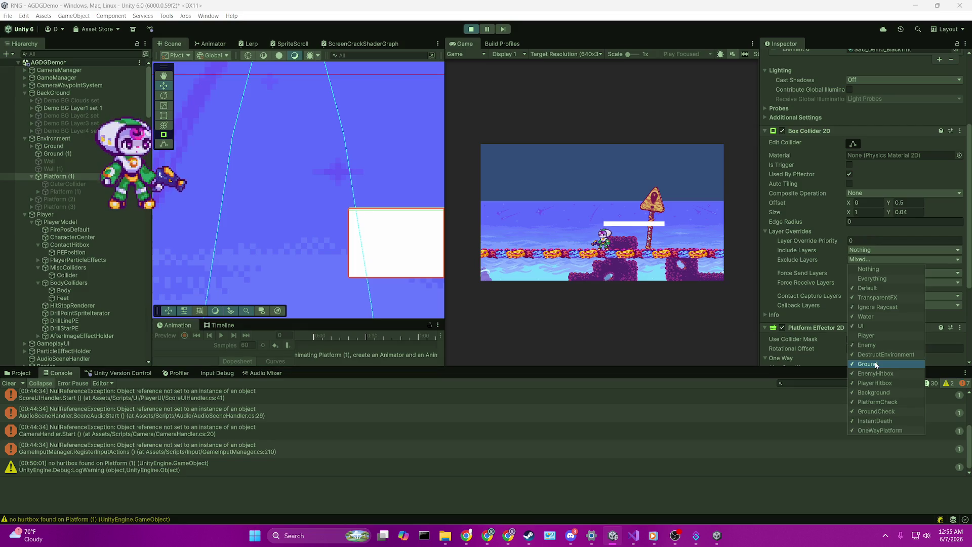
{"action": "left_click", "coordinate": [535, 110]}
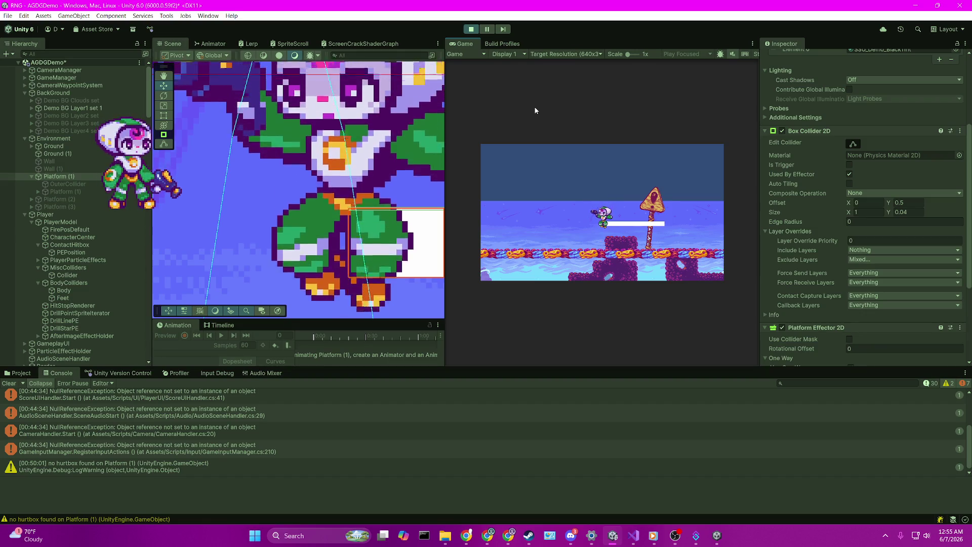
Untick GroundCheck in the collider's Exclude Layers, then jump the player onto the platform
{"action": "key", "text": "space"}
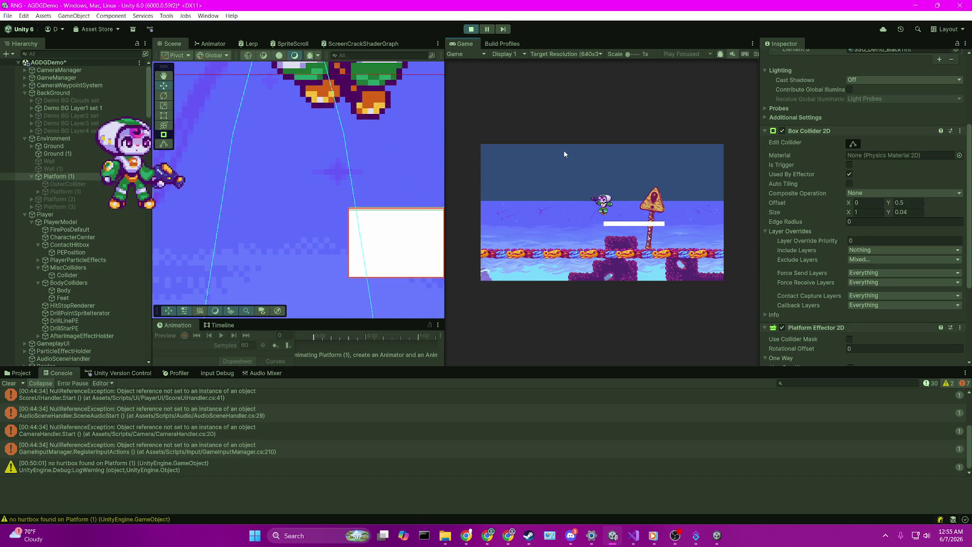
{"action": "key", "text": "space"}
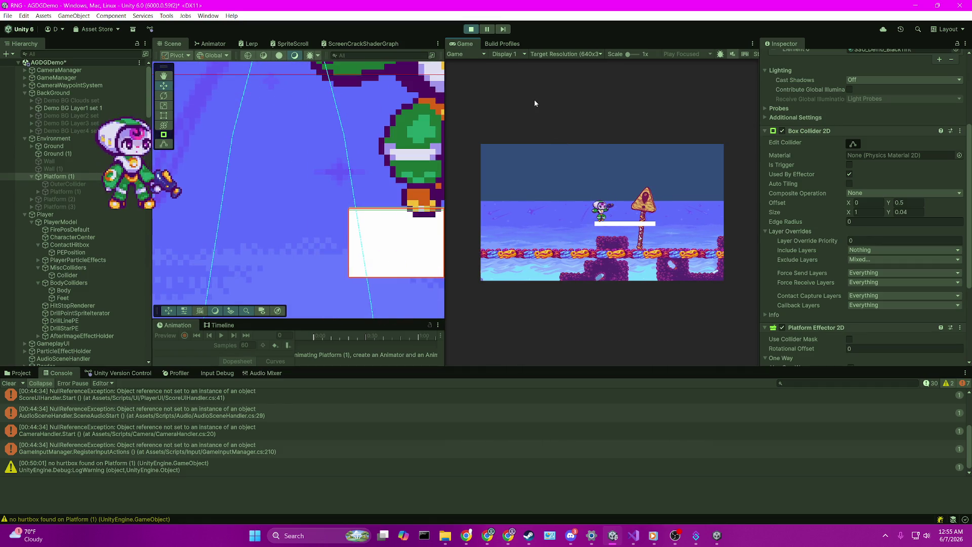
{"action": "left_click", "coordinate": [872, 260]}
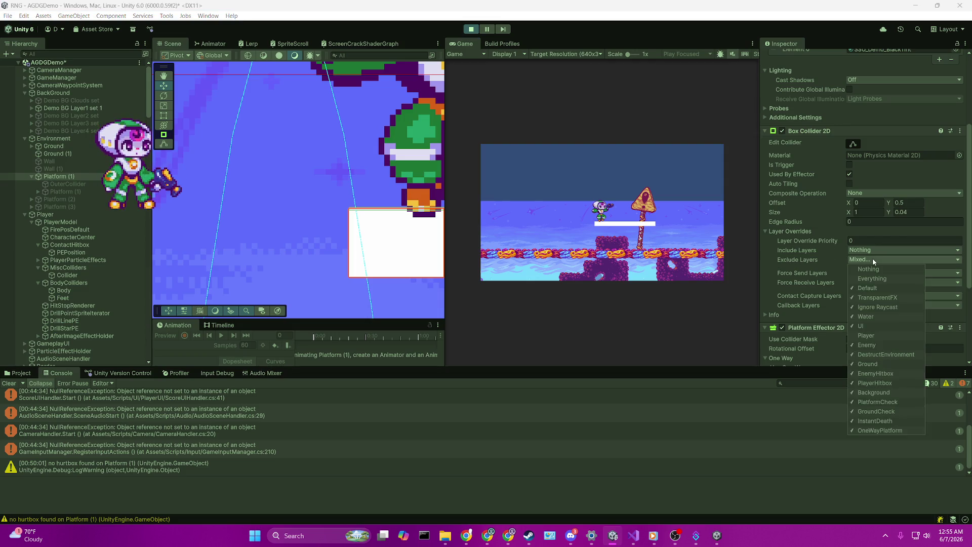
{"action": "left_click", "coordinate": [903, 411]}
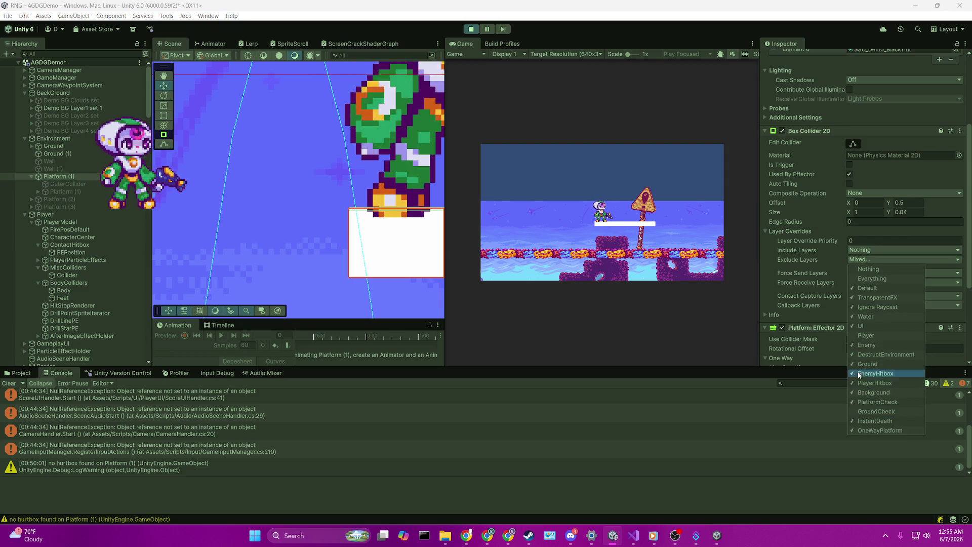
{"action": "left_click", "coordinate": [623, 174]}
{"action": "key", "text": "space"}
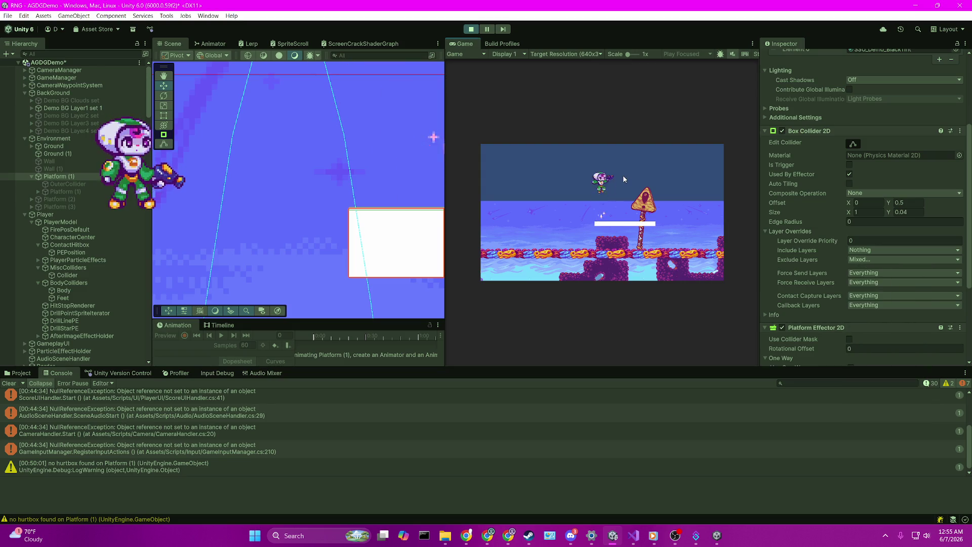
{"action": "key", "text": "space"}
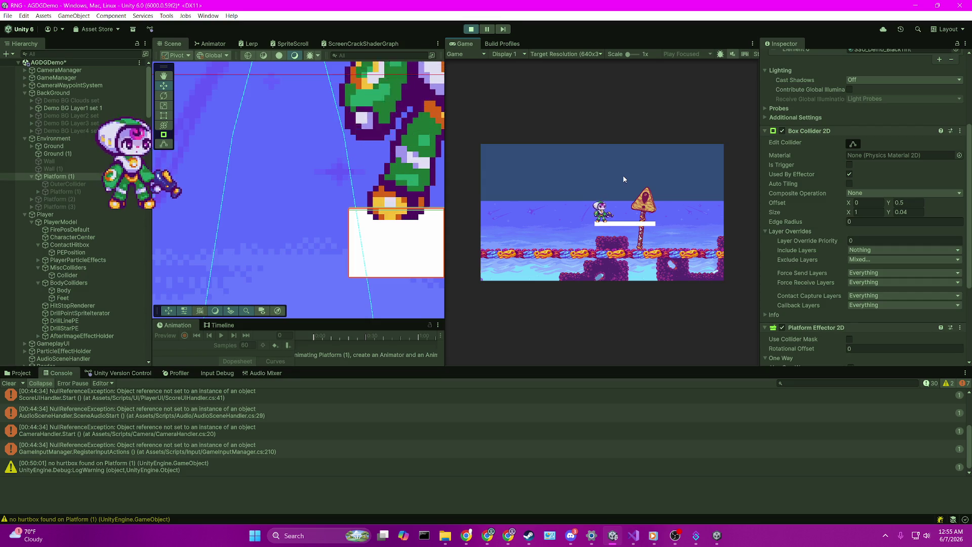
{"action": "scroll", "coordinate": [833, 220], "scroll_direction": "down", "scroll_amount": 3}
{"action": "scroll", "coordinate": [833, 223], "scroll_direction": "down", "scroll_amount": 2}
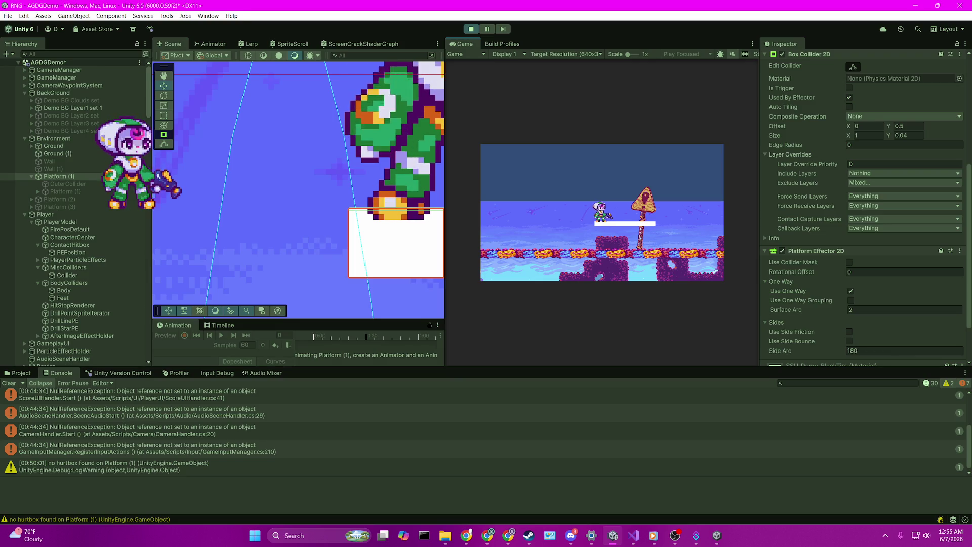
Return to the running game and run and jump left and right around the white platform
{"action": "key", "text": "alt+Tab"}
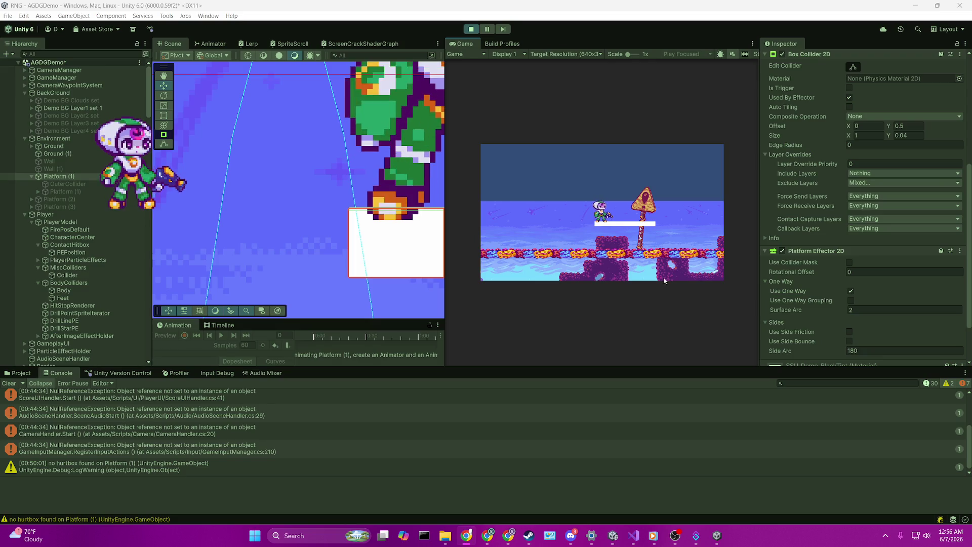
{"action": "left_click", "coordinate": [562, 161]}
{"action": "key", "text": "space"}
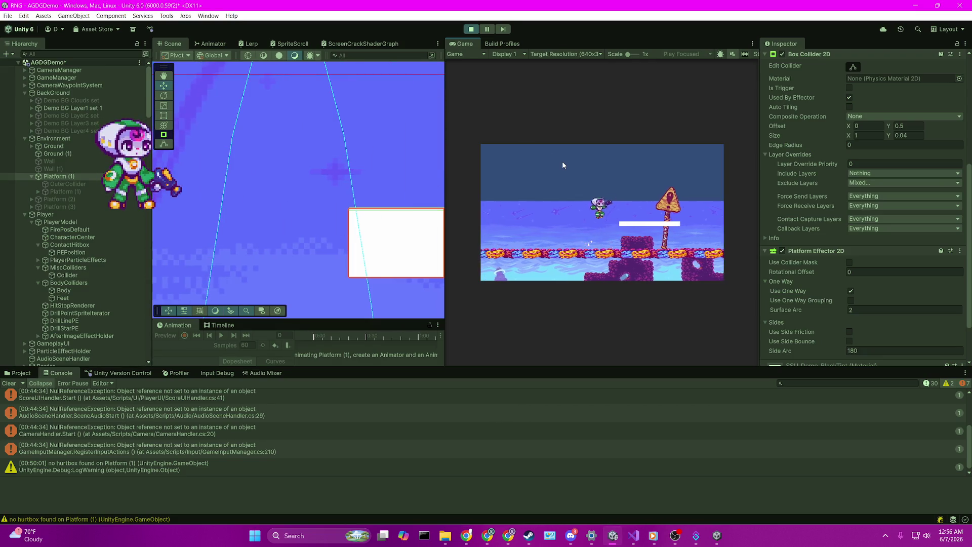
{"action": "key", "text": "Right"}
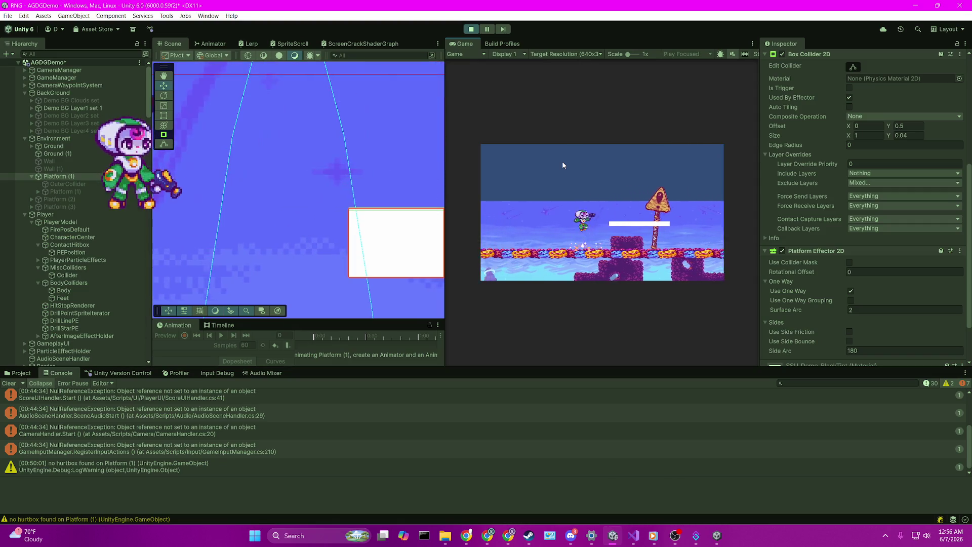
{"action": "key", "text": "Left"}
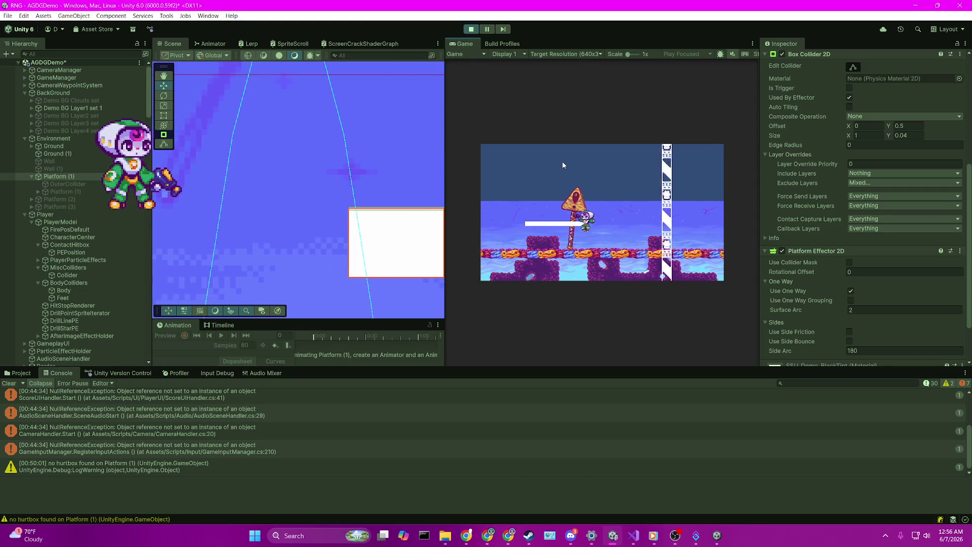
{"action": "key", "text": "Right"}
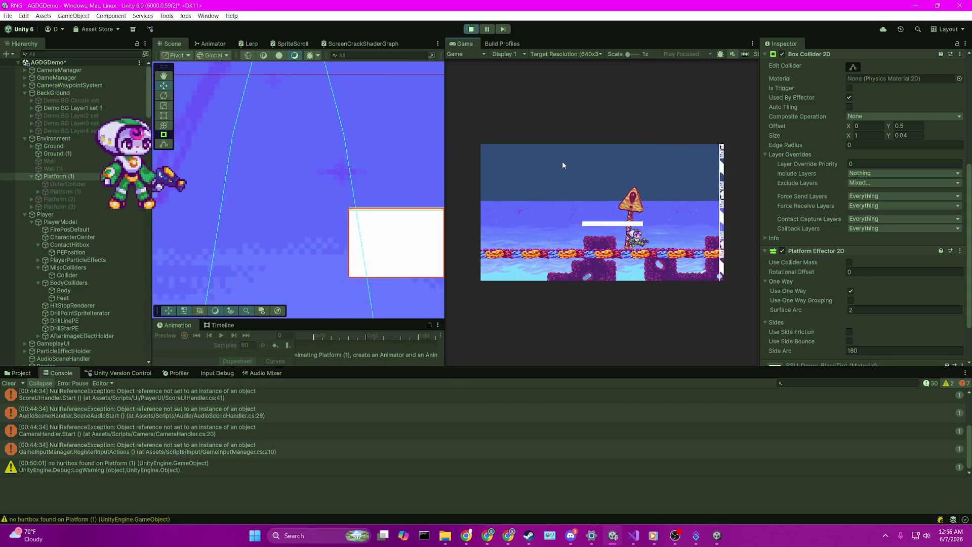
{"action": "key", "text": "Right"}
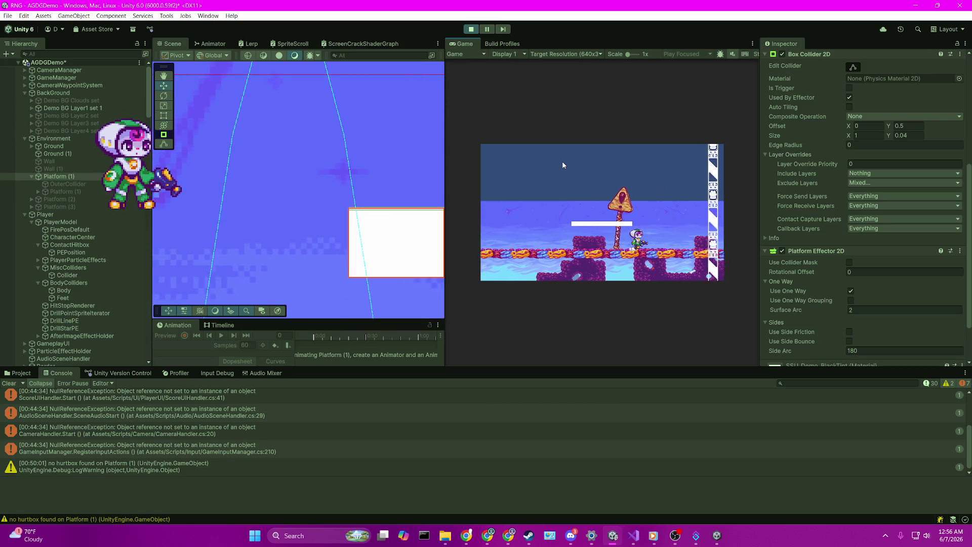
{"action": "key", "text": "Left"}
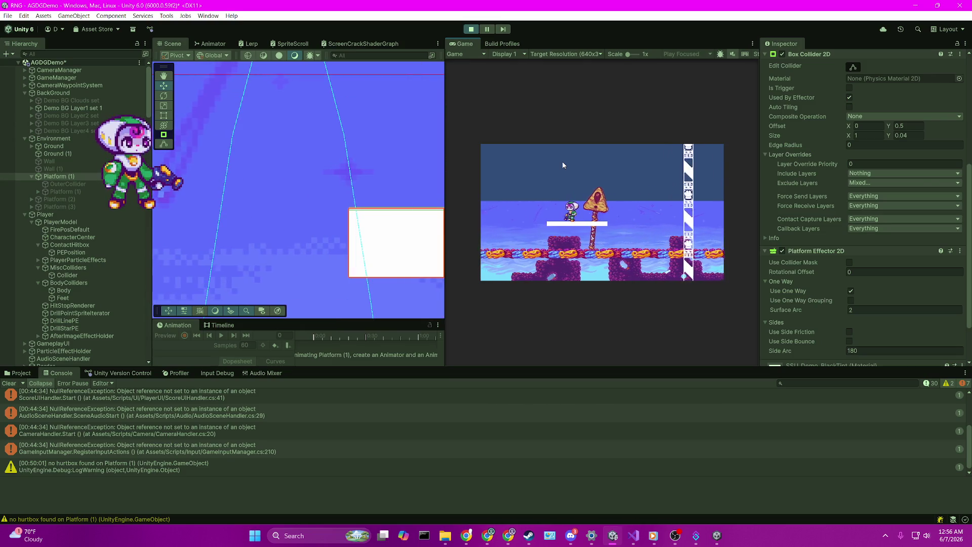
{"action": "key", "text": "space"}
Jump repeatedly until the character lands on top of the white one-way platform
{"action": "key", "text": "Right"}
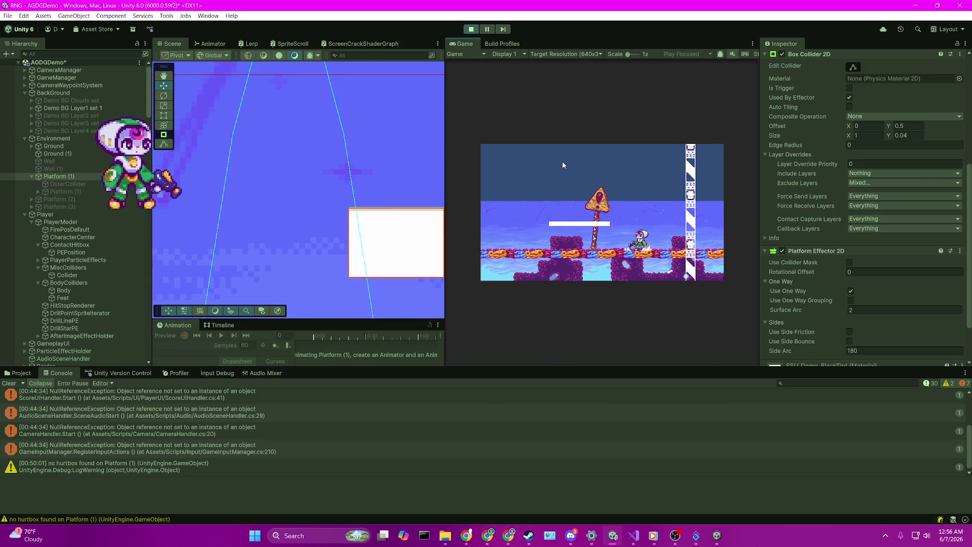
{"action": "key", "text": "Right"}
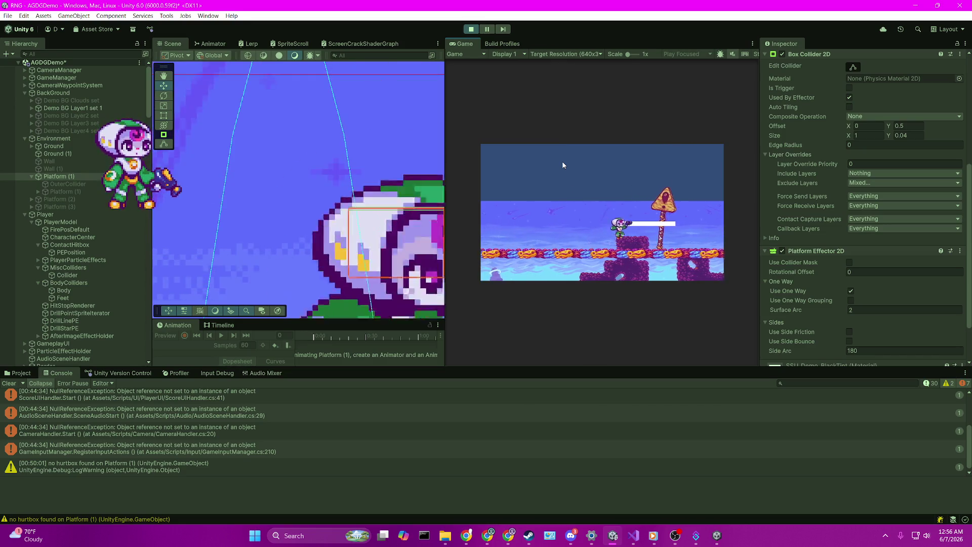
{"action": "key", "text": "space"}
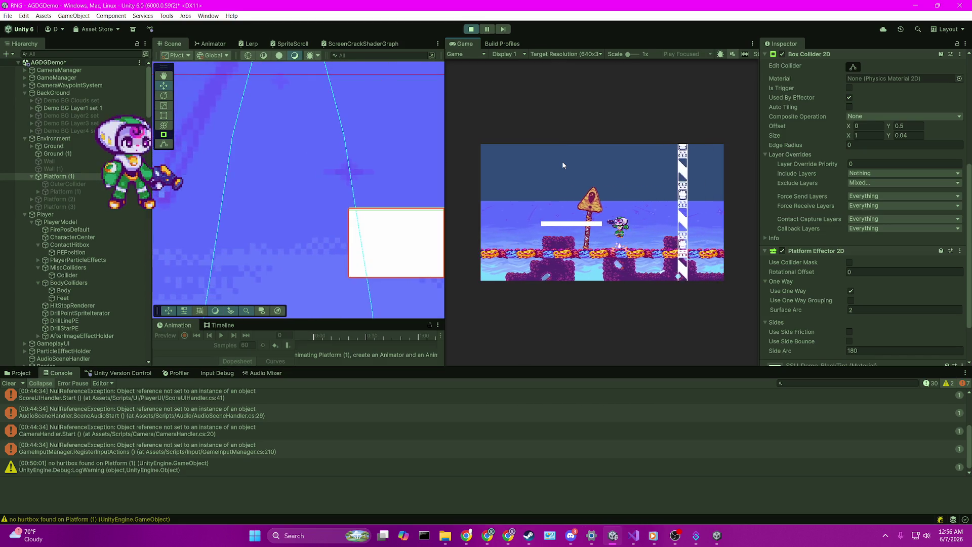
{"action": "key", "text": "Left"}
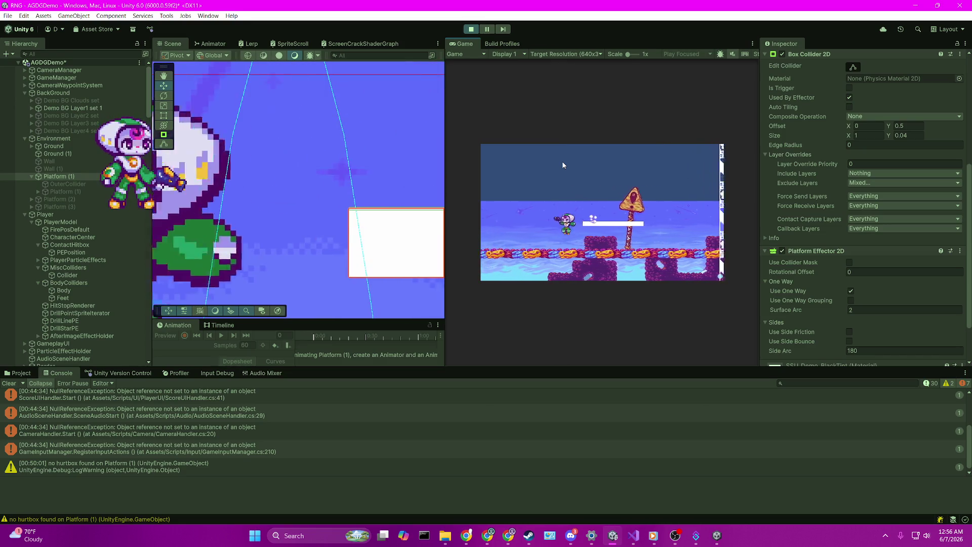
{"action": "key", "text": "Right"}
{"action": "key", "text": "Left"}
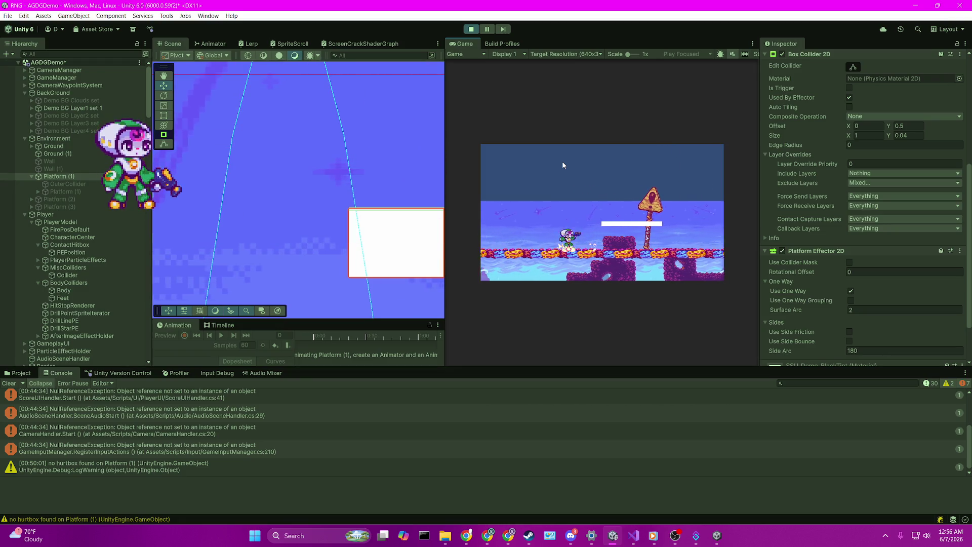
{"action": "key", "text": "Right"}
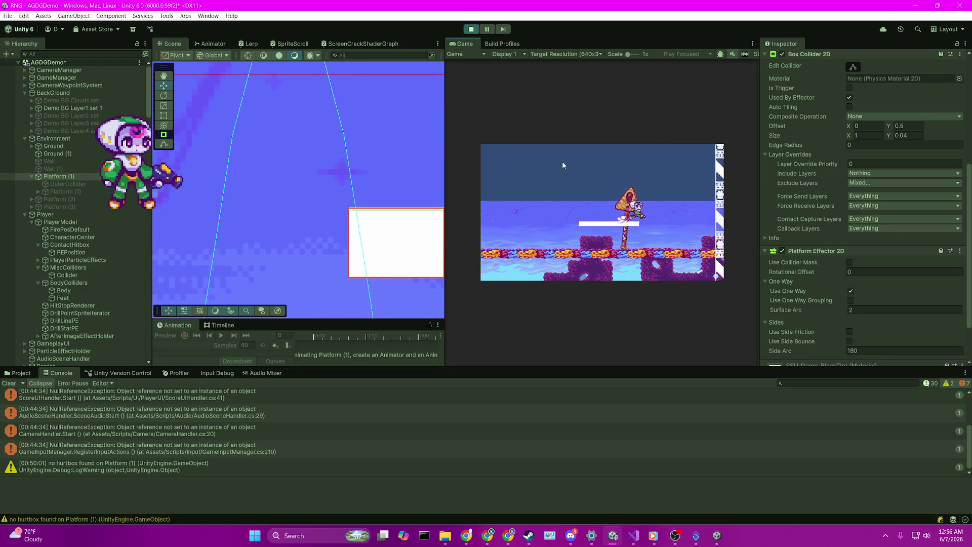
{"action": "key", "text": "space"}
Run off the white platform to the right, then back onto it
{"action": "key", "text": "Right"}
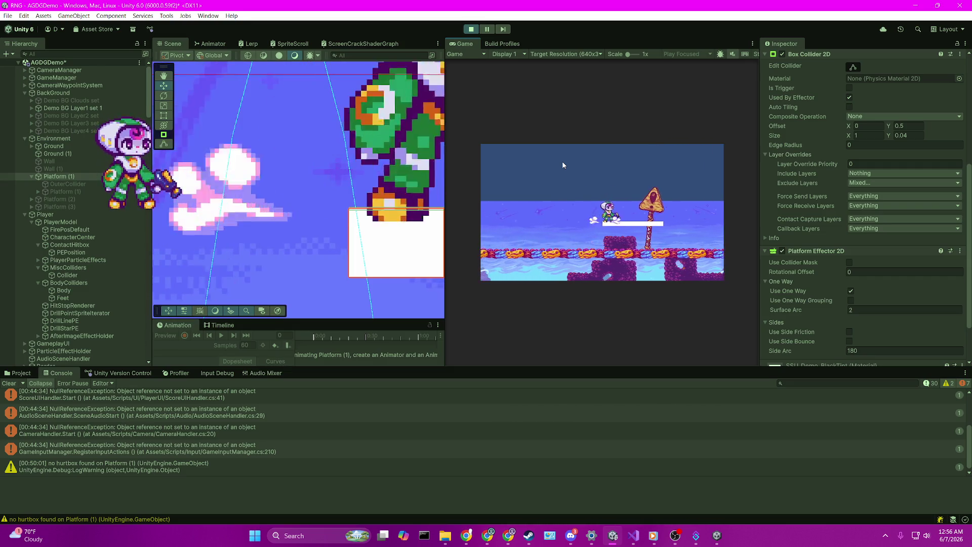
{"action": "key", "text": "Left"}
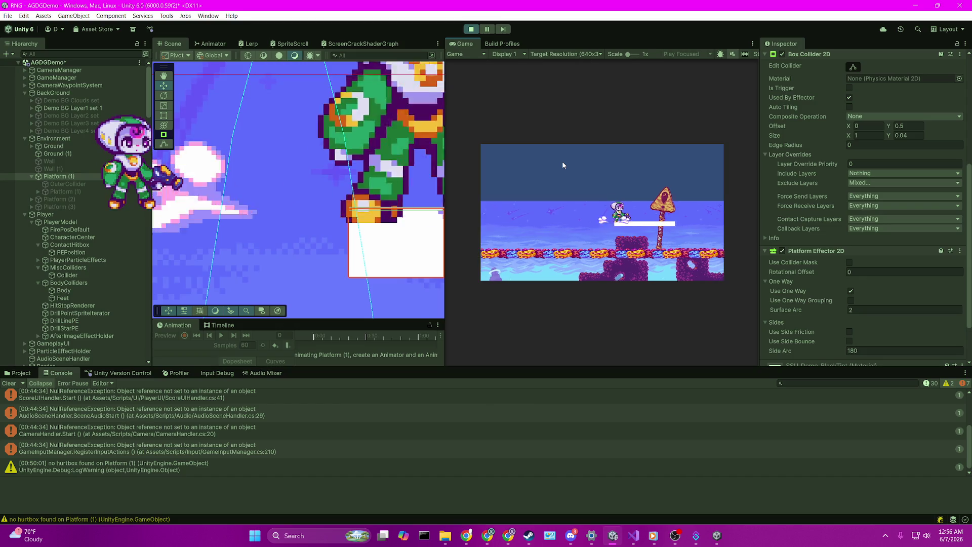
{"action": "key", "text": "Right"}
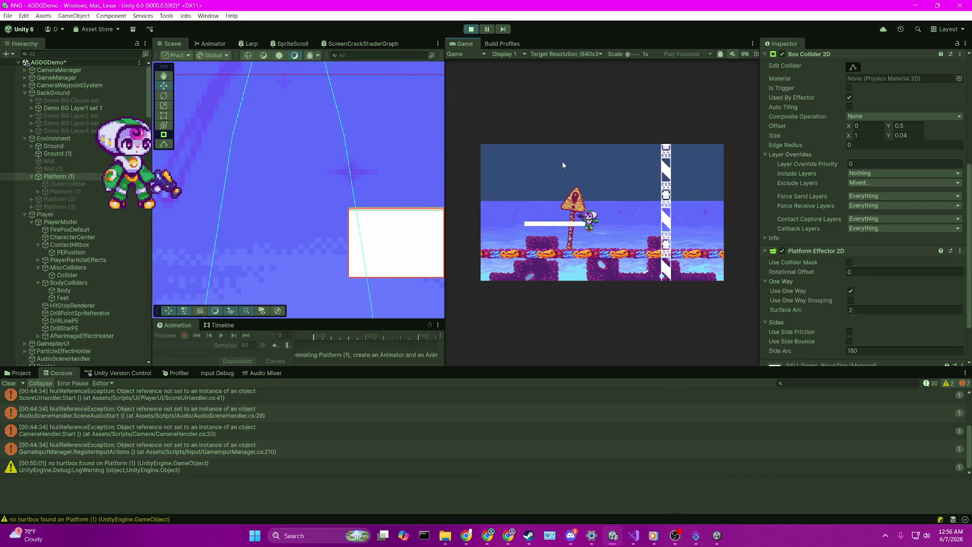
{"action": "key", "text": "Left"}
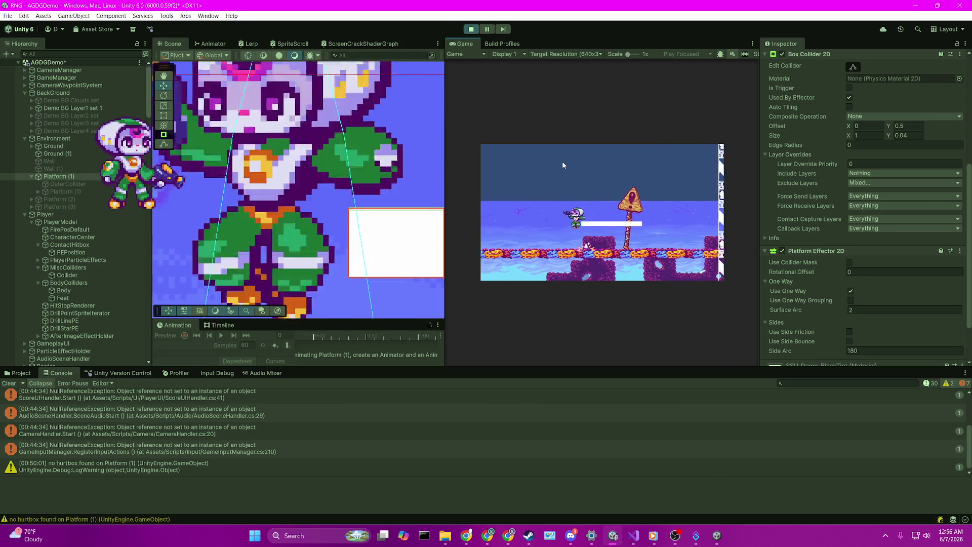
{"action": "key", "text": "Right"}
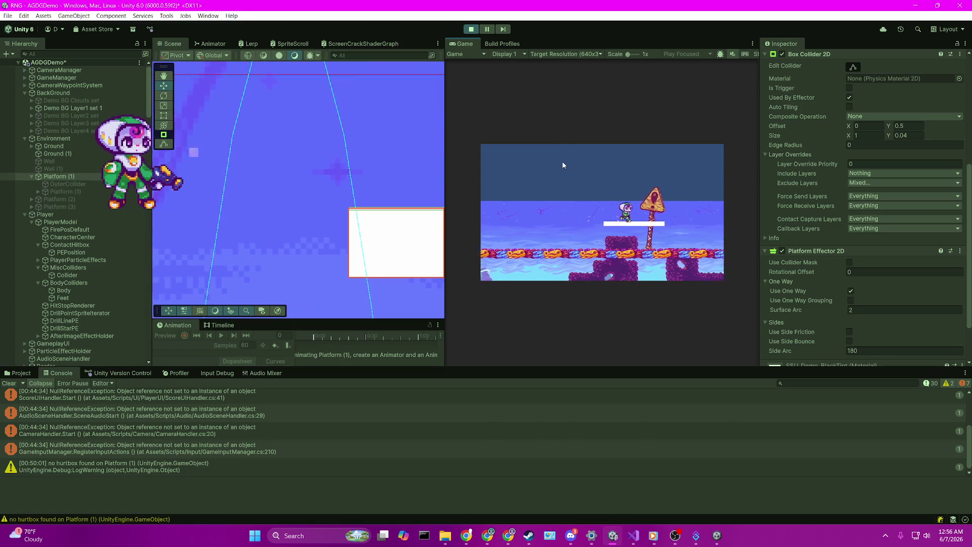
{"action": "key", "text": "Left"}
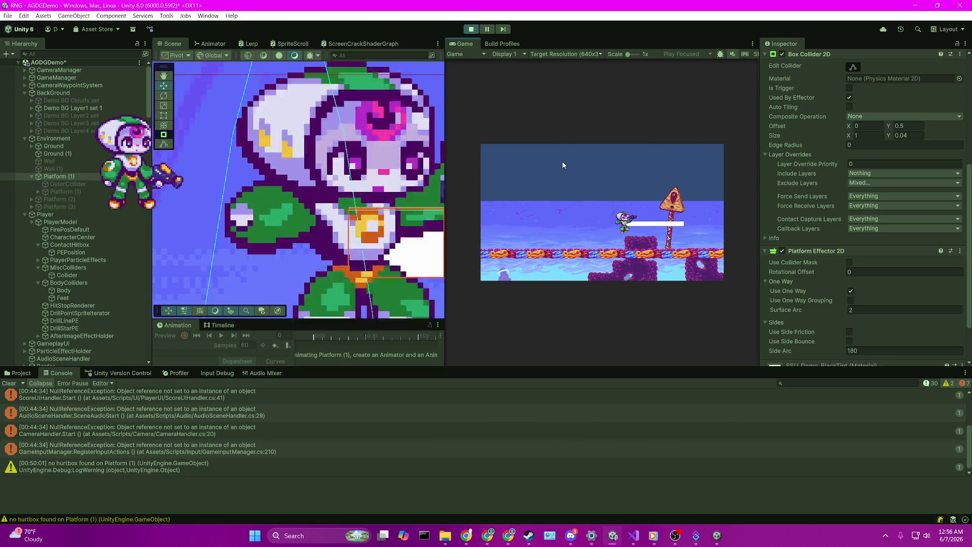
Run back and forth past the sign, across and off the white platform
{"action": "key", "text": "Right"}
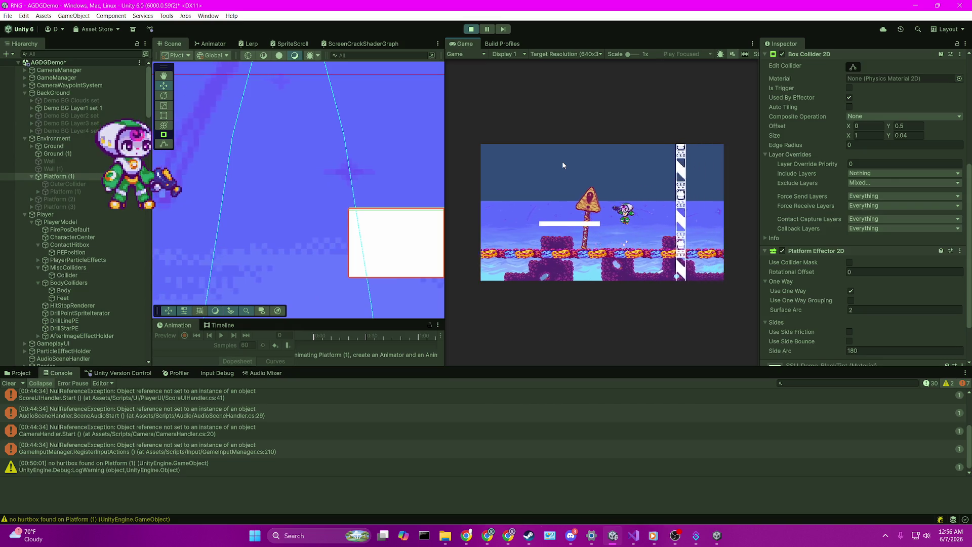
{"action": "key", "text": "Left"}
{"action": "key", "text": "Right"}
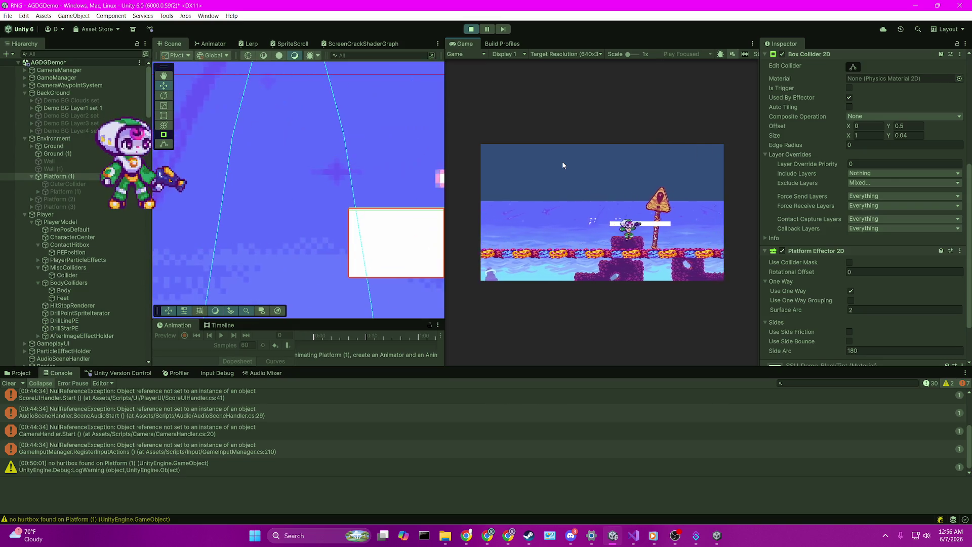
{"action": "key", "text": "Left"}
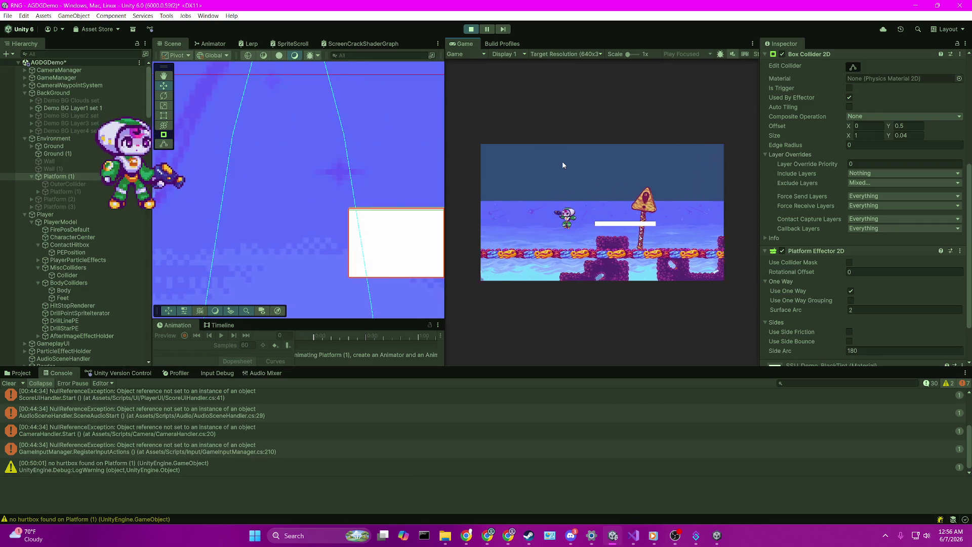
{"action": "key", "text": "Left"}
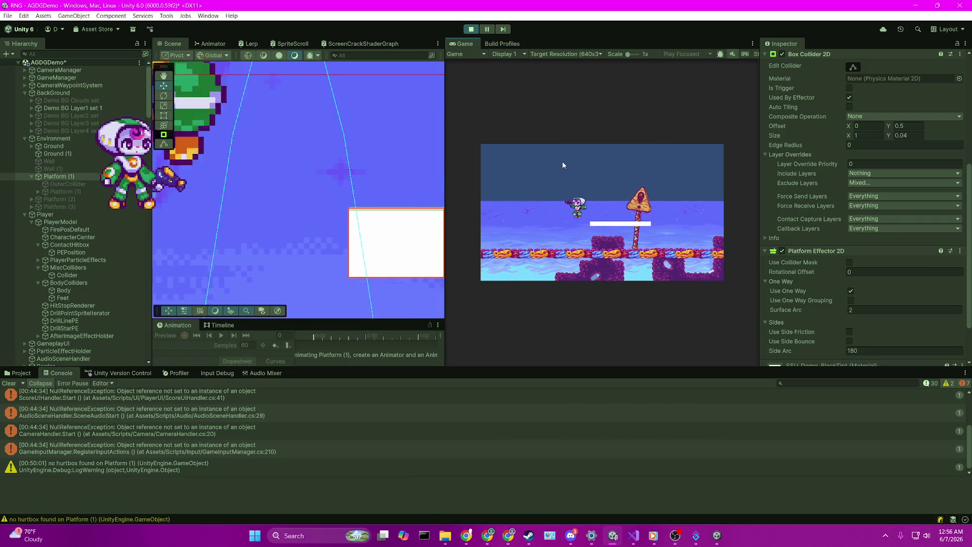
{"action": "key", "text": "Right"}
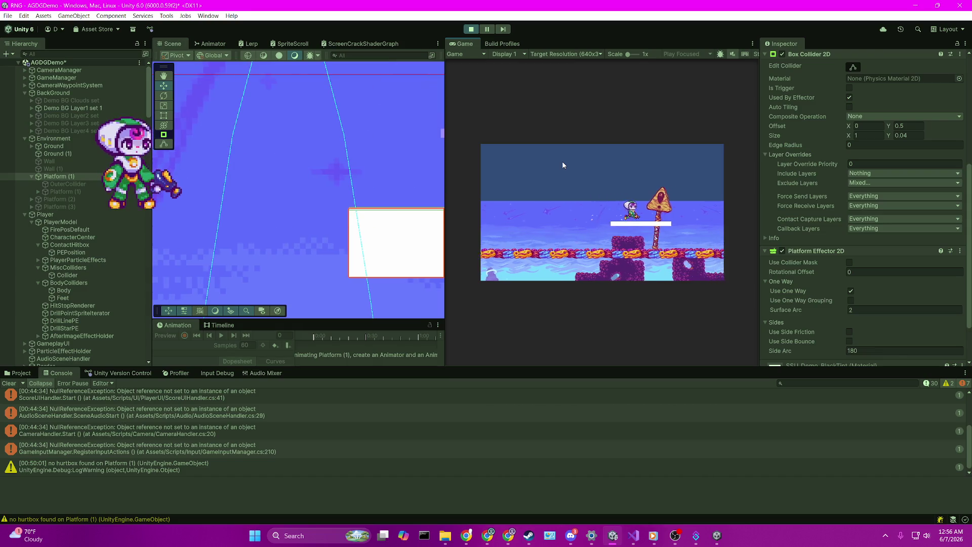
{"action": "key", "text": "Left"}
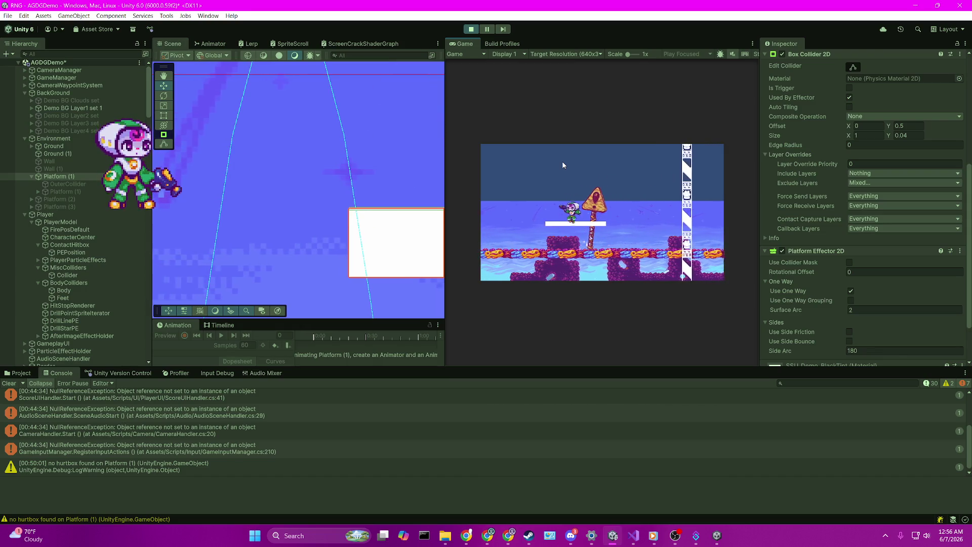
Jump up above the white platform and land on its left end
{"action": "key", "text": "Right"}
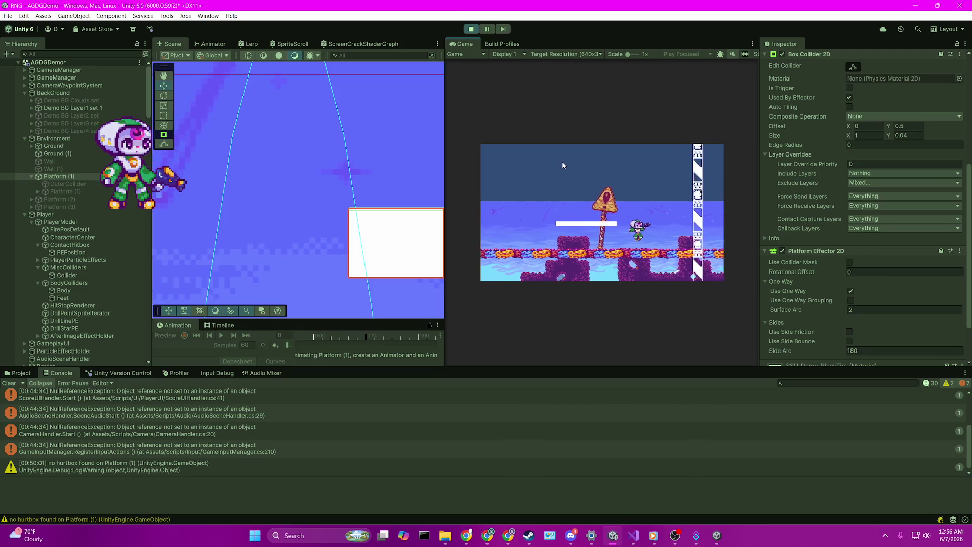
{"action": "key", "text": "Right"}
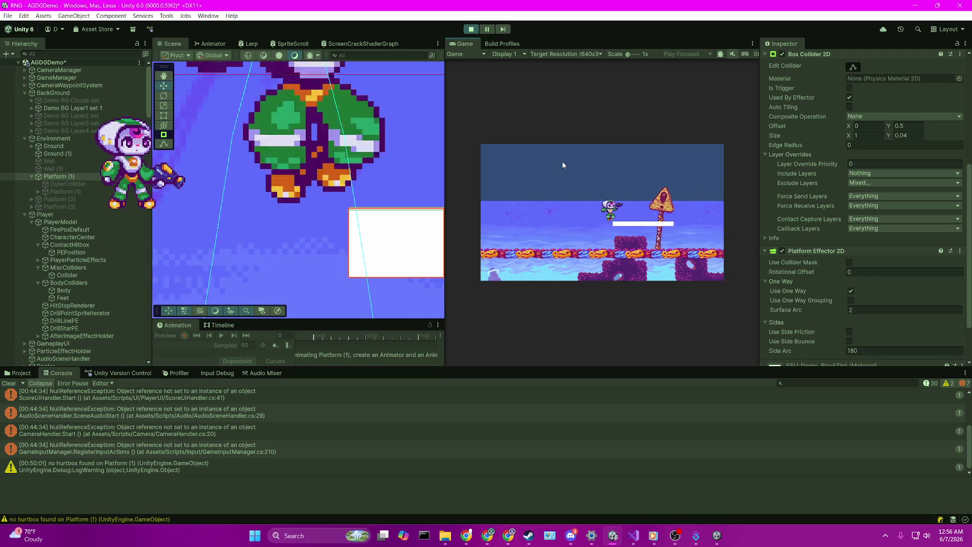
{"action": "key", "text": "Left"}
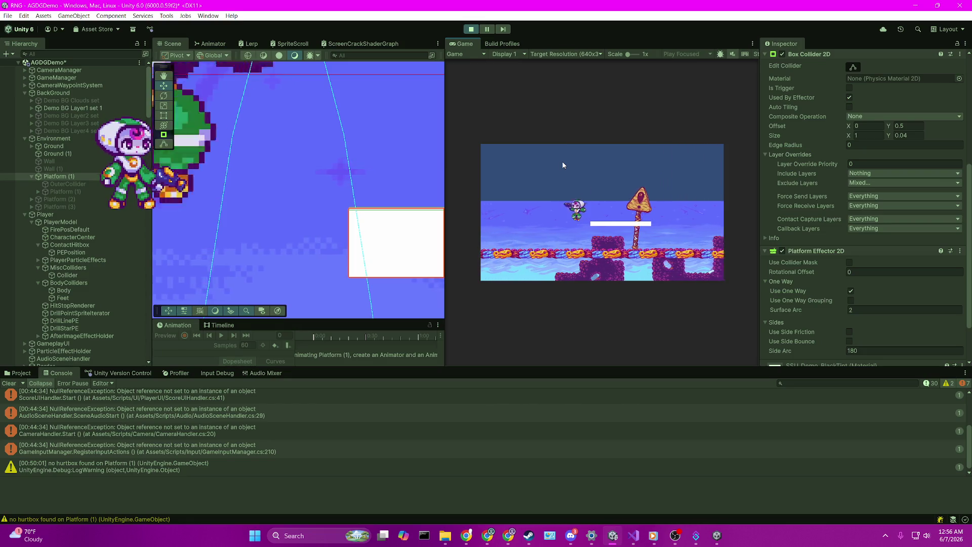
{"action": "key", "text": "Right"}
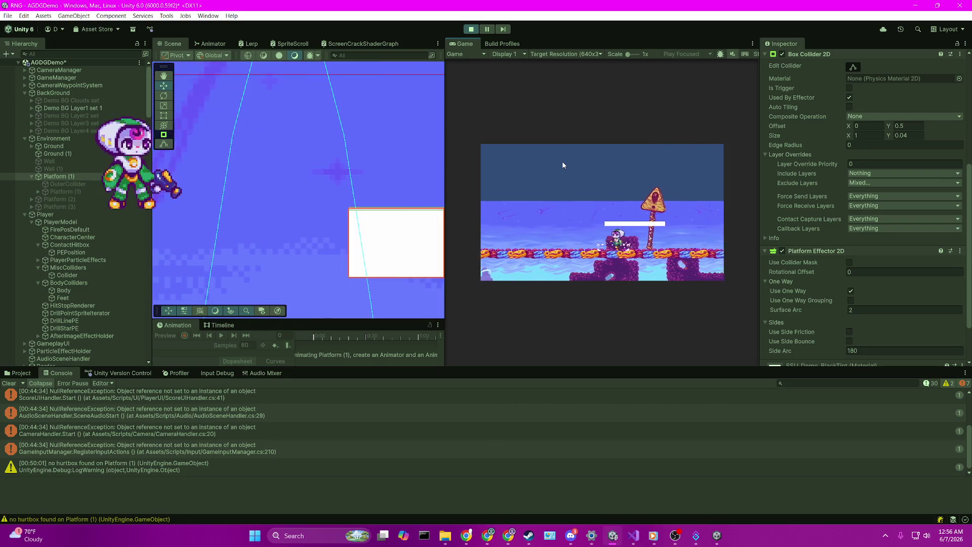
{"action": "key", "text": "Right"}
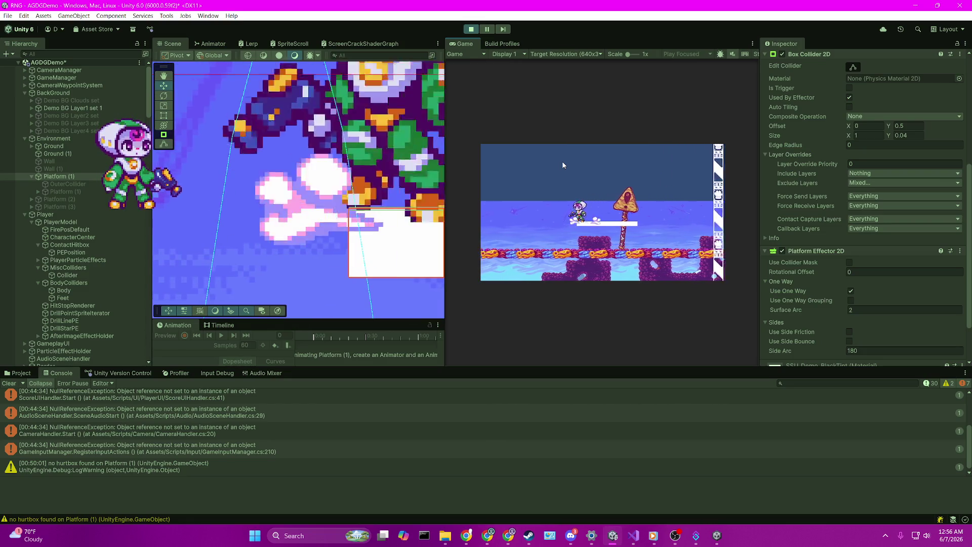
{"action": "key", "text": "Left"}
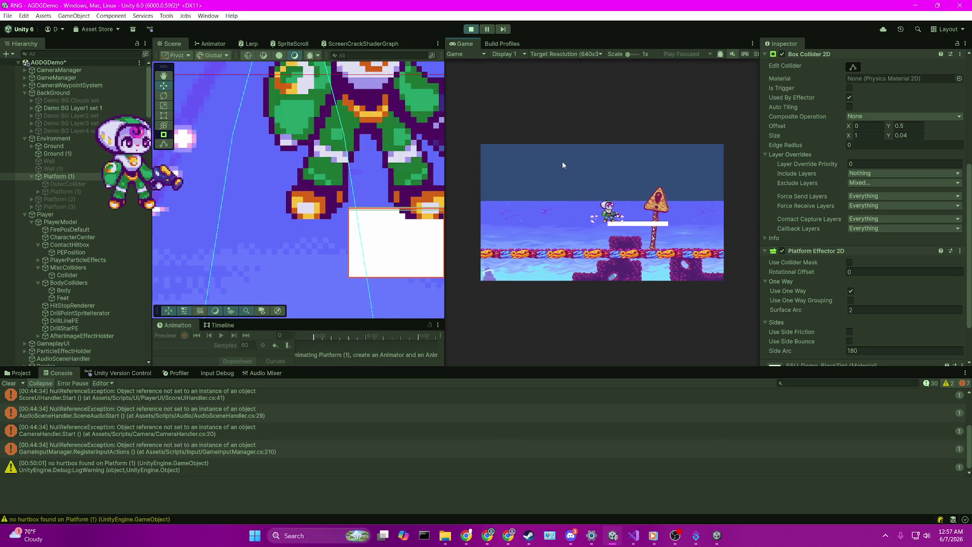
Drop down through the one-way platform and jump up from the ground beside it
{"action": "key", "text": "Down"}
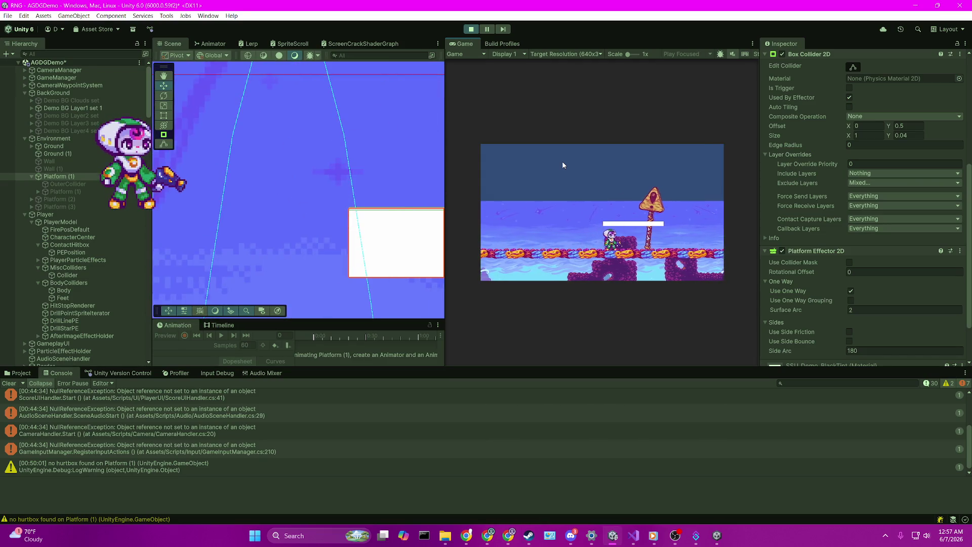
{"action": "key", "text": "Left"}
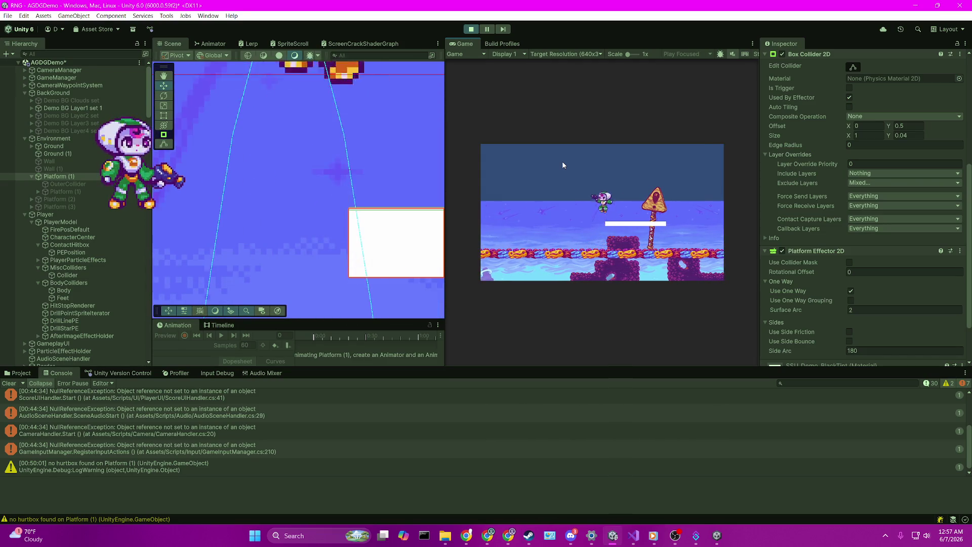
{"action": "key", "text": "space"}
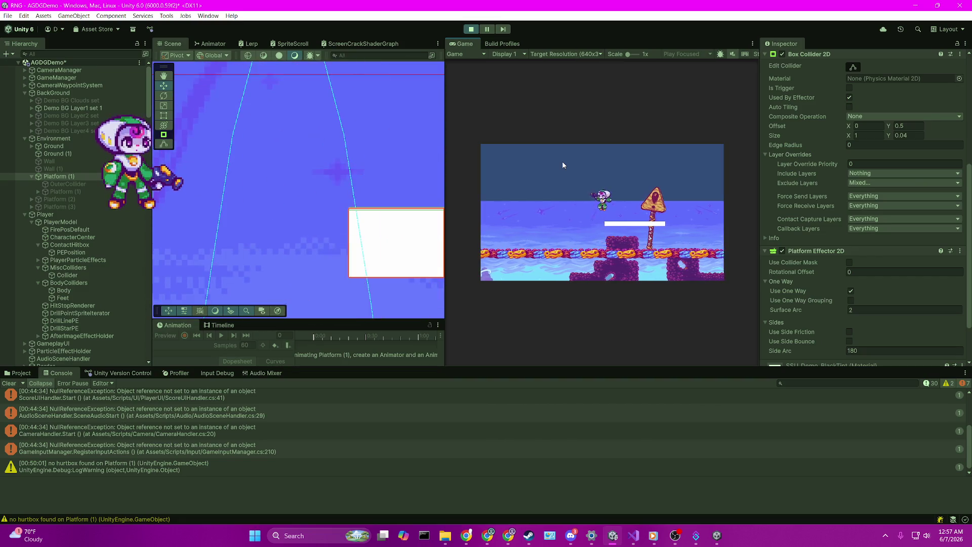
{"action": "key", "text": "space"}
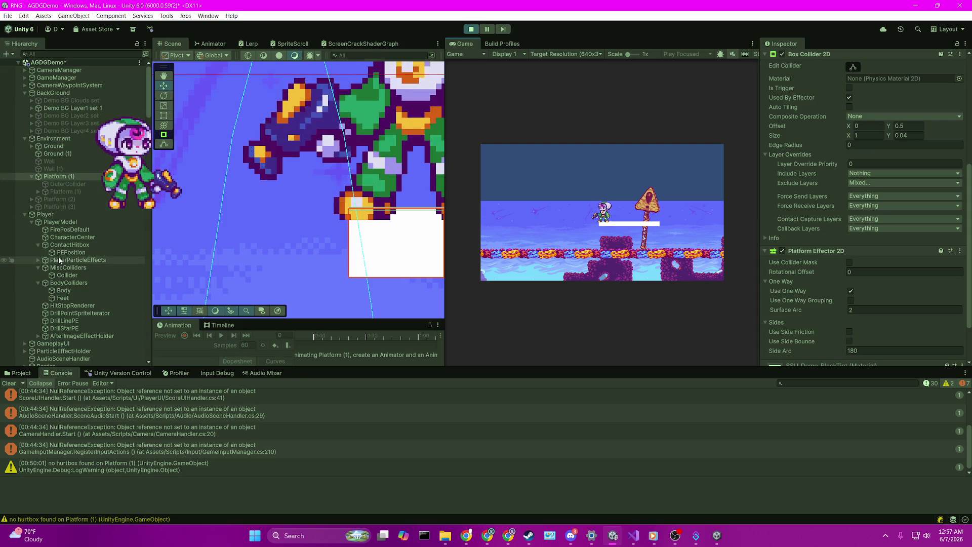
Select the player's Feet collider under BodyColliders and frame it in the Scene view
{"action": "left_click", "coordinate": [60, 299]}
{"action": "key", "text": "f"}
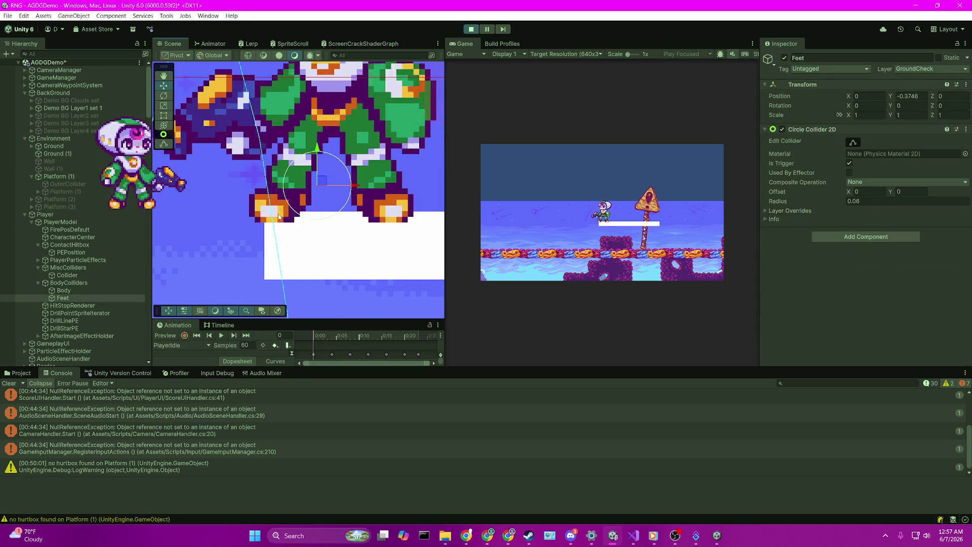
{"action": "left_click", "coordinate": [100, 282]}
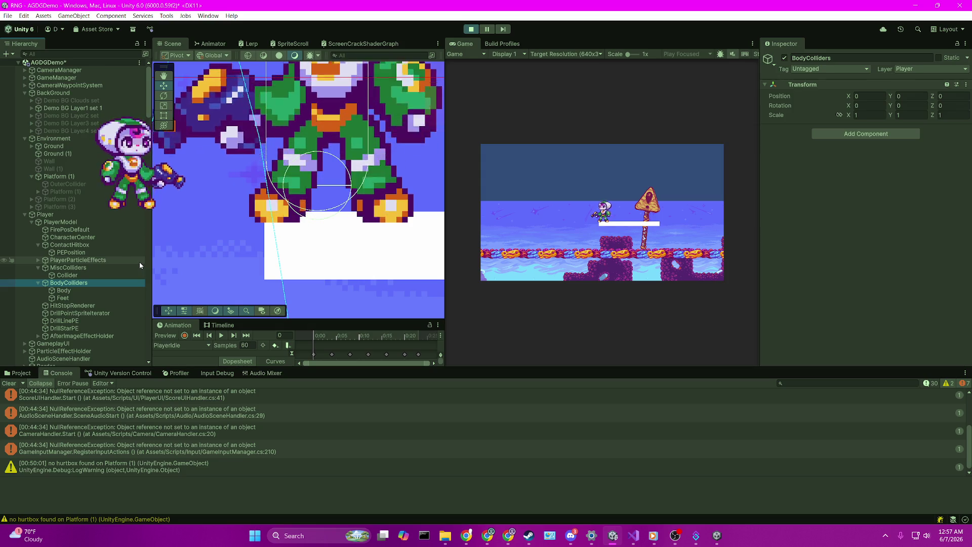
{"action": "left_click", "coordinate": [116, 298]}
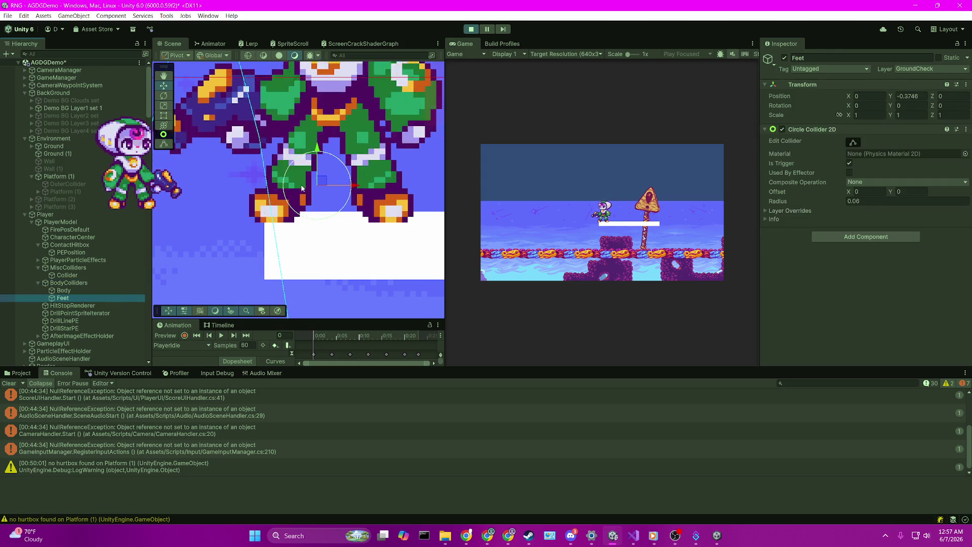
{"action": "left_click", "coordinate": [315, 155]}
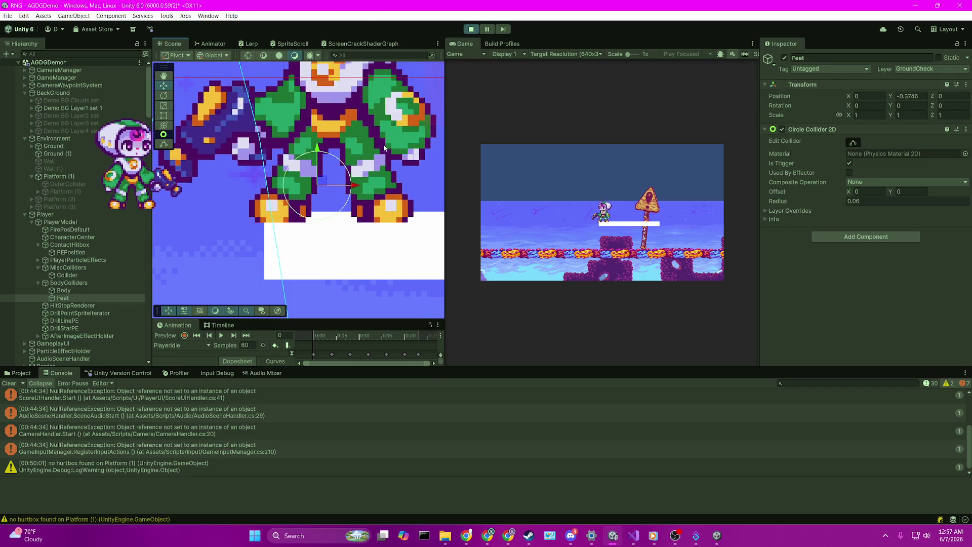
Set the Feet Circle Collider 2D Offset Y to 0.005 and refocus the game
{"action": "left_click", "coordinate": [891, 192]}
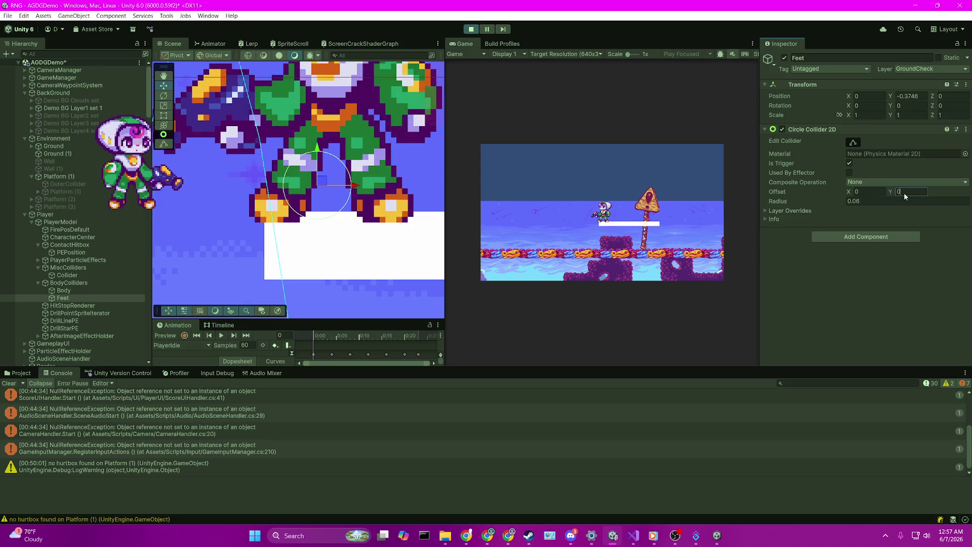
{"action": "type", "text": "-"}
{"action": "key", "text": "BackSpace"}
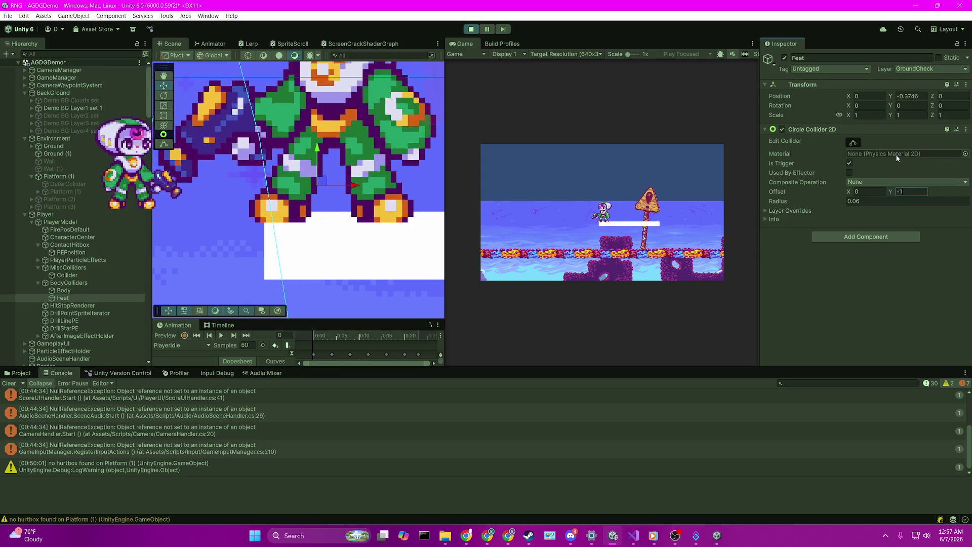
{"action": "type", "text": ".00"}
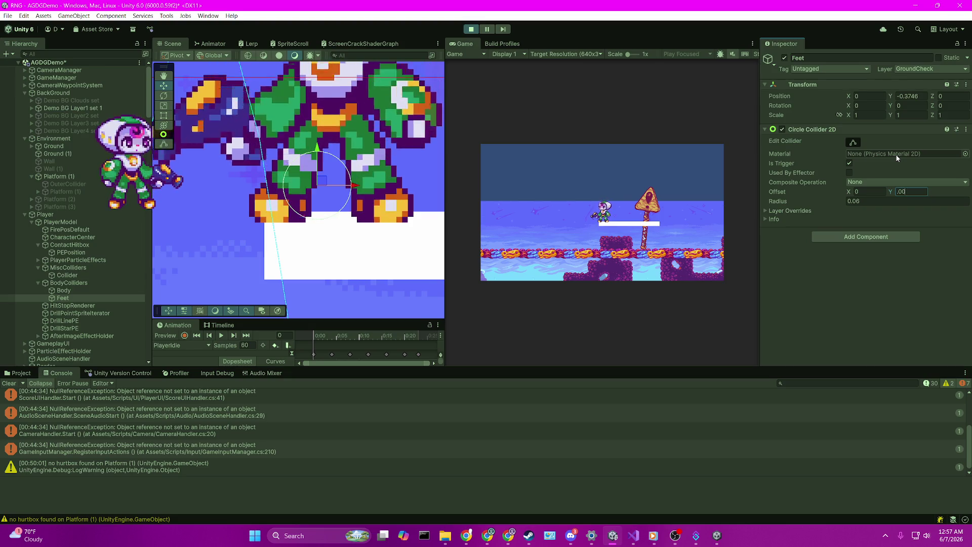
{"action": "type", "text": "5"}
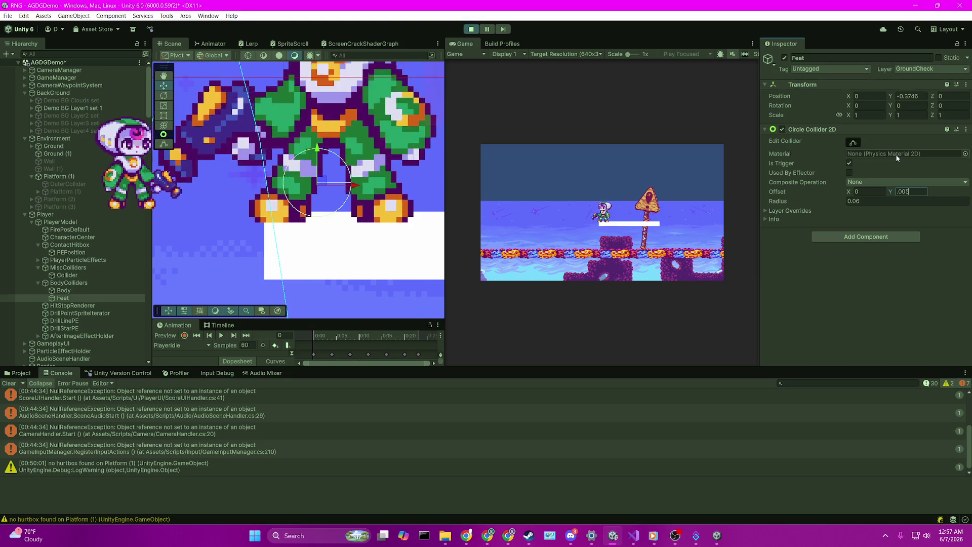
{"action": "left_click", "coordinate": [84, 283]}
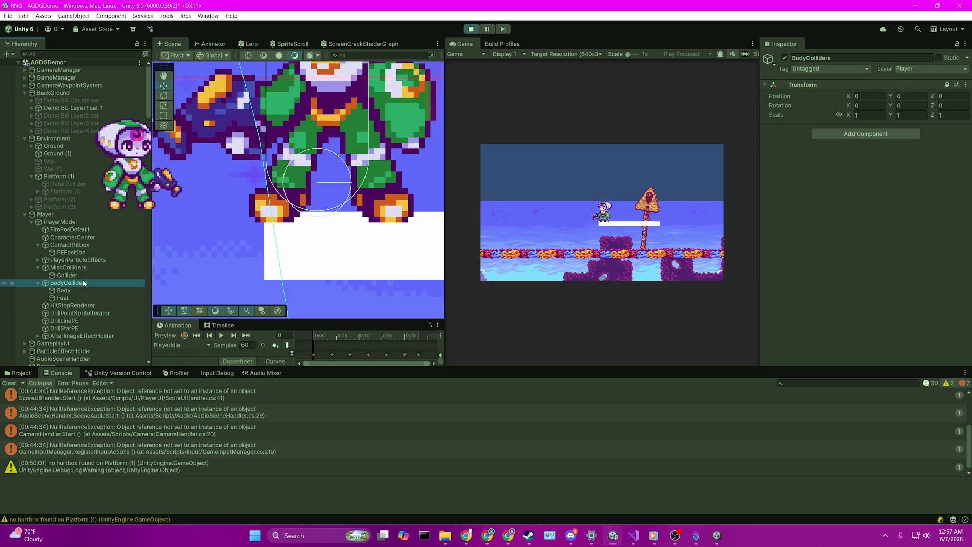
{"action": "left_click", "coordinate": [494, 130]}
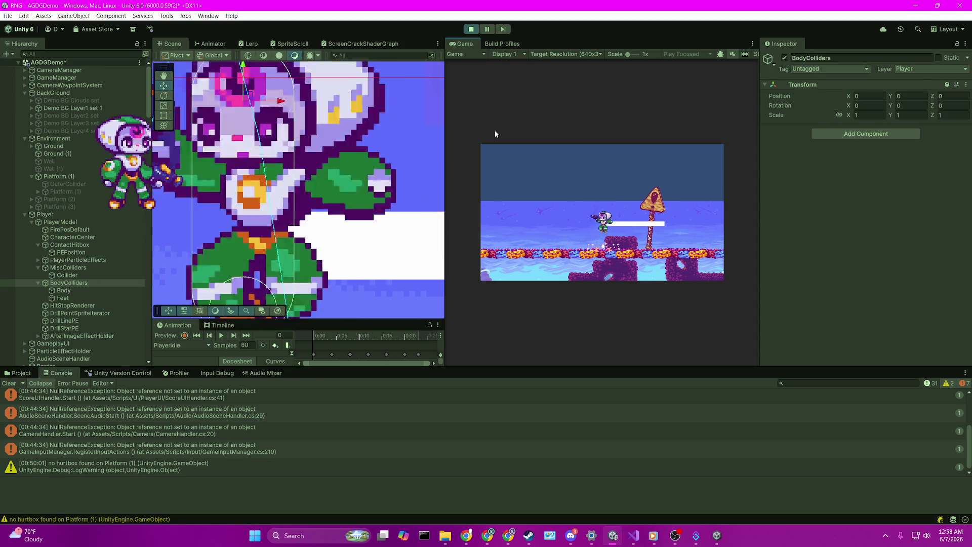
Jump repeatedly and dash left above the one-way platform
{"action": "key", "text": "Right"}
{"action": "key", "text": "space"}
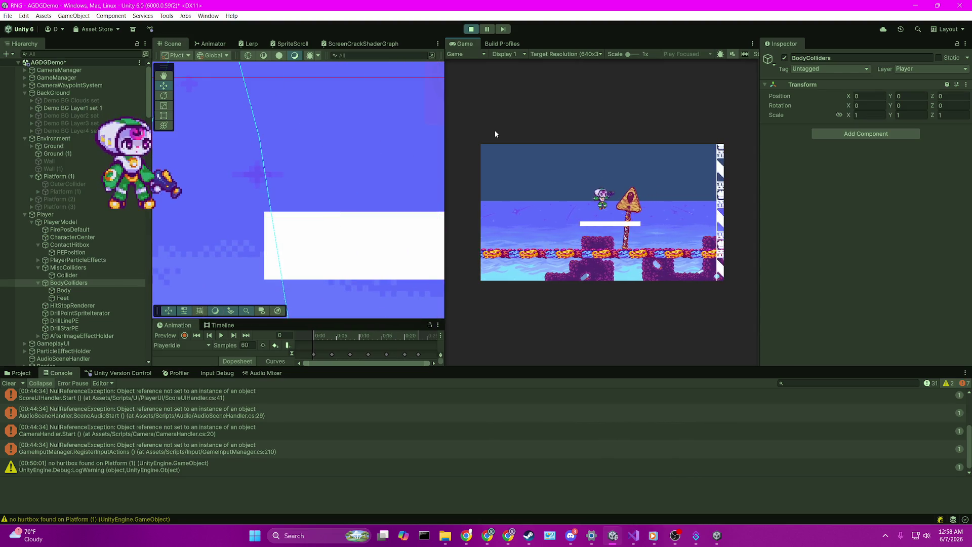
{"action": "key", "text": "space"}
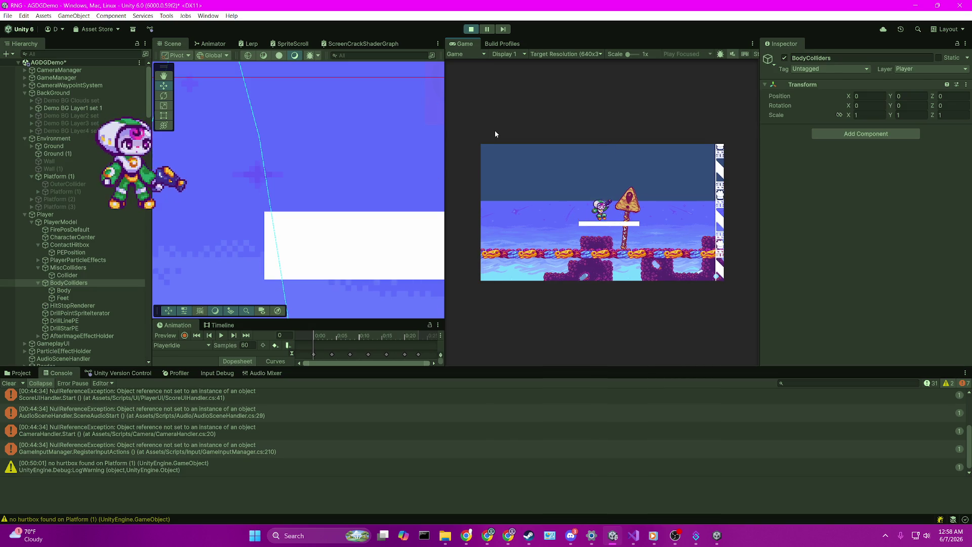
{"action": "key", "text": "space"}
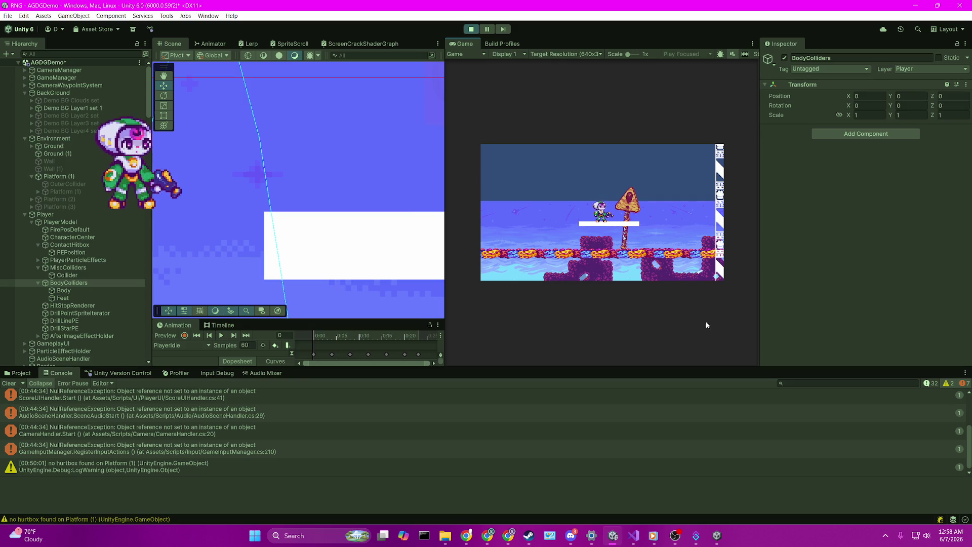
{"action": "key", "text": "a"}
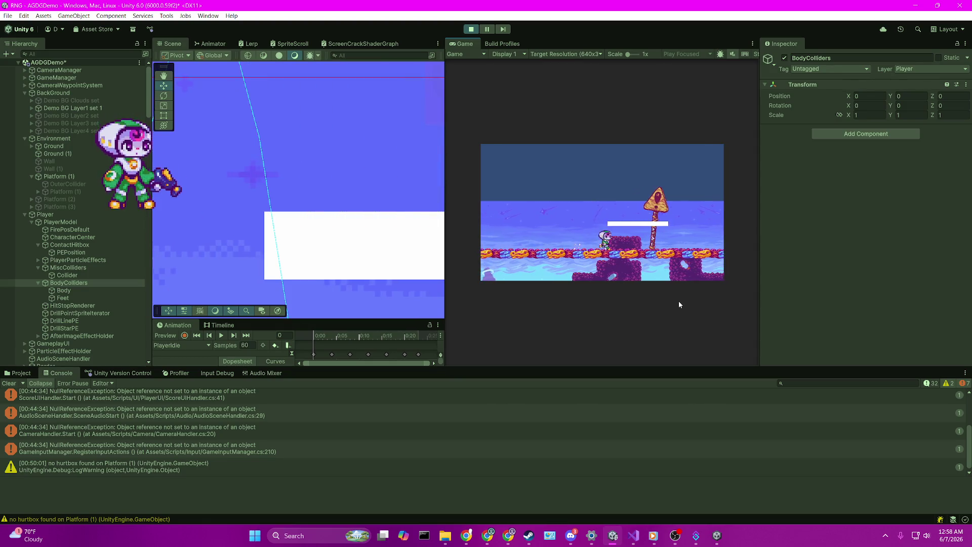
{"action": "key", "text": "space"}
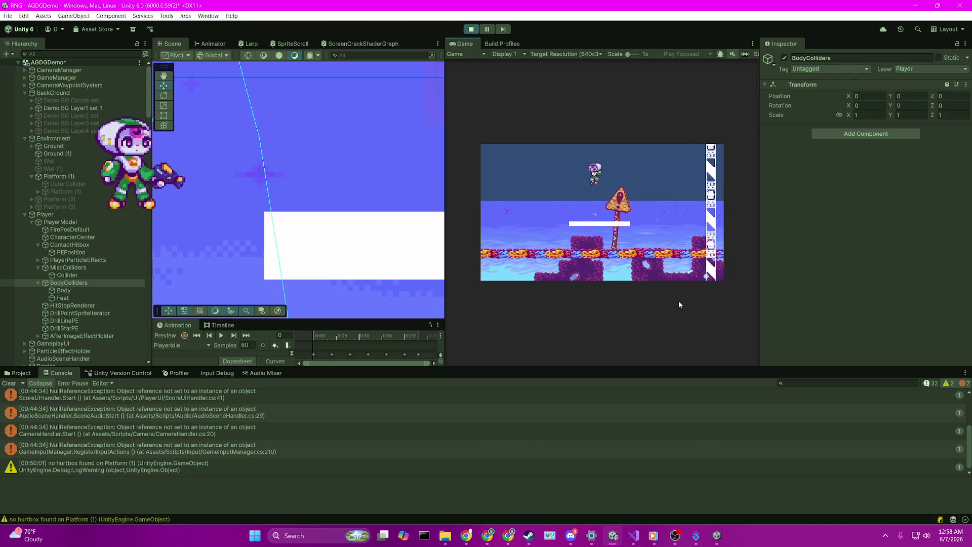
{"action": "key", "text": "space"}
{"action": "key", "text": "space"}
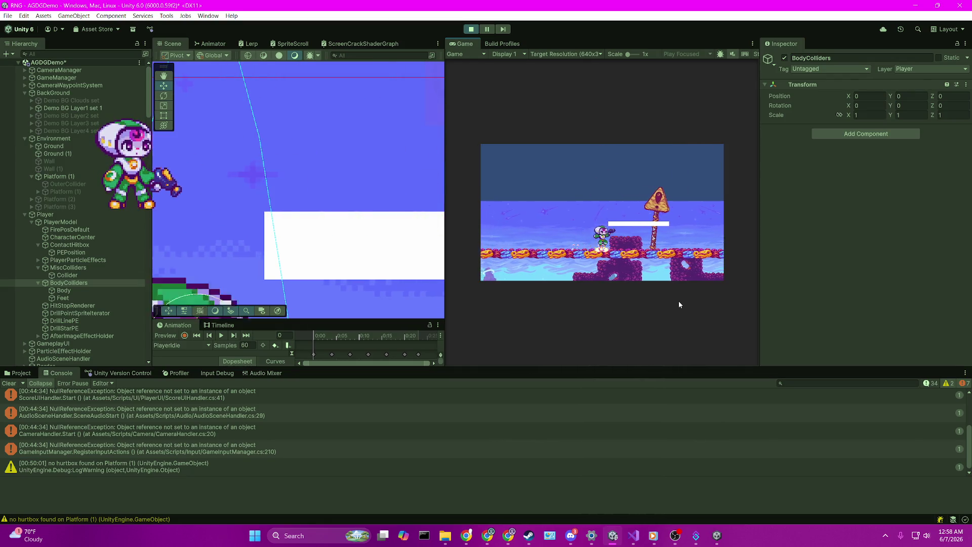
{"action": "key", "text": "space"}
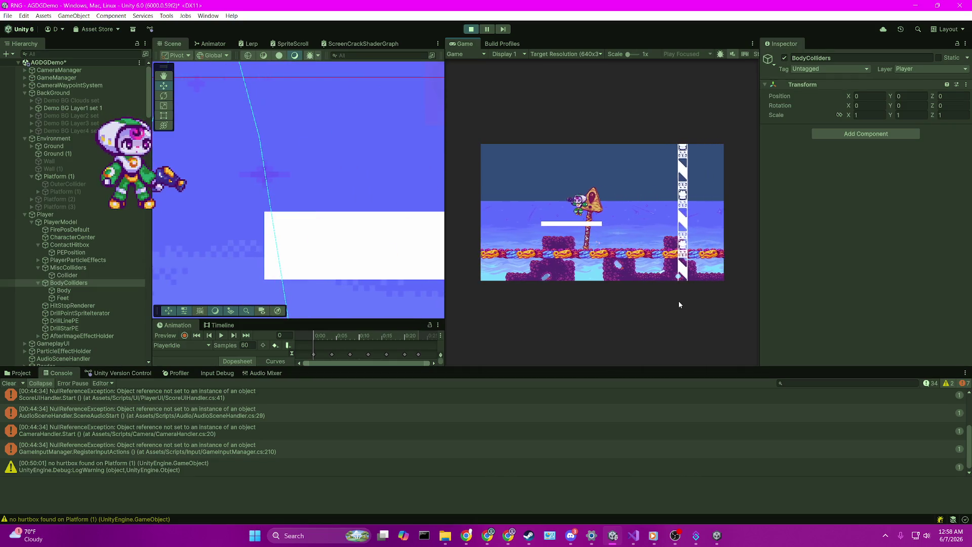
Move left off the platform and jump back onto it several times
{"action": "key", "text": "a"}
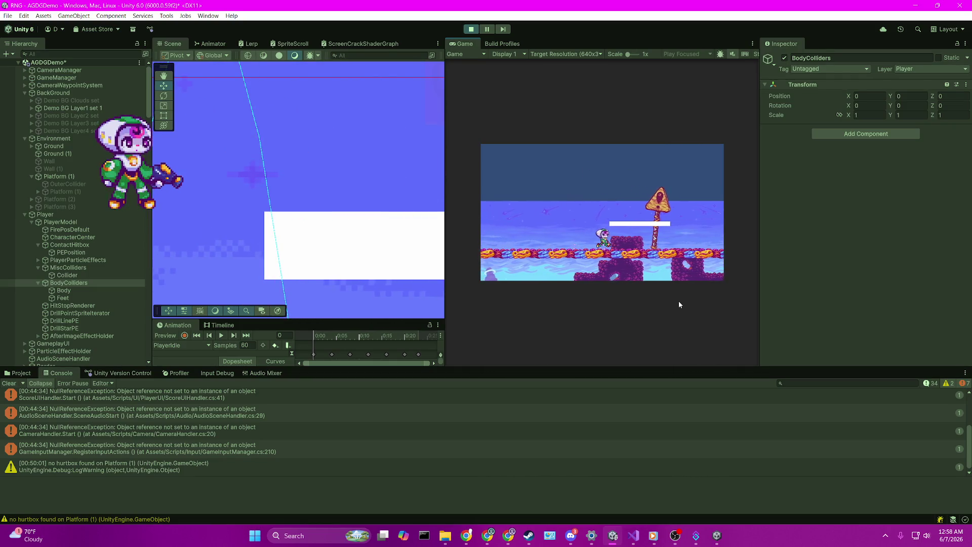
{"action": "key", "text": "d"}
{"action": "key", "text": "space"}
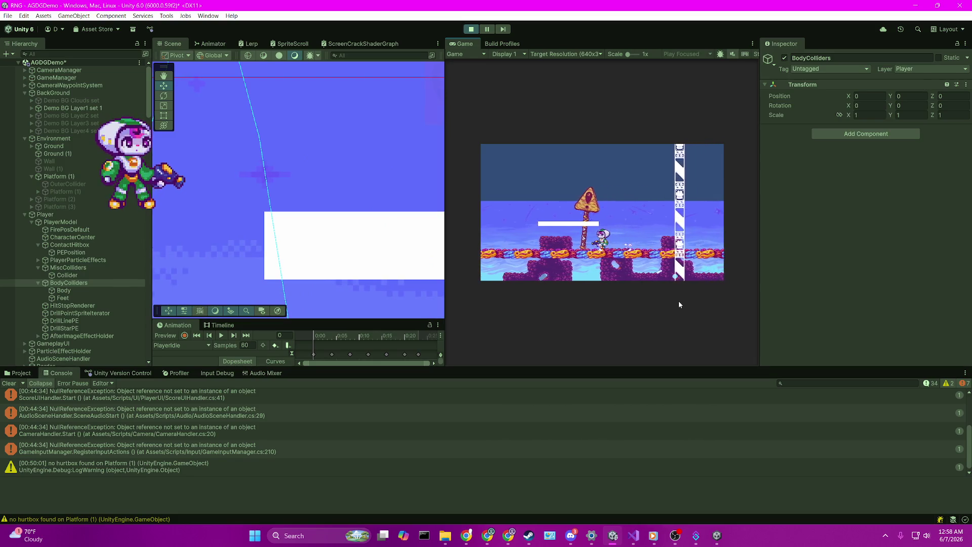
{"action": "key", "text": "a"}
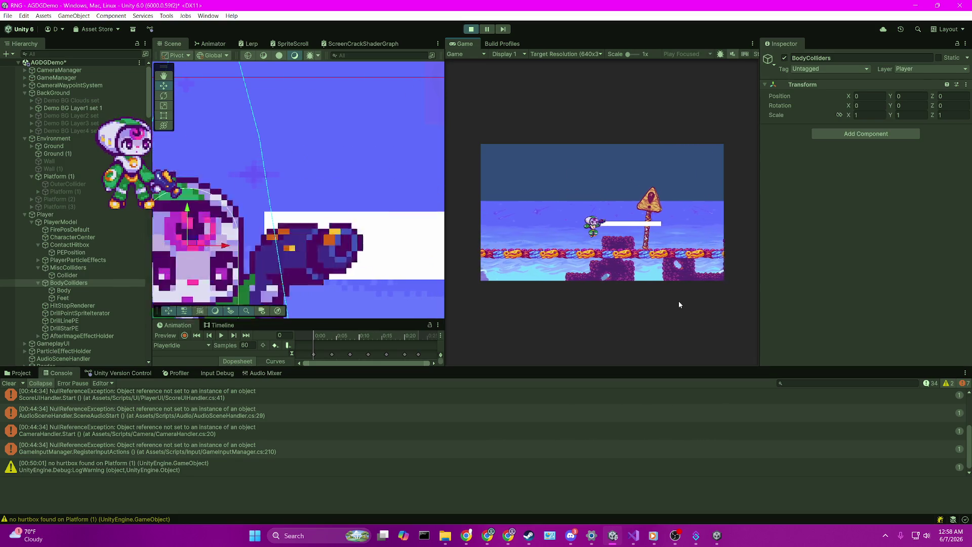
{"action": "key", "text": "d"}
{"action": "key", "text": "space"}
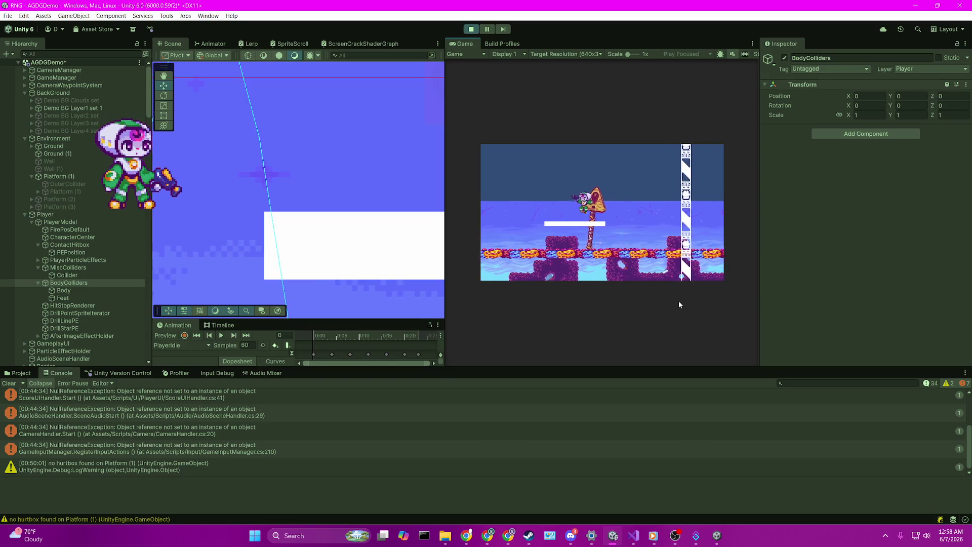
{"action": "key", "text": "a"}
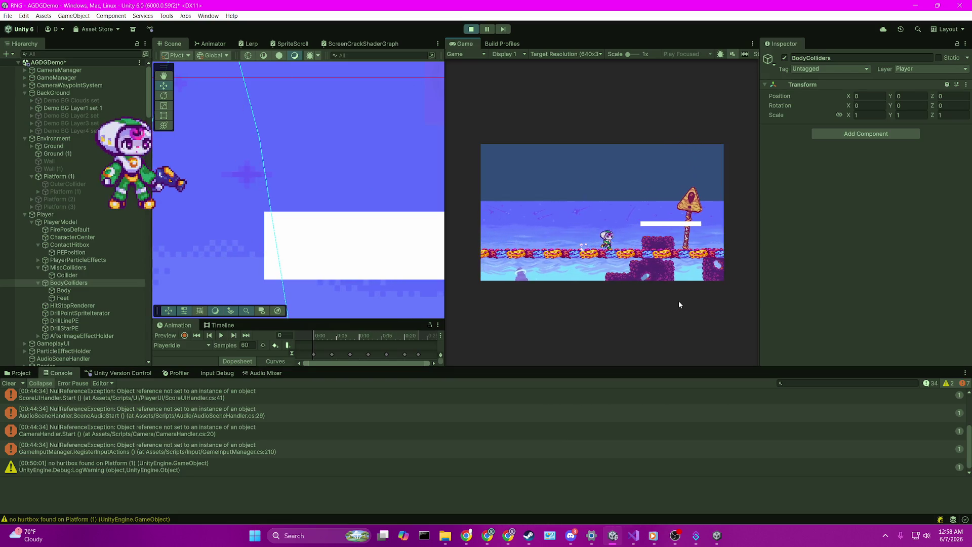
{"action": "key", "text": "d"}
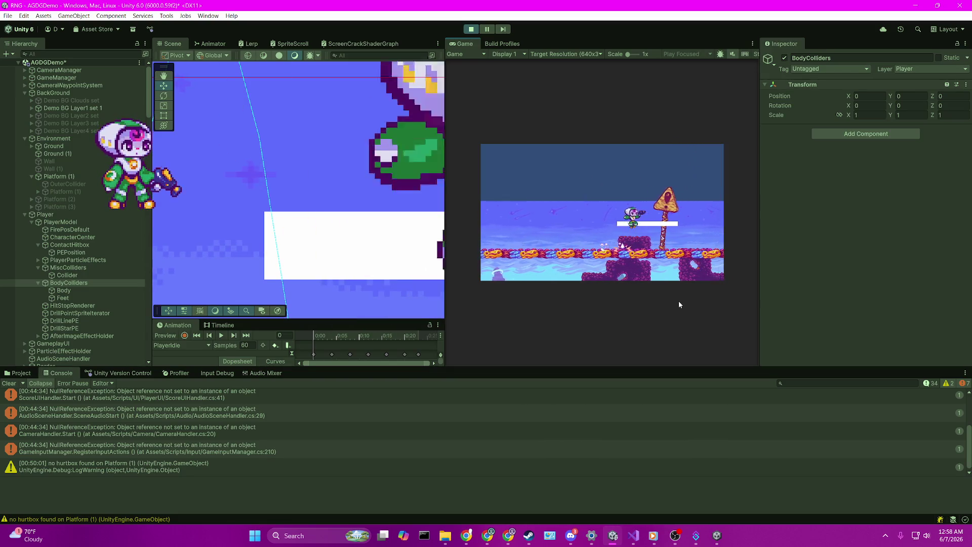
{"action": "key", "text": "space"}
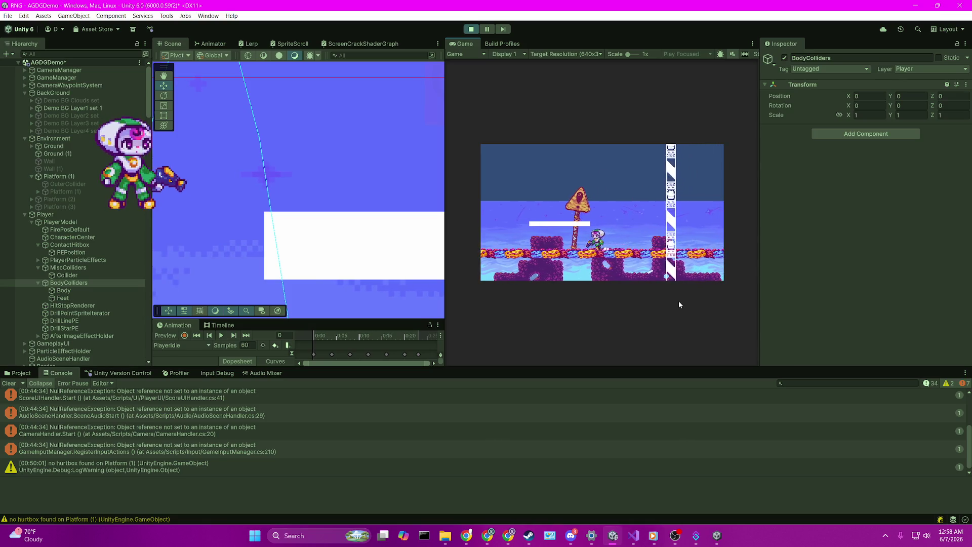
Drop from the platform to the ground, jump back up, and fire a shot left
{"action": "key", "text": "a"}
{"action": "key", "text": "space"}
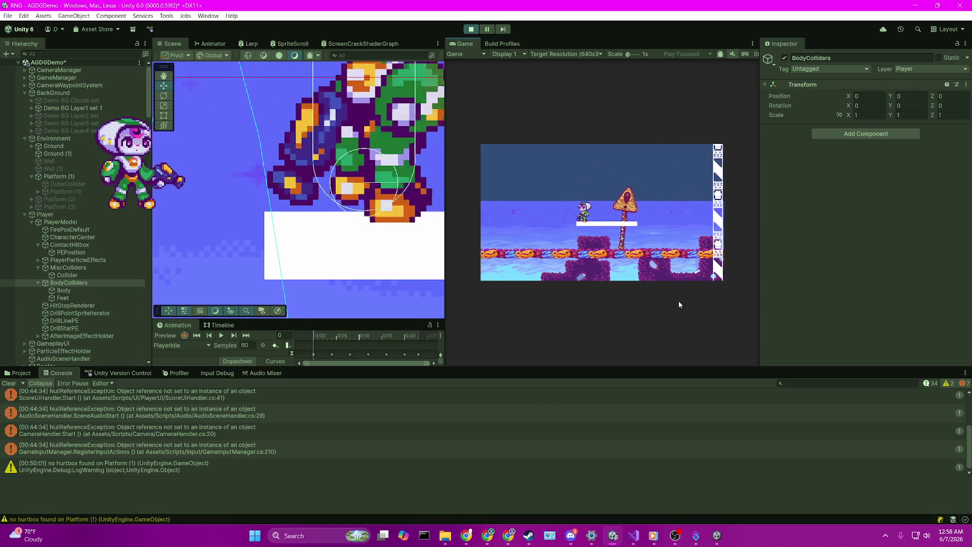
{"action": "key", "text": "d"}
{"action": "key", "text": "a"}
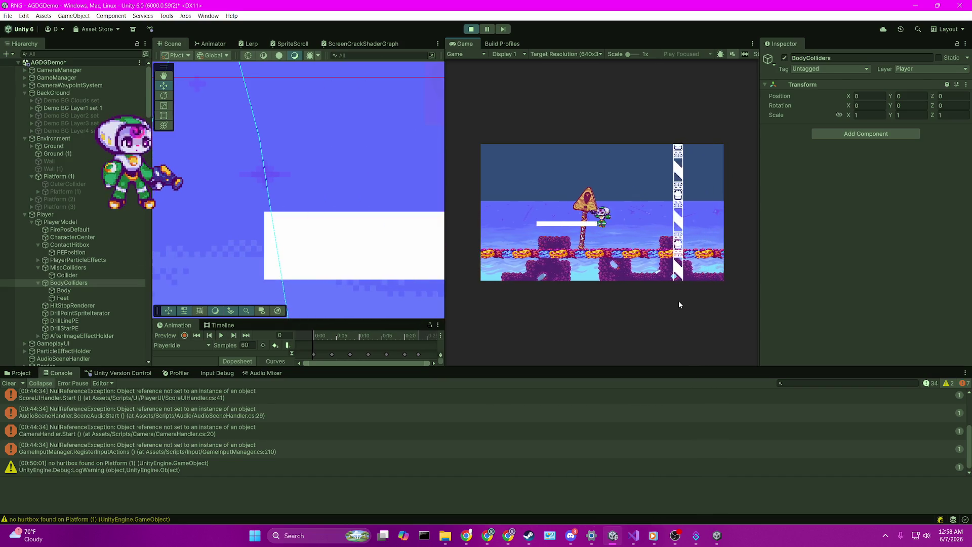
{"action": "key", "text": "d"}
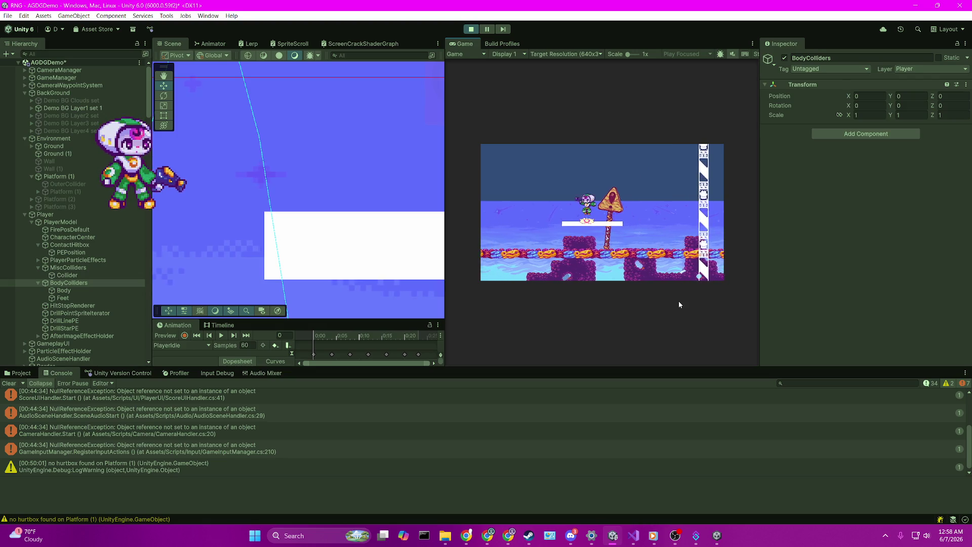
{"action": "key", "text": "a"}
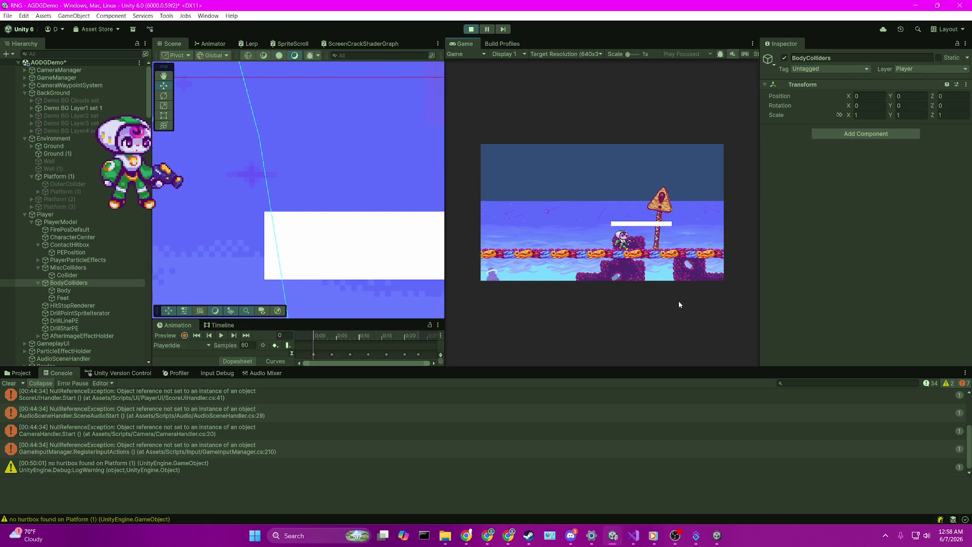
{"action": "key", "text": "space"}
{"action": "key", "text": "d"}
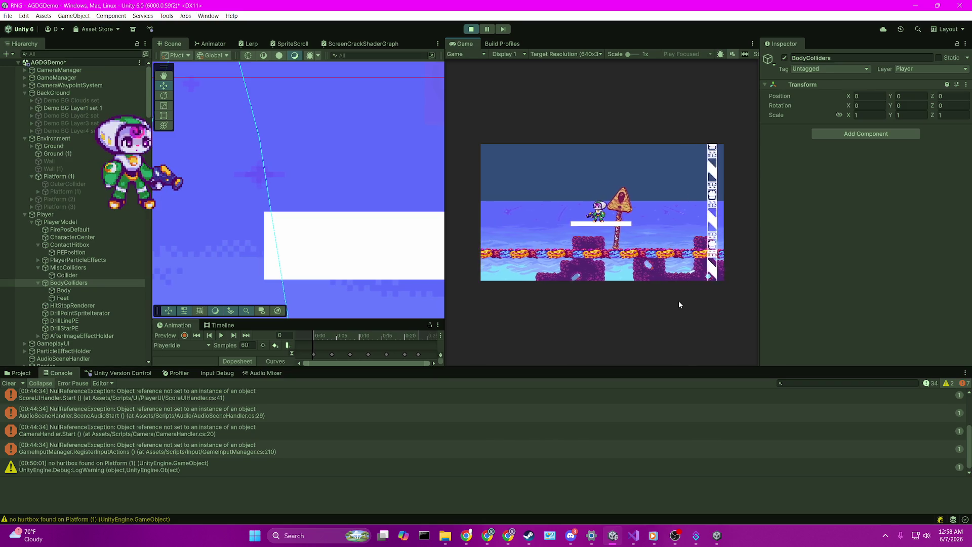
{"action": "key", "text": "a"}
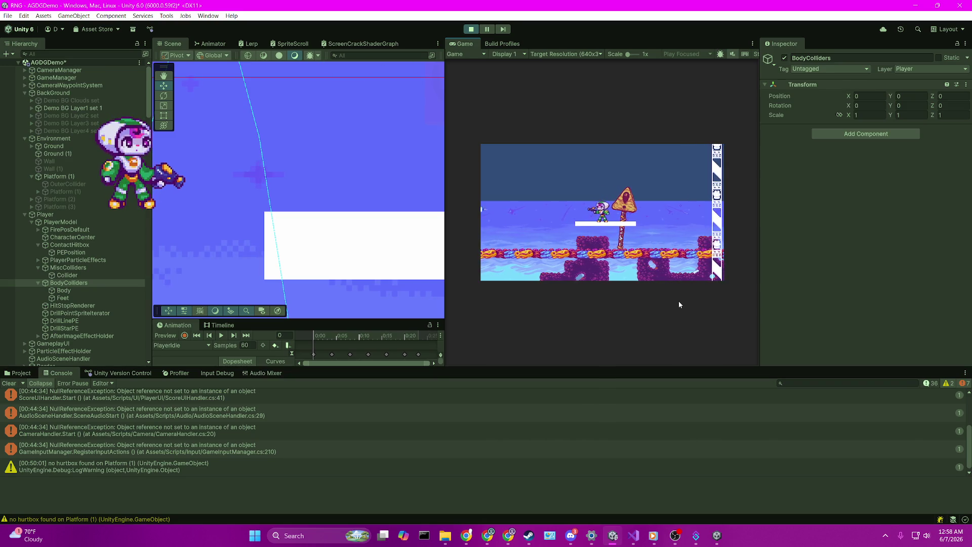
{"action": "key", "text": "j"}
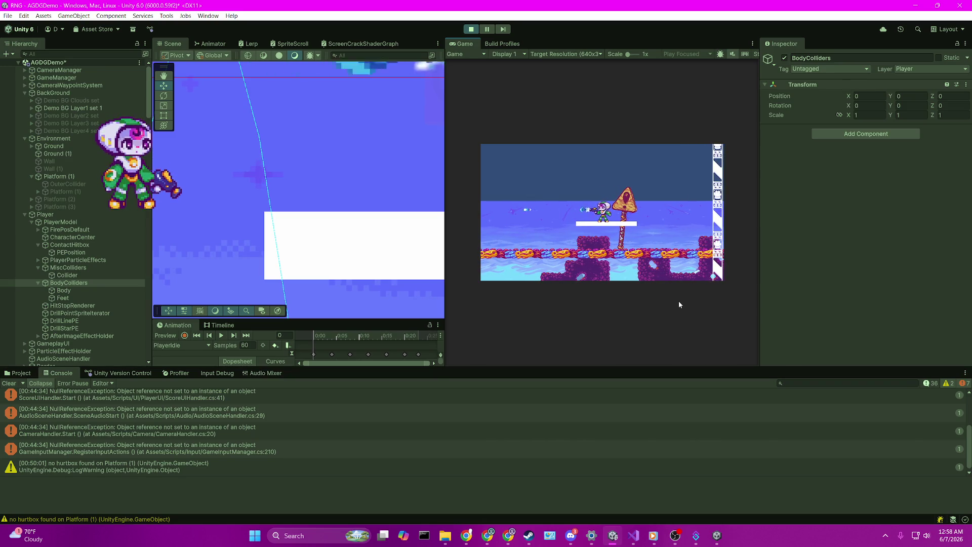
{"action": "key", "text": "j"}
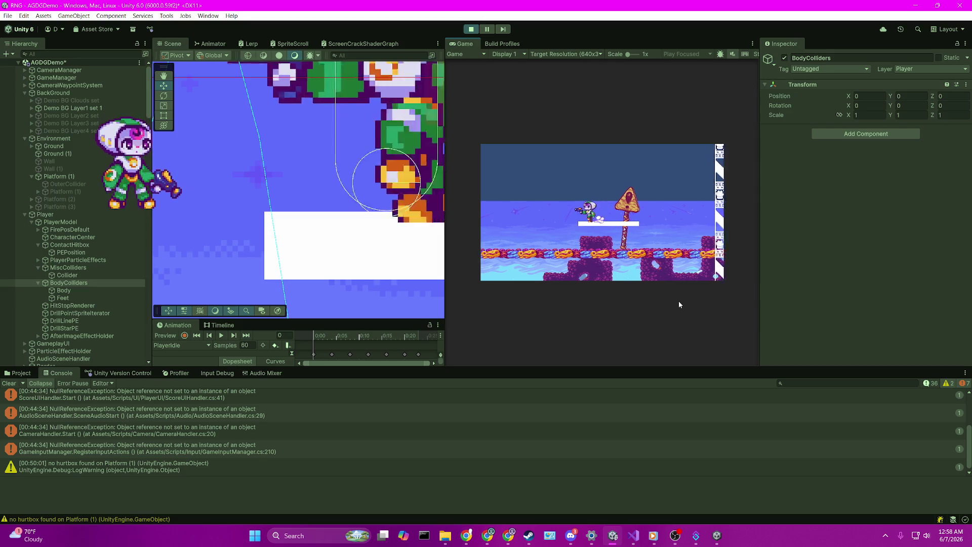
Jump around the sign, land on the platform left of it, then switch to the browser
{"action": "key", "text": "d"}
{"action": "key", "text": "space"}
{"action": "key", "text": "a"}
{"action": "key", "text": "space"}
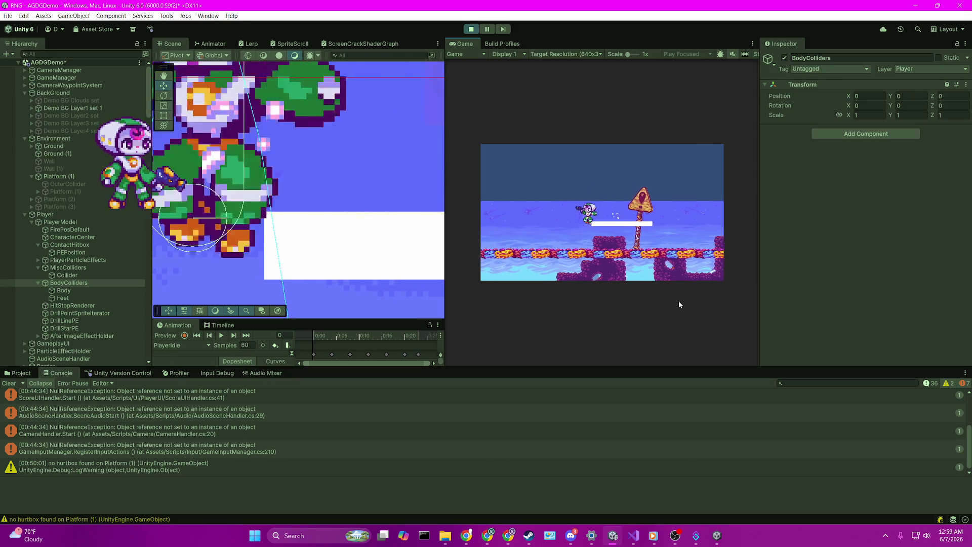
{"action": "key", "text": "d"}
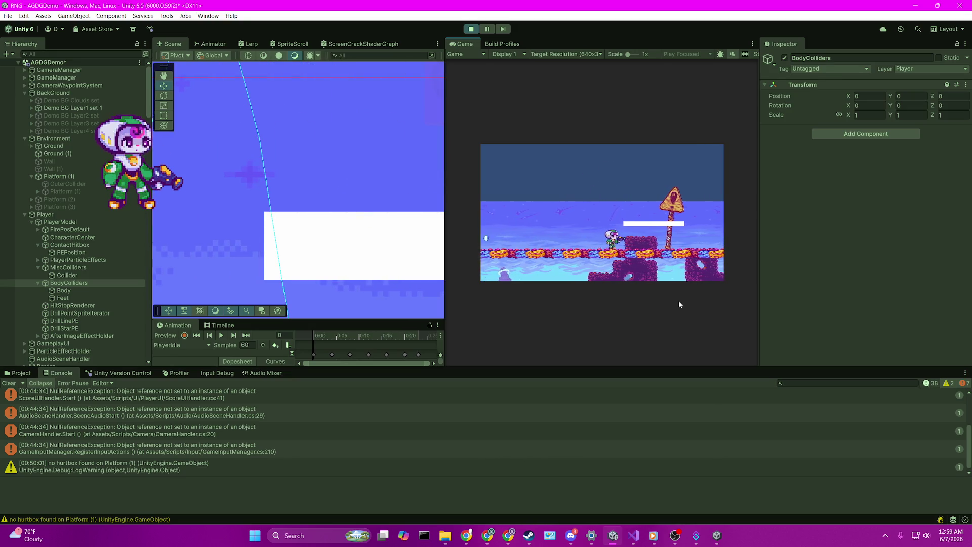
{"action": "key", "text": "space"}
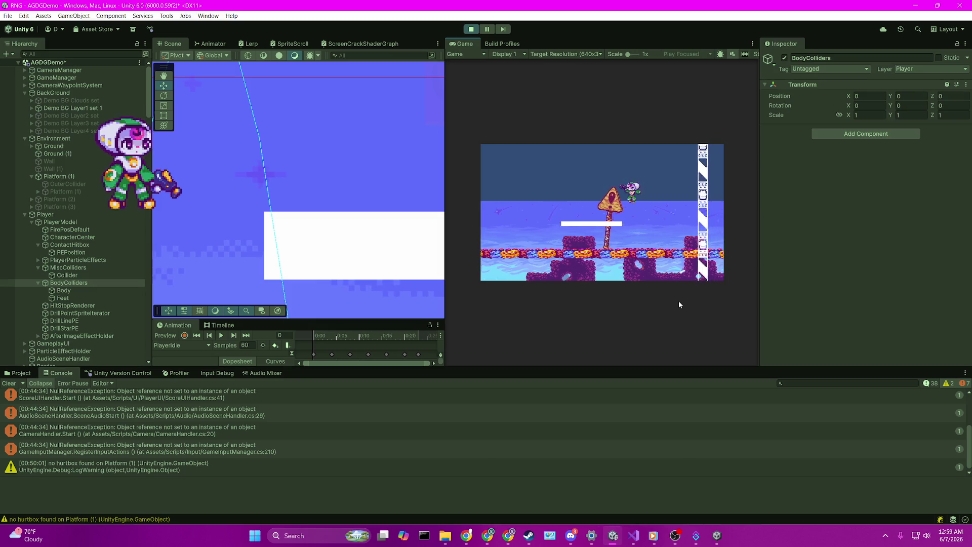
{"action": "key", "text": "a"}
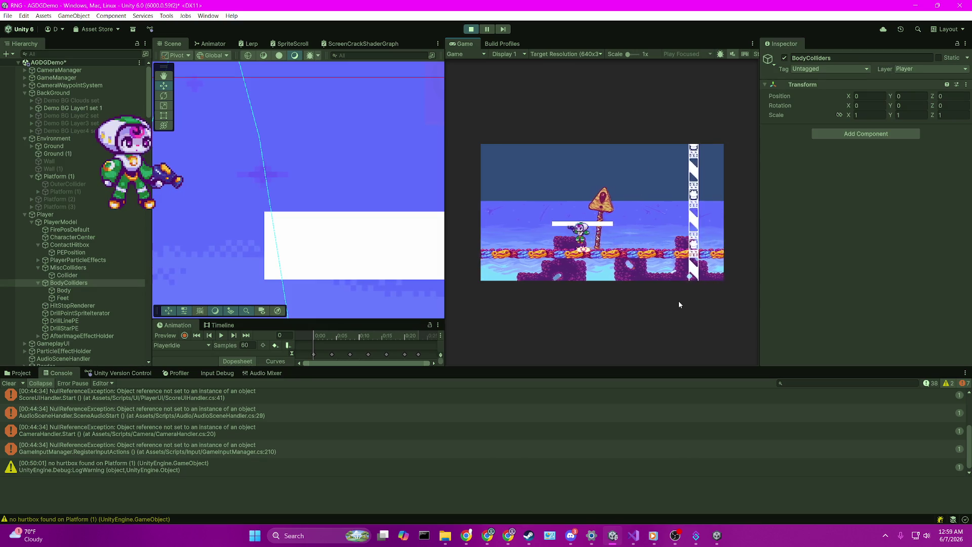
{"action": "key", "text": "d"}
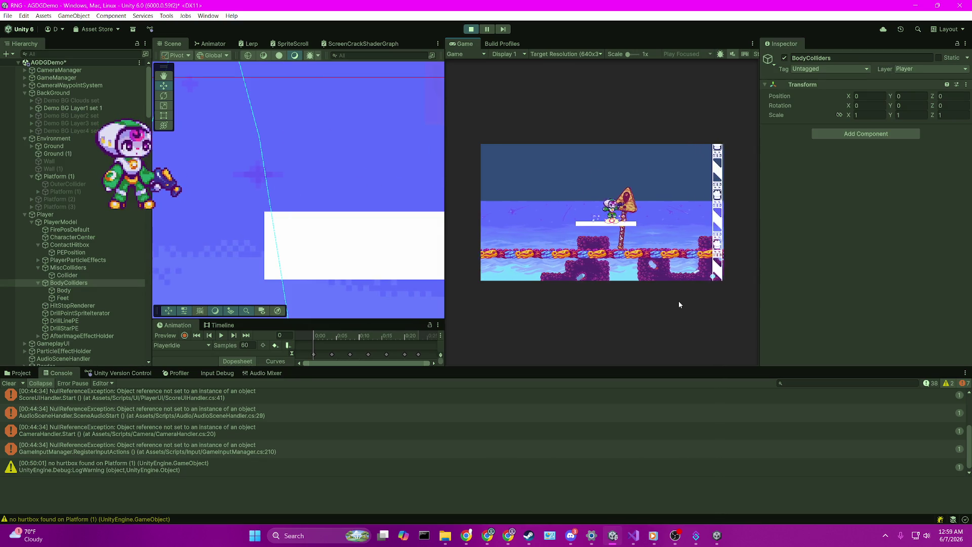
{"action": "key", "text": "space"}
{"action": "key", "text": "a"}
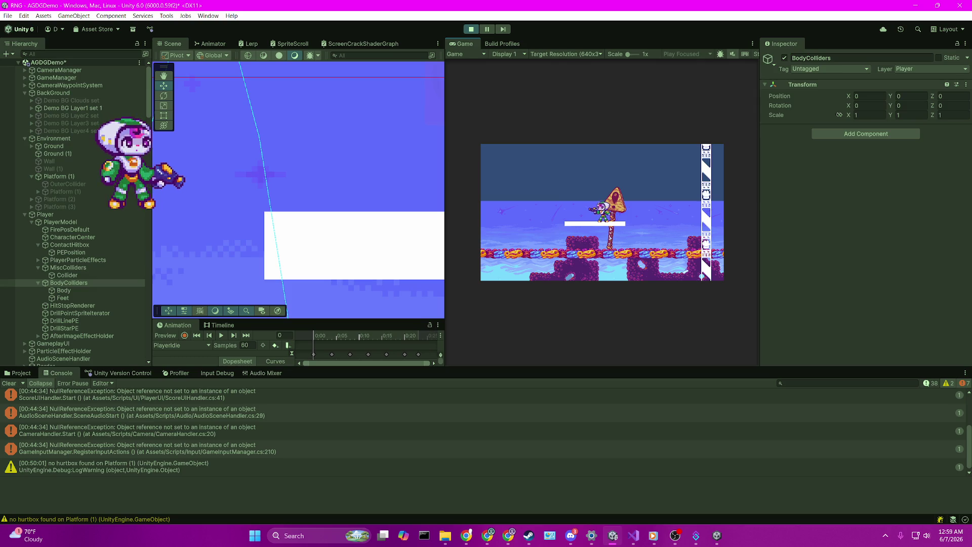
{"action": "key", "text": "alt+Tab"}
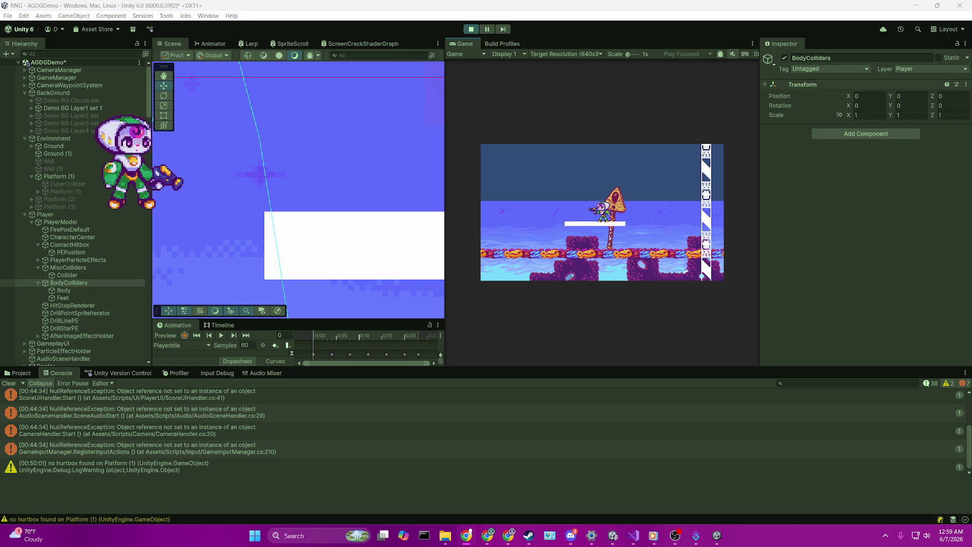